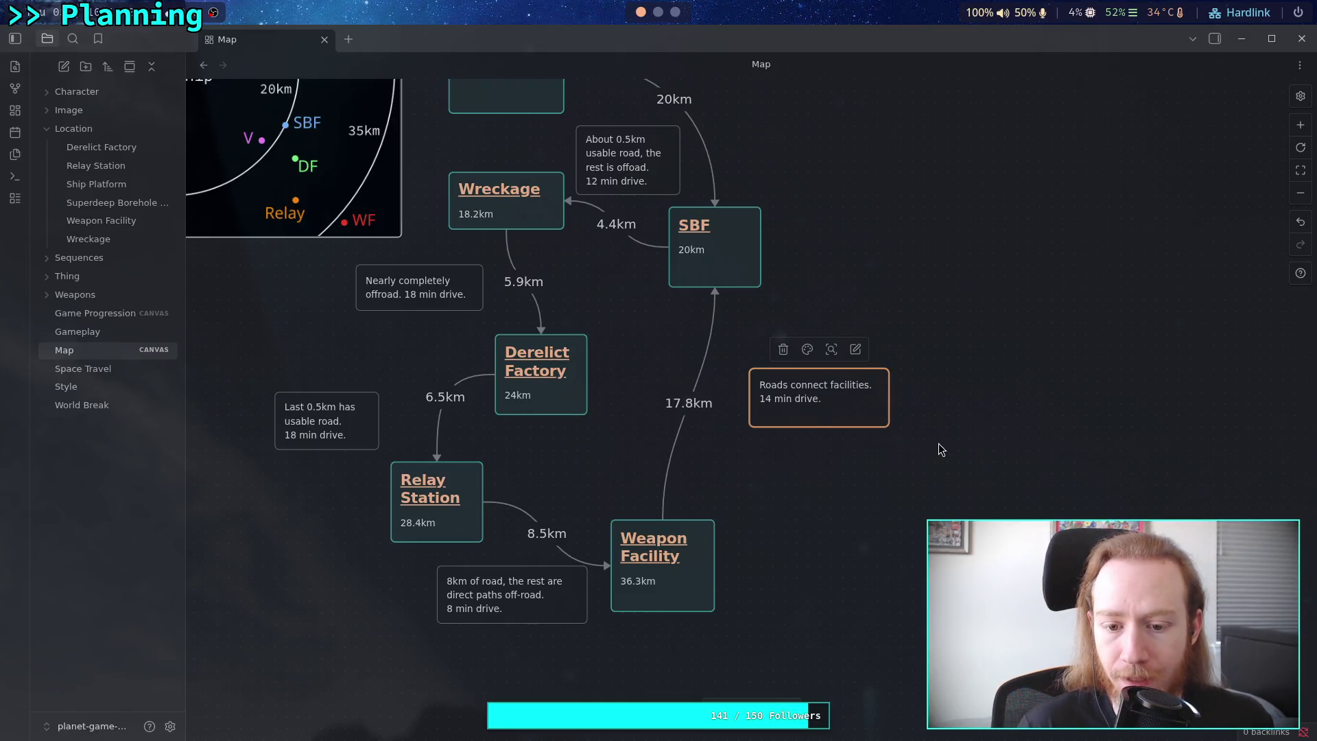
# Append '0.3km off-road direct paths.' to the roads note by the 17.8km arrow and make the card taller.
pyautogui.scroll(1, 920, 456)
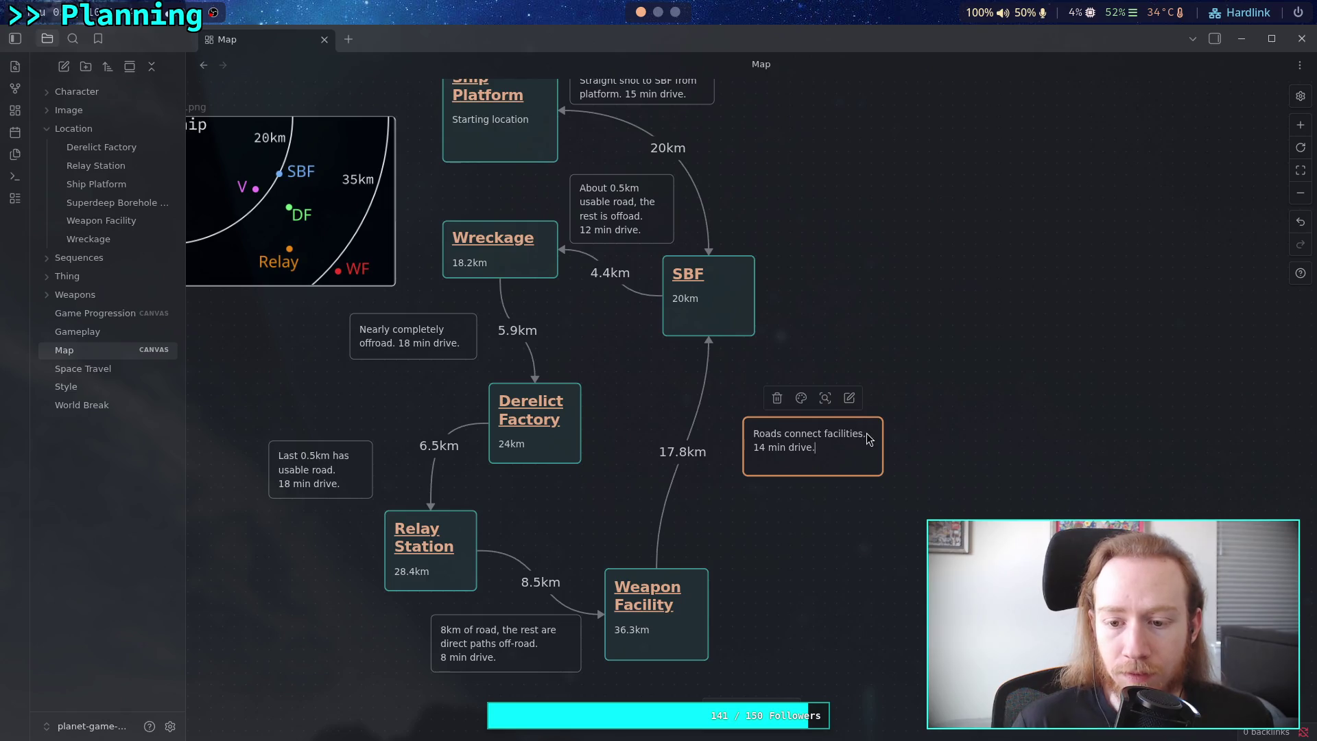
pyautogui.write('0')
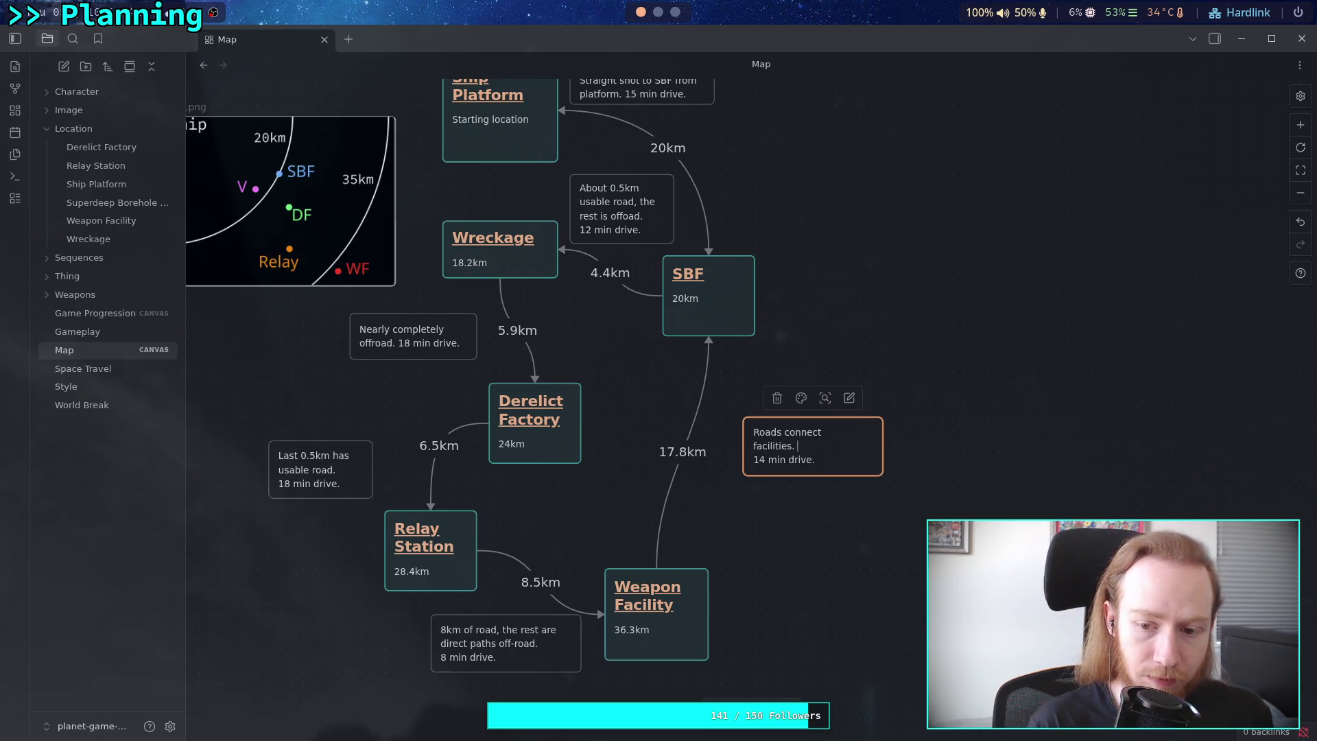
pyautogui.write('.3km')
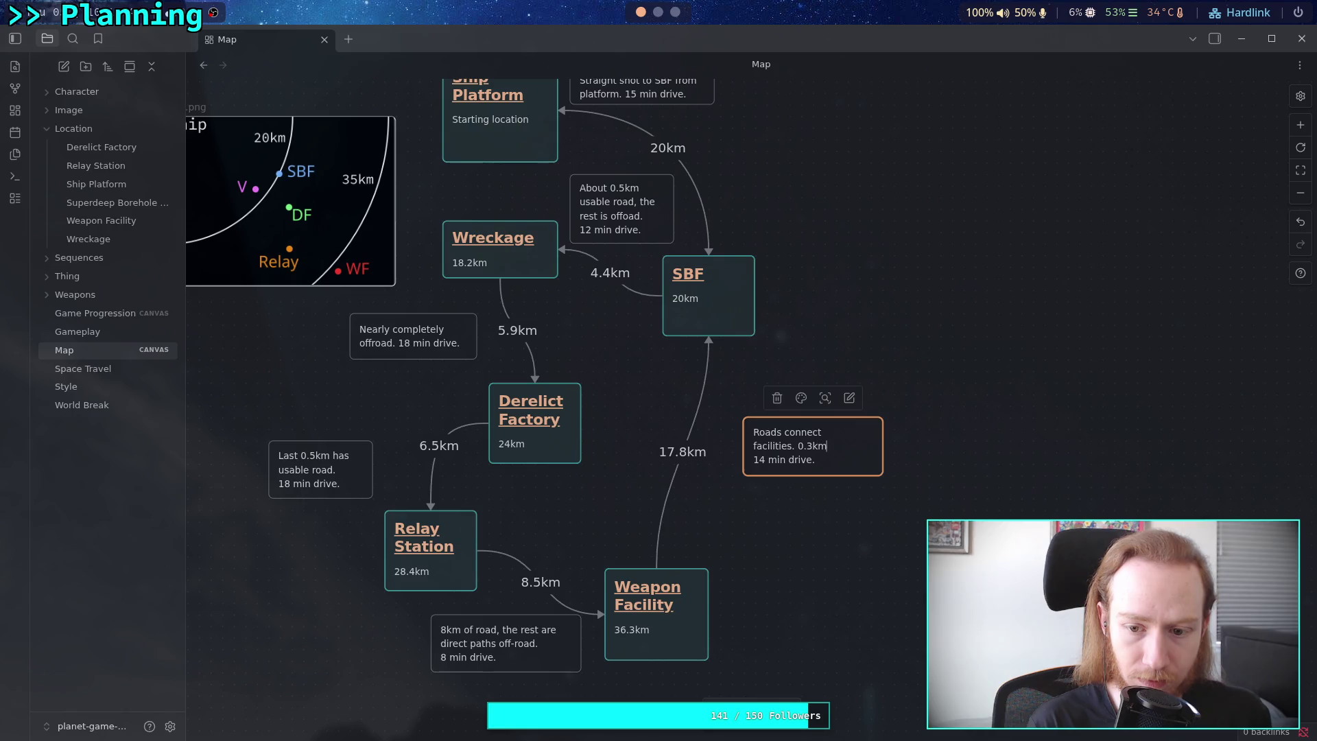
pyautogui.write(' off-road di')
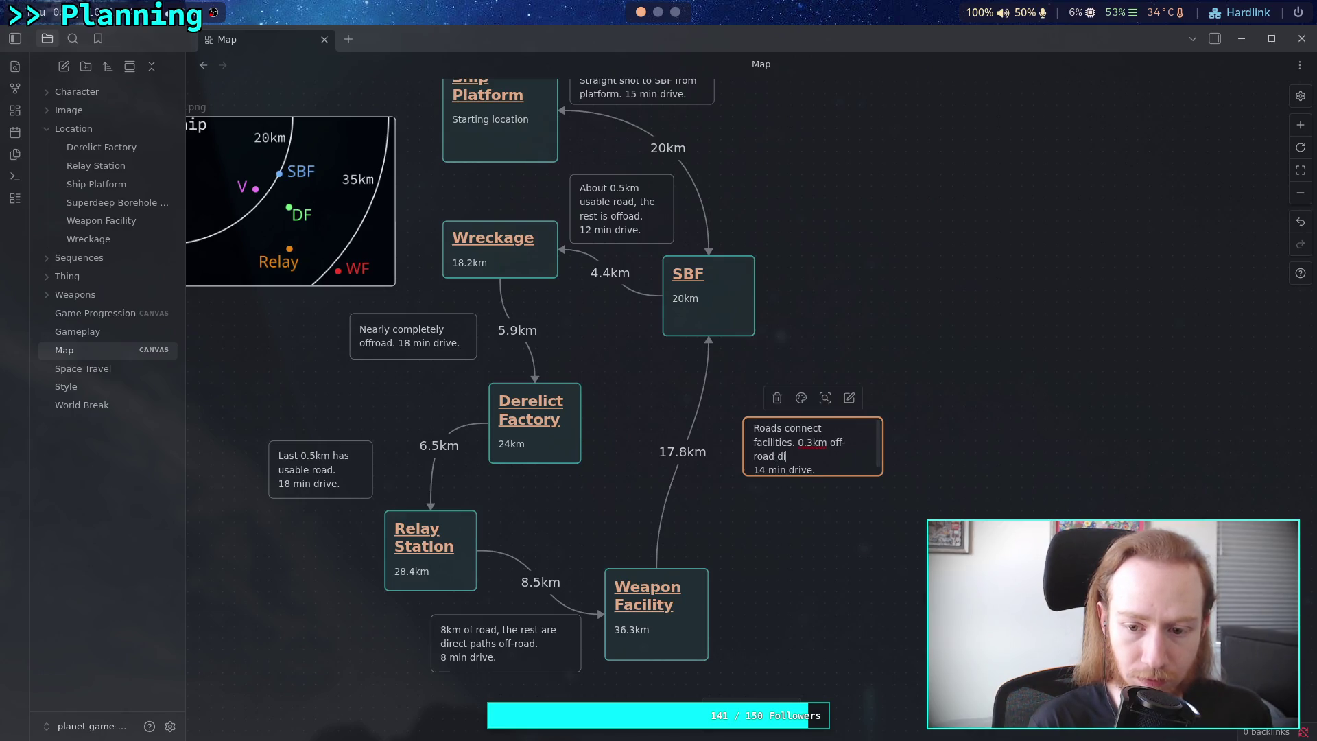
pyautogui.write('rect paths.')
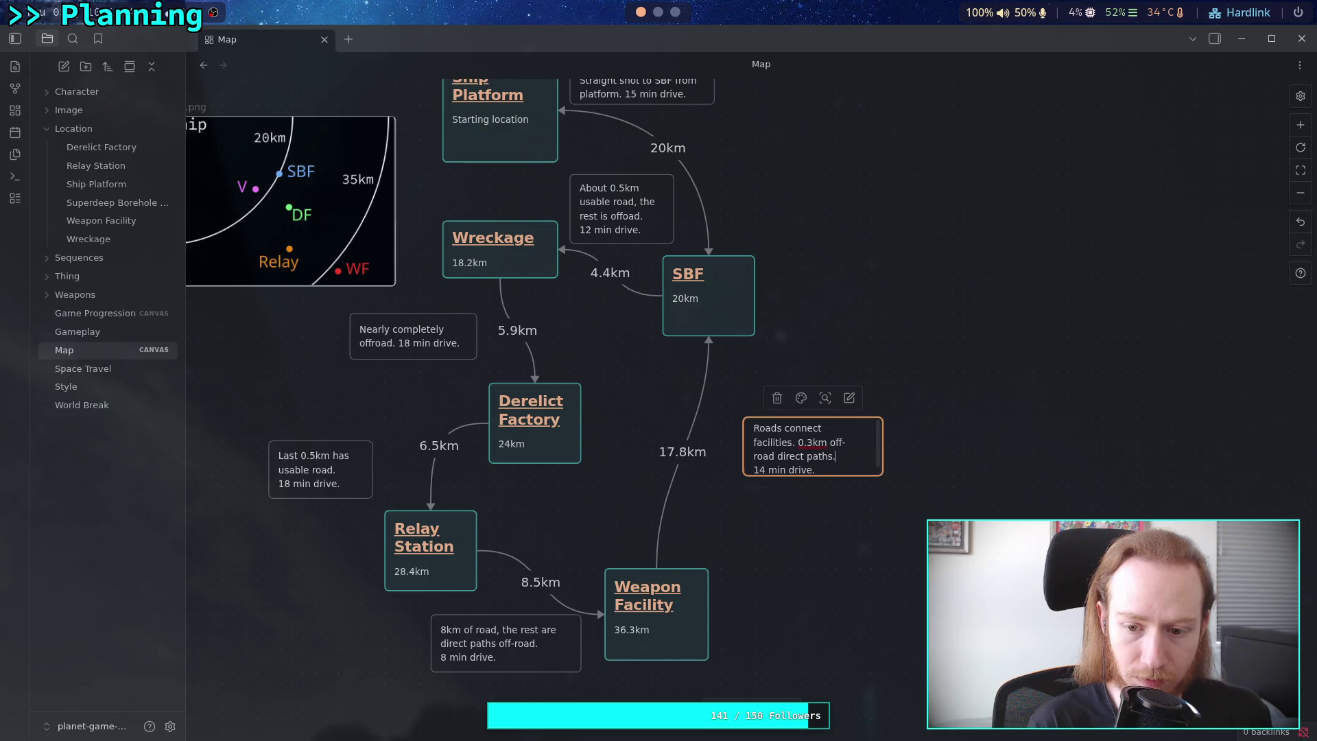
pyautogui.click(914, 495)
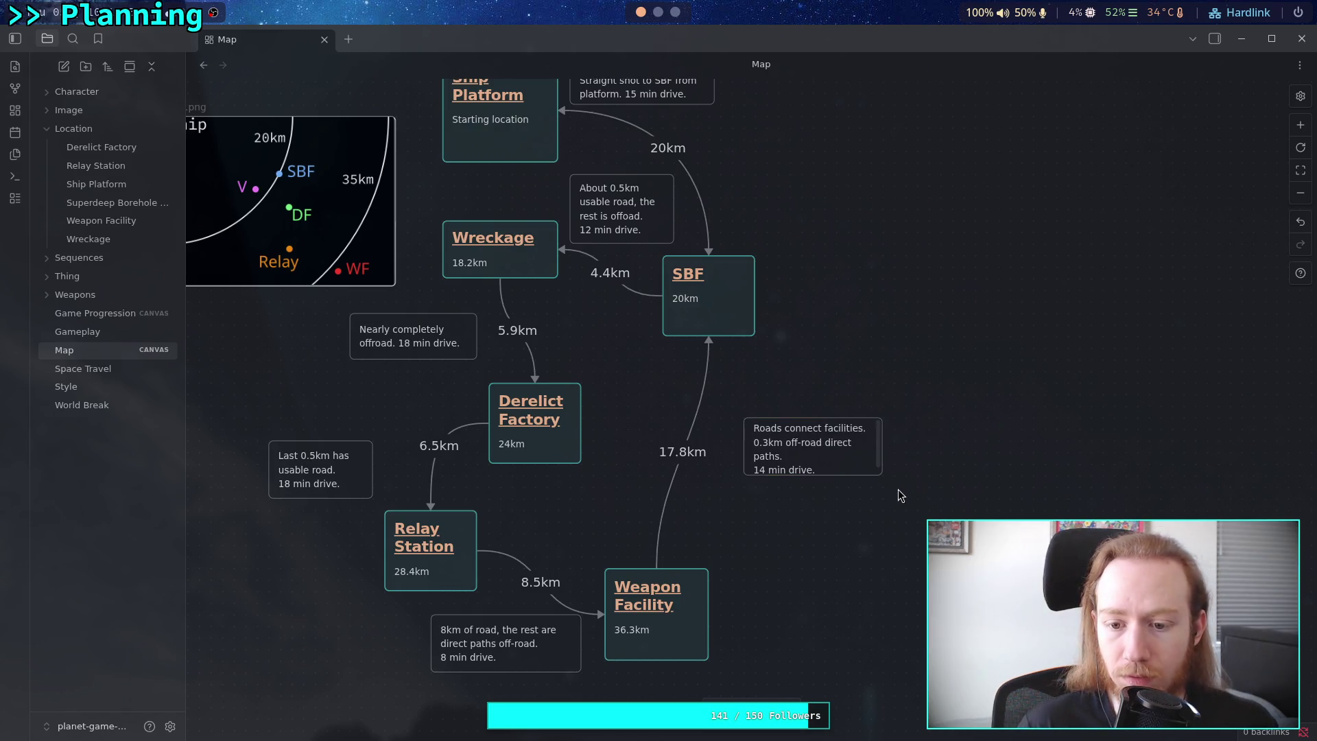
pyautogui.moveTo(881, 475); pyautogui.dragTo(886, 484)
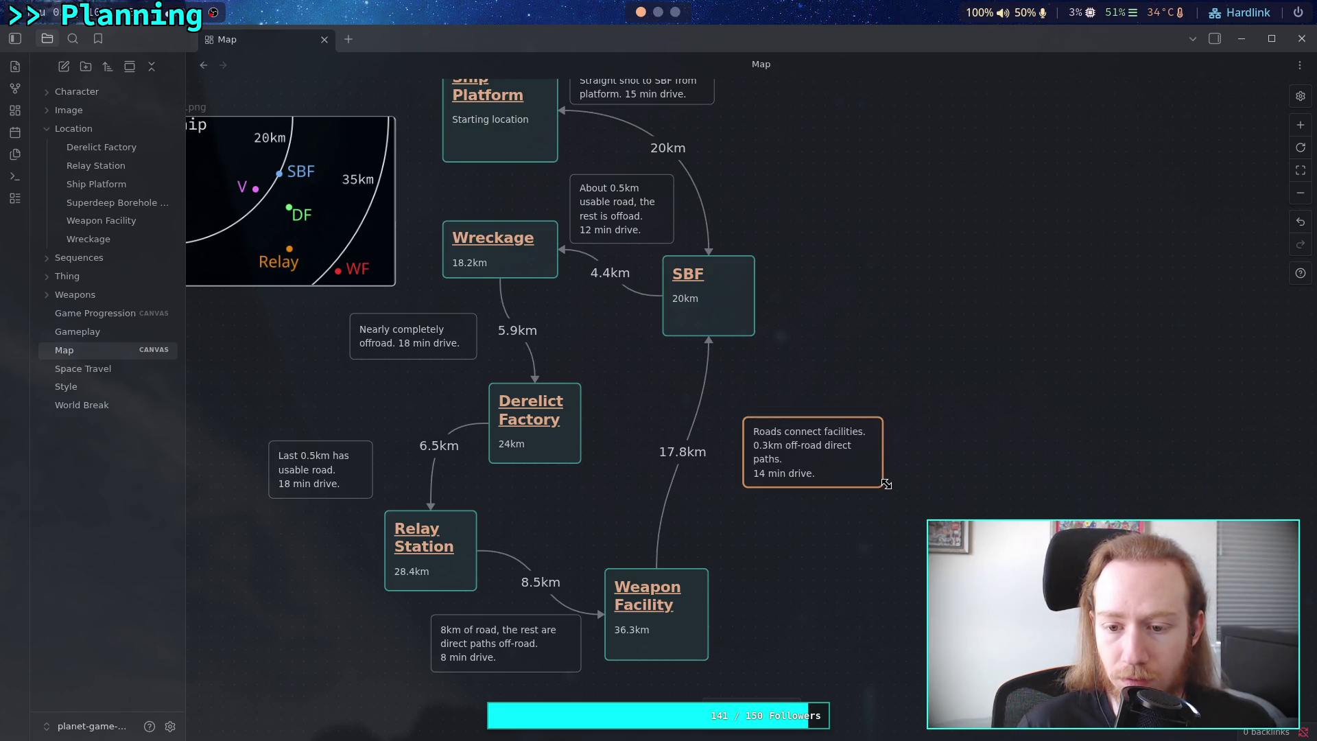
pyautogui.click(899, 535)
pyautogui.hscroll(1, 844, 493)
pyautogui.hscroll(-3, 779, 541)
pyautogui.scroll(2, 782, 535)
pyautogui.hscroll(1, 788, 525)
pyautogui.scroll(1, 788, 526)
pyautogui.scroll(-2, 729, 529)
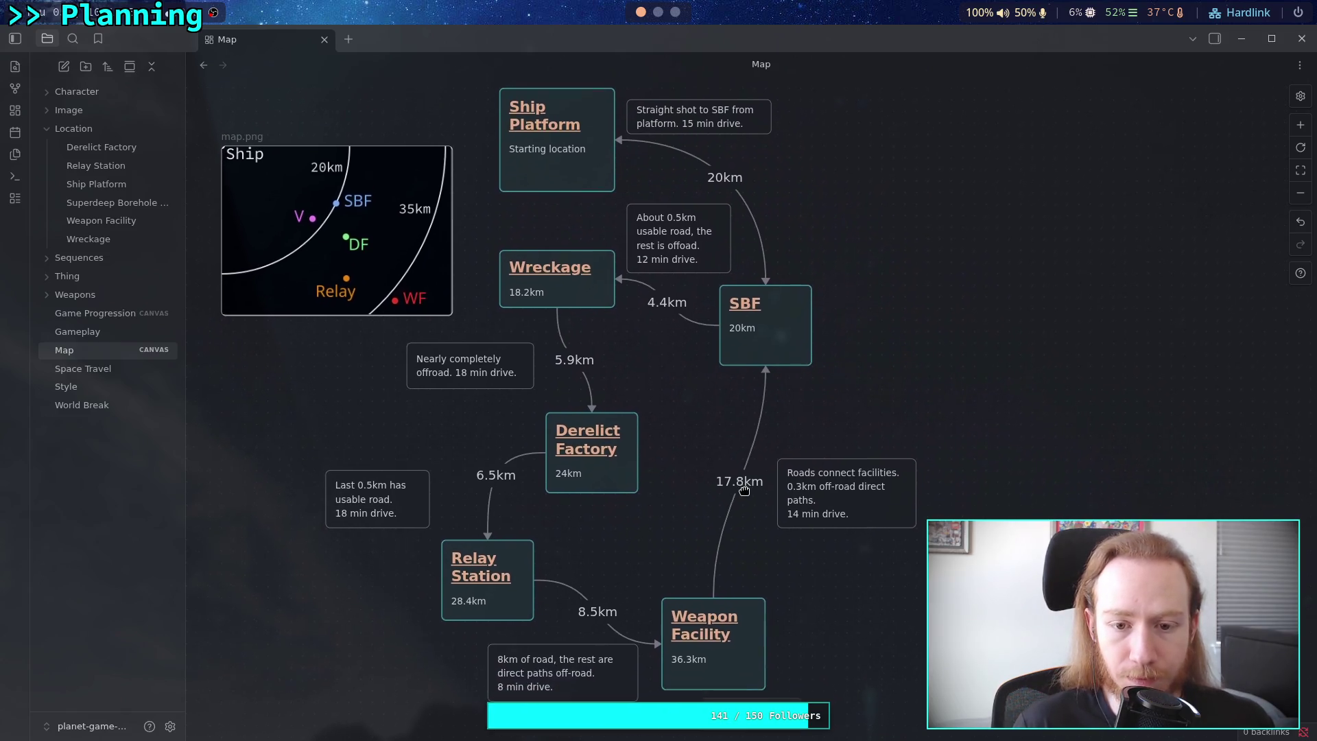
pyautogui.hscroll(1, 765, 519)
pyautogui.hscroll(-2, 775, 521)
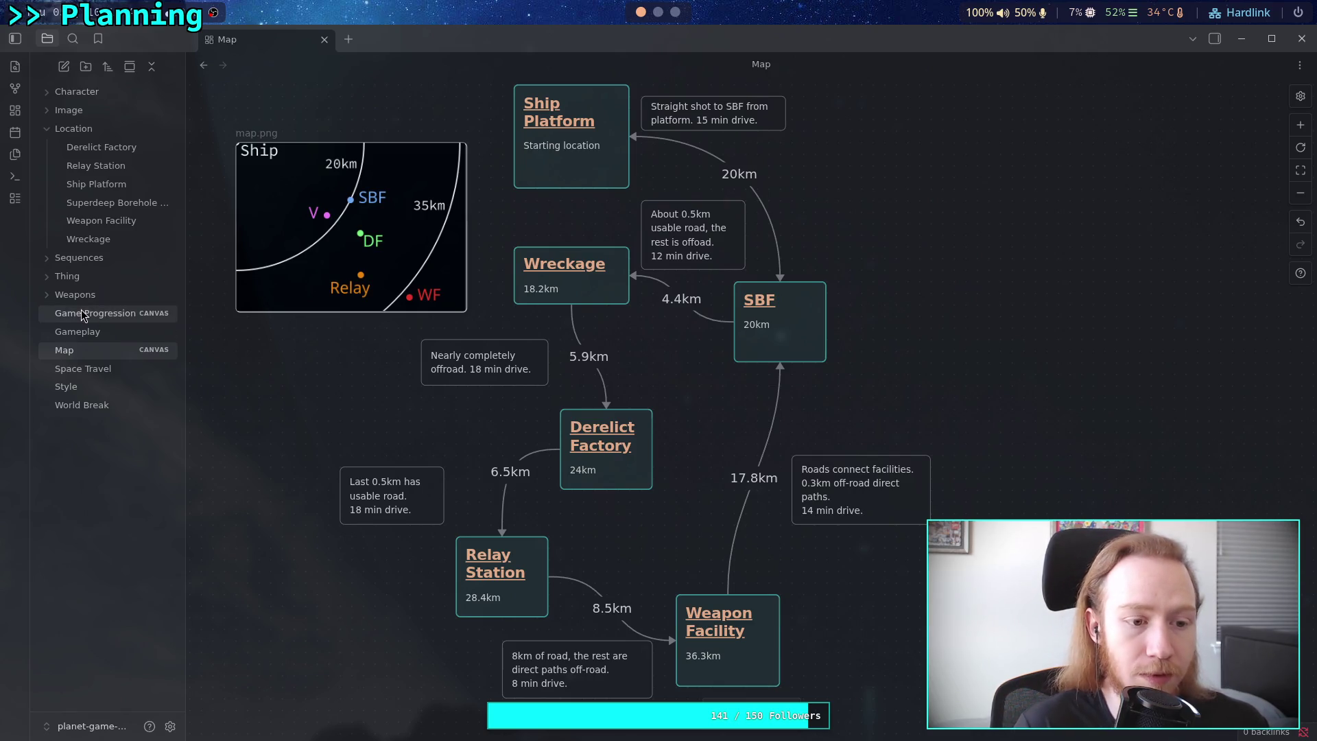
# Open the Game Progression canvas from the file explorer after briefly revisiting Map.
pyautogui.click(137, 314)
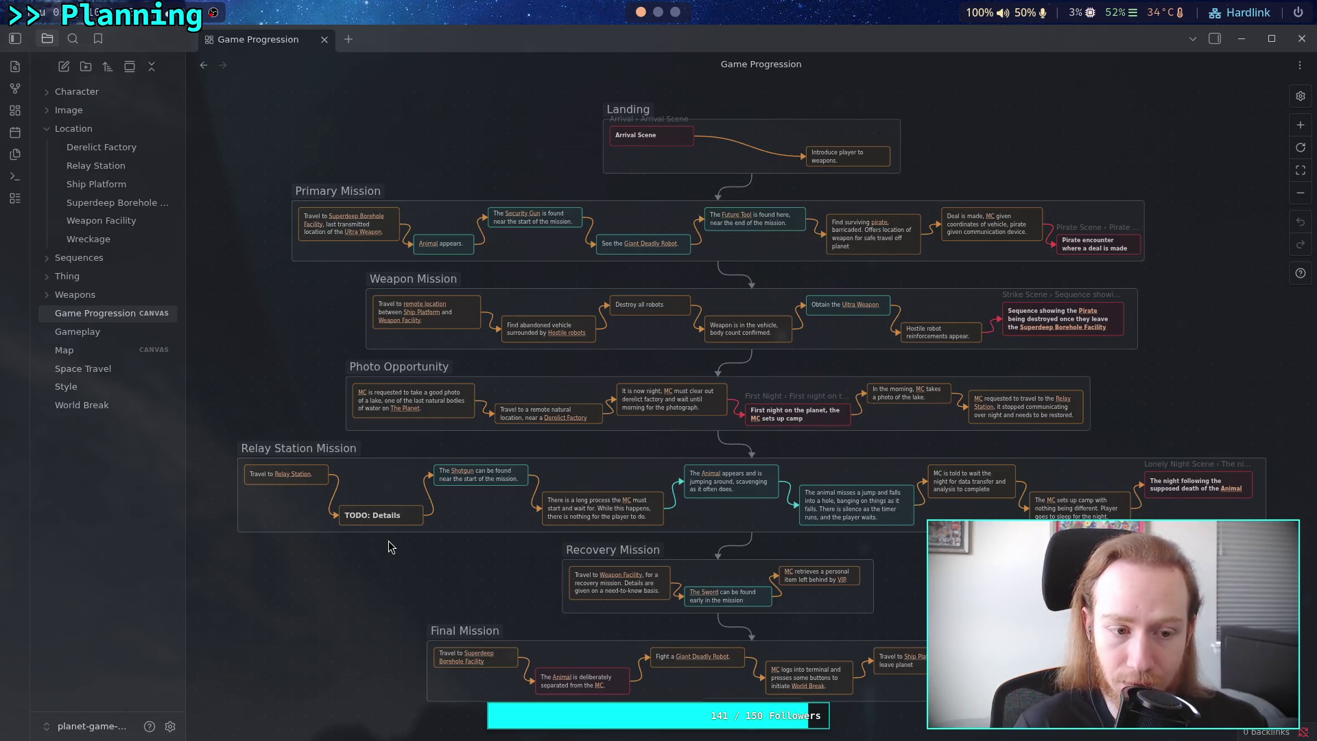
pyautogui.click(129, 355)
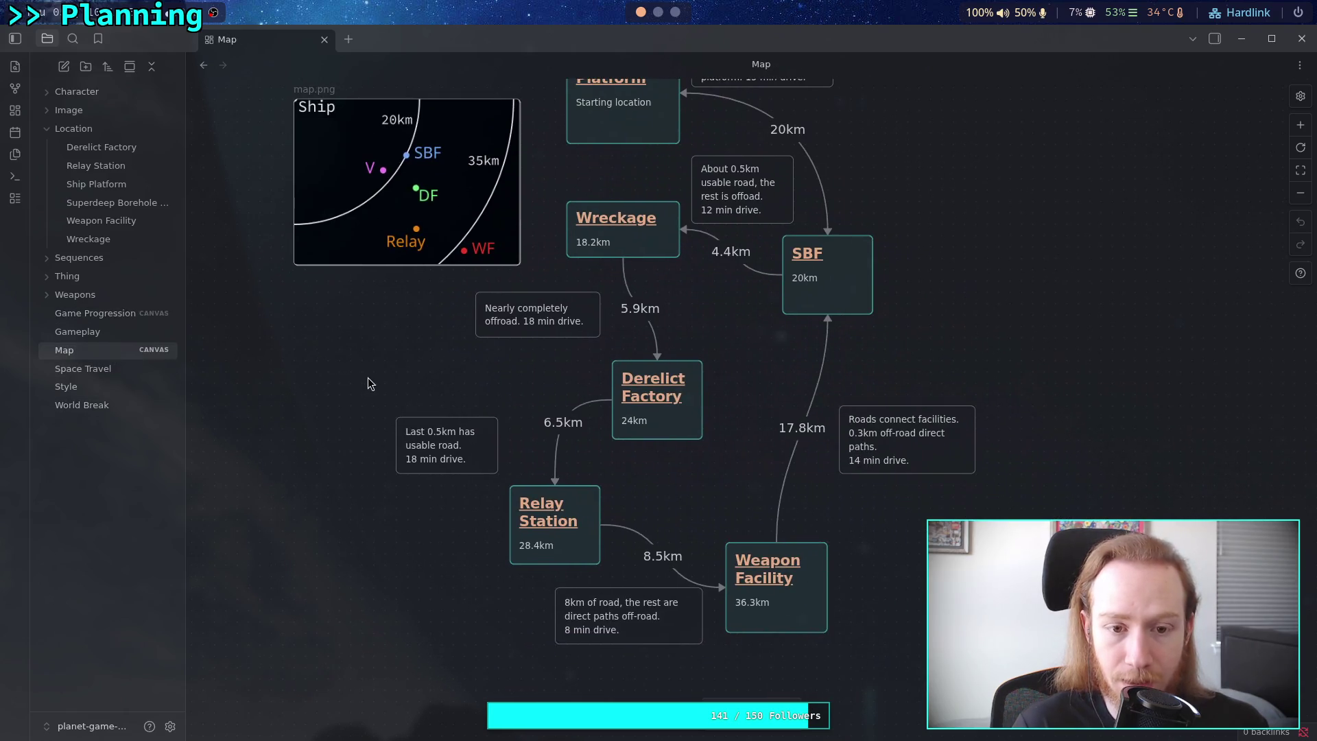
pyautogui.click(108, 312)
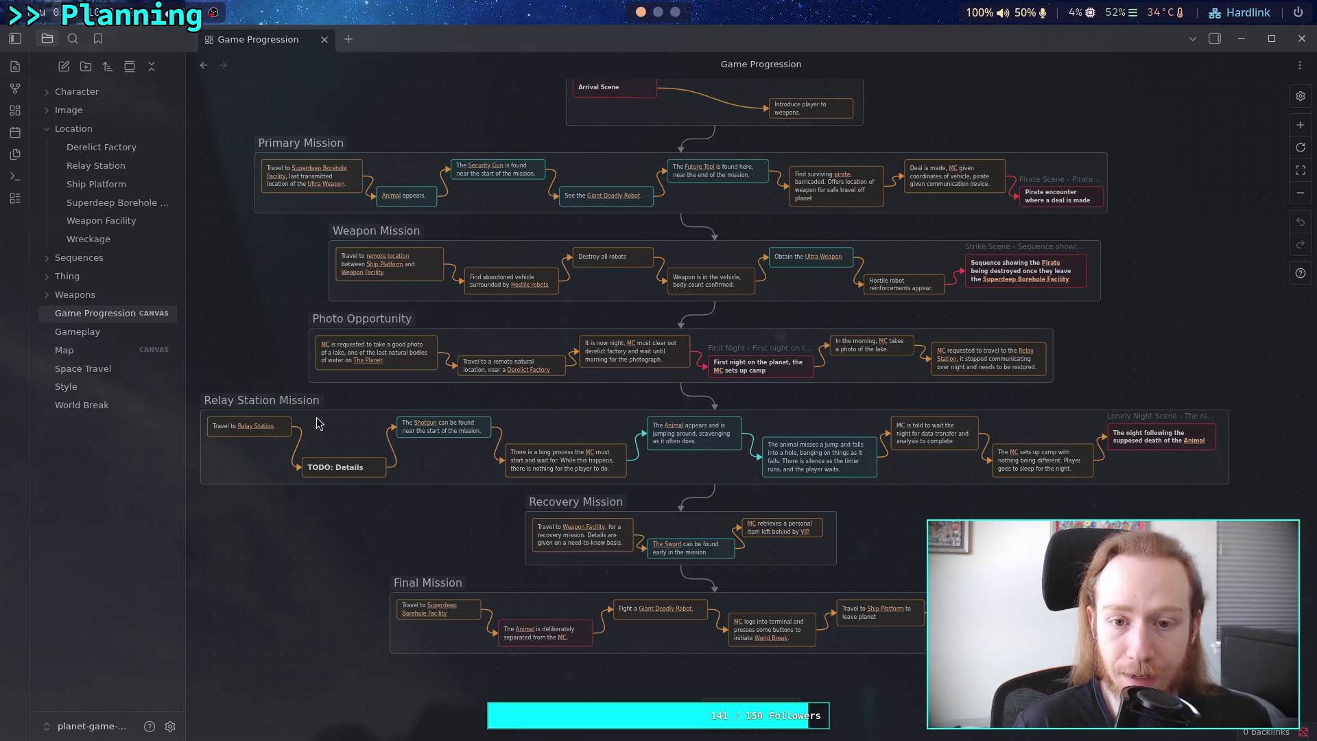
# Check the roughly 14-minute drive time in Desmos, then reopen the Obsidian Map canvas.
pyautogui.click(672, 13)
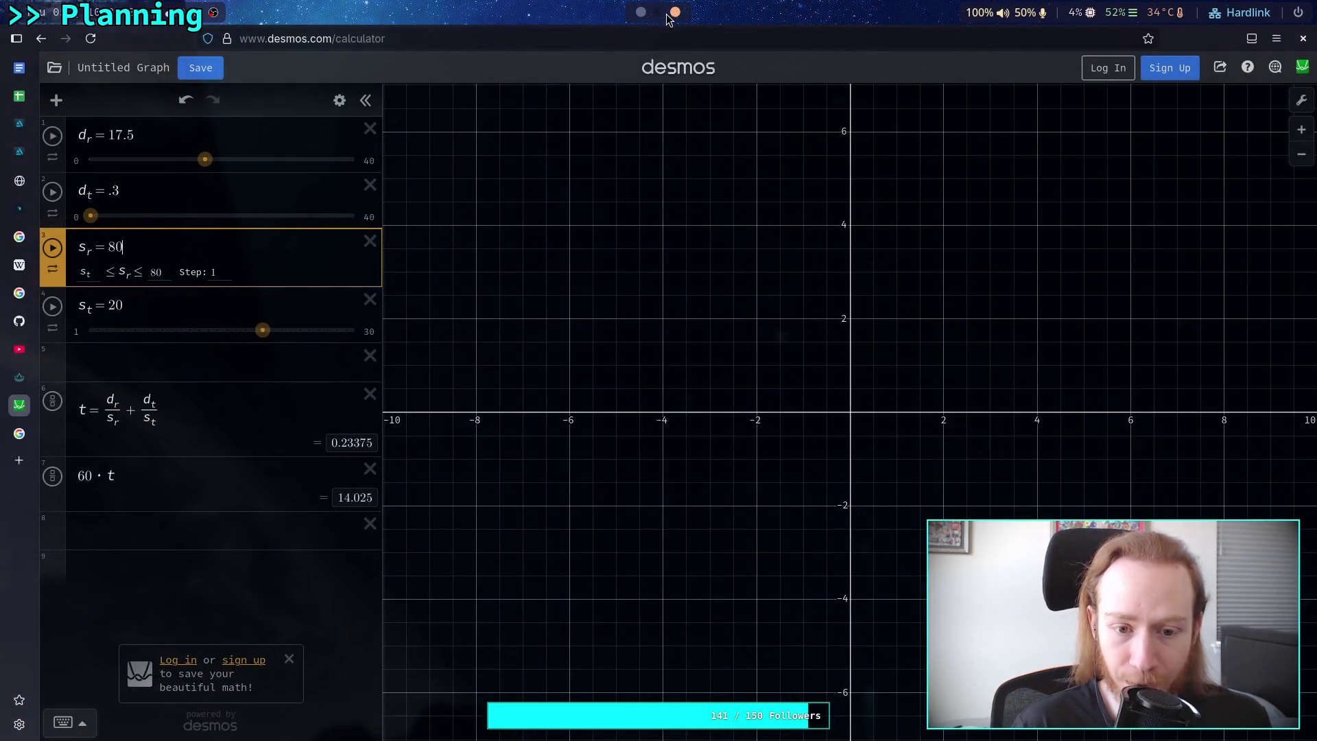
pyautogui.click(658, 12)
pyautogui.click(640, 12)
pyautogui.click(68, 350)
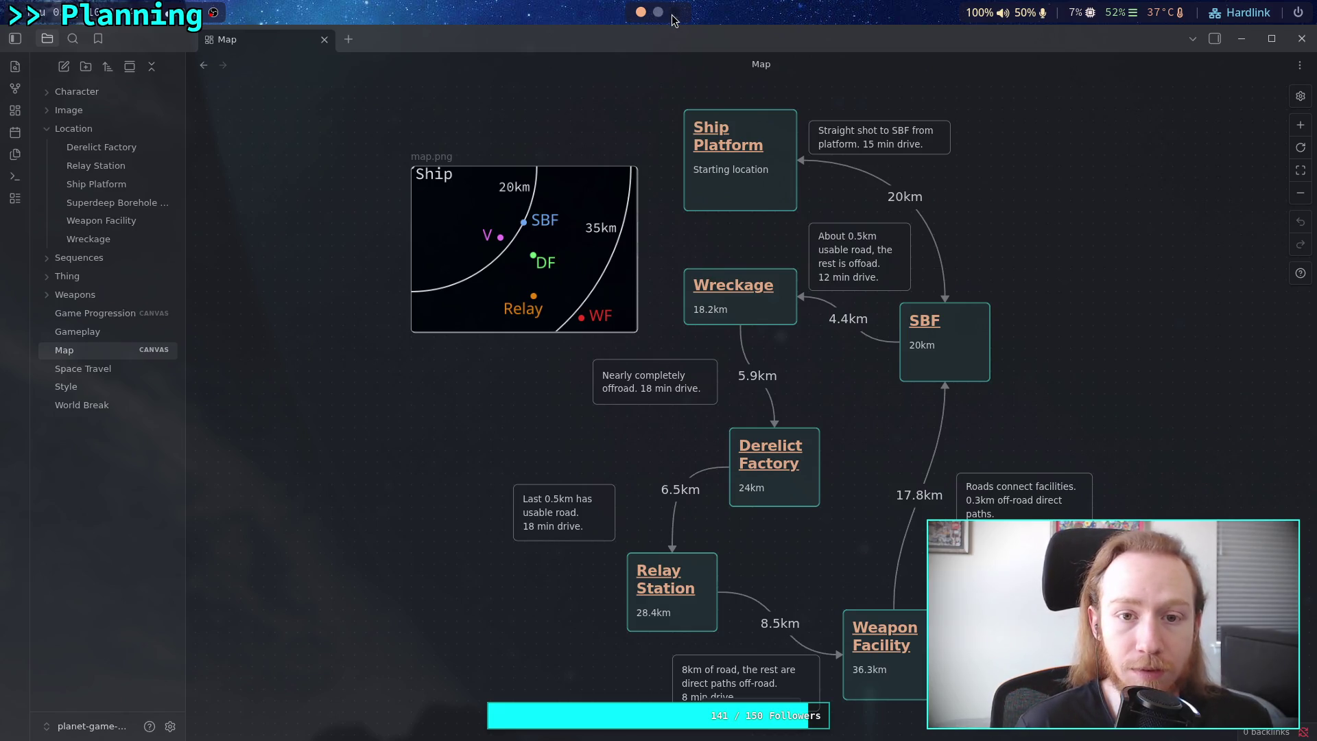
# Show the Game Progression canvas, where the Relay Station Mission still has 'TODO: Details'.
pyautogui.click(138, 312)
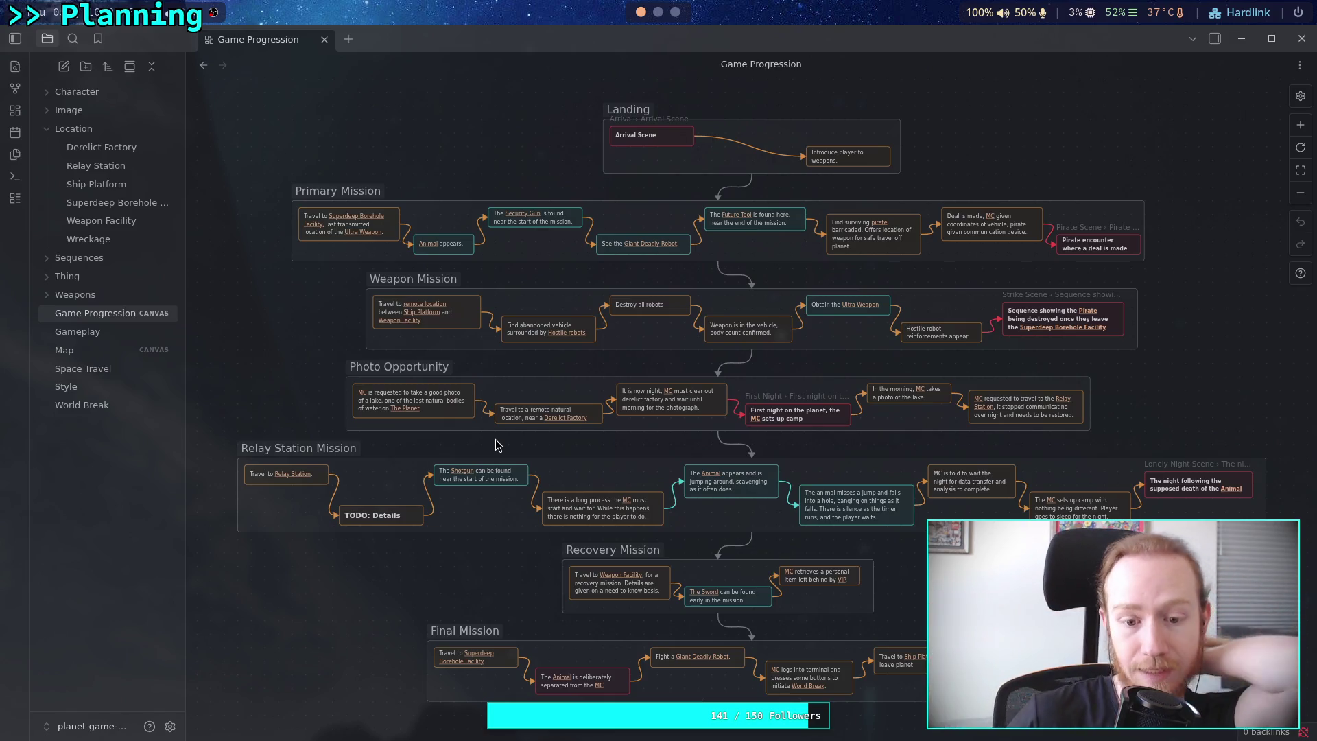
pyautogui.click(658, 11)
pyautogui.click(641, 12)
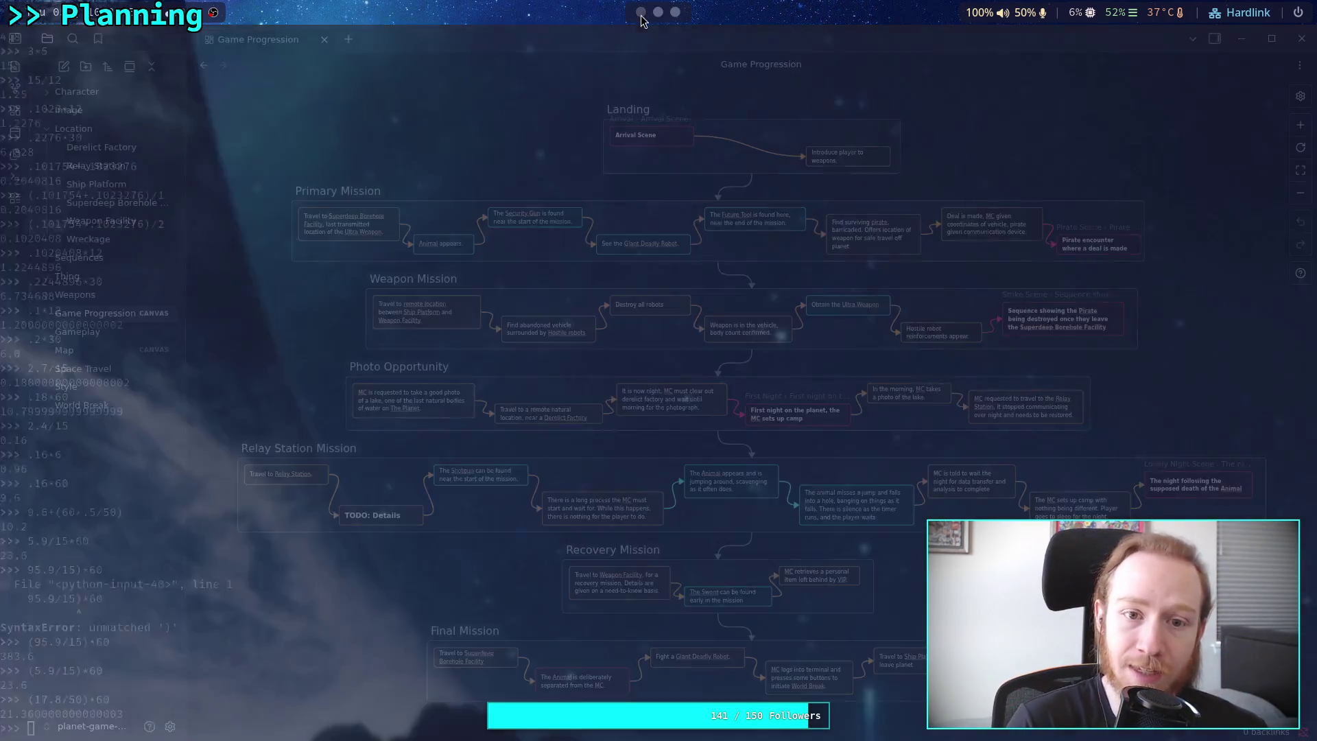
pyautogui.click(159, 350)
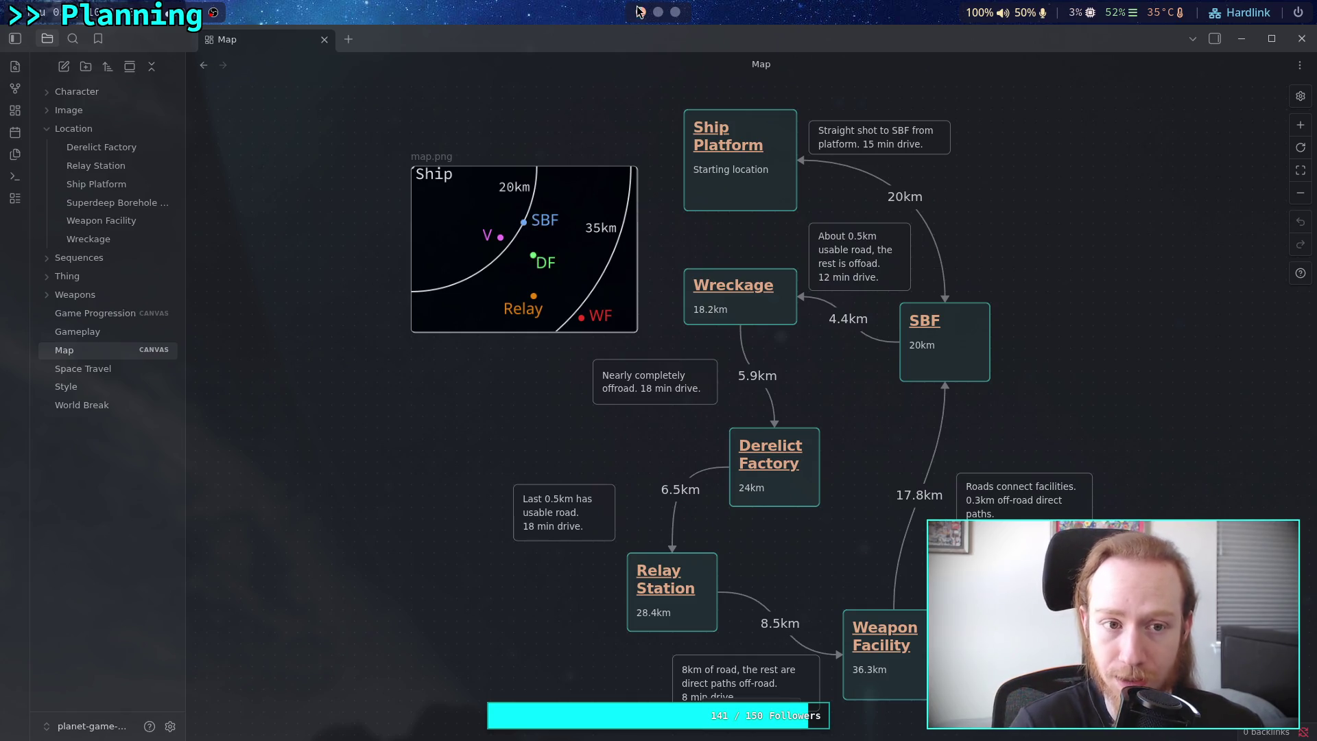
pyautogui.scroll(-2, 651, 21)
pyautogui.scroll(2, 651, 21)
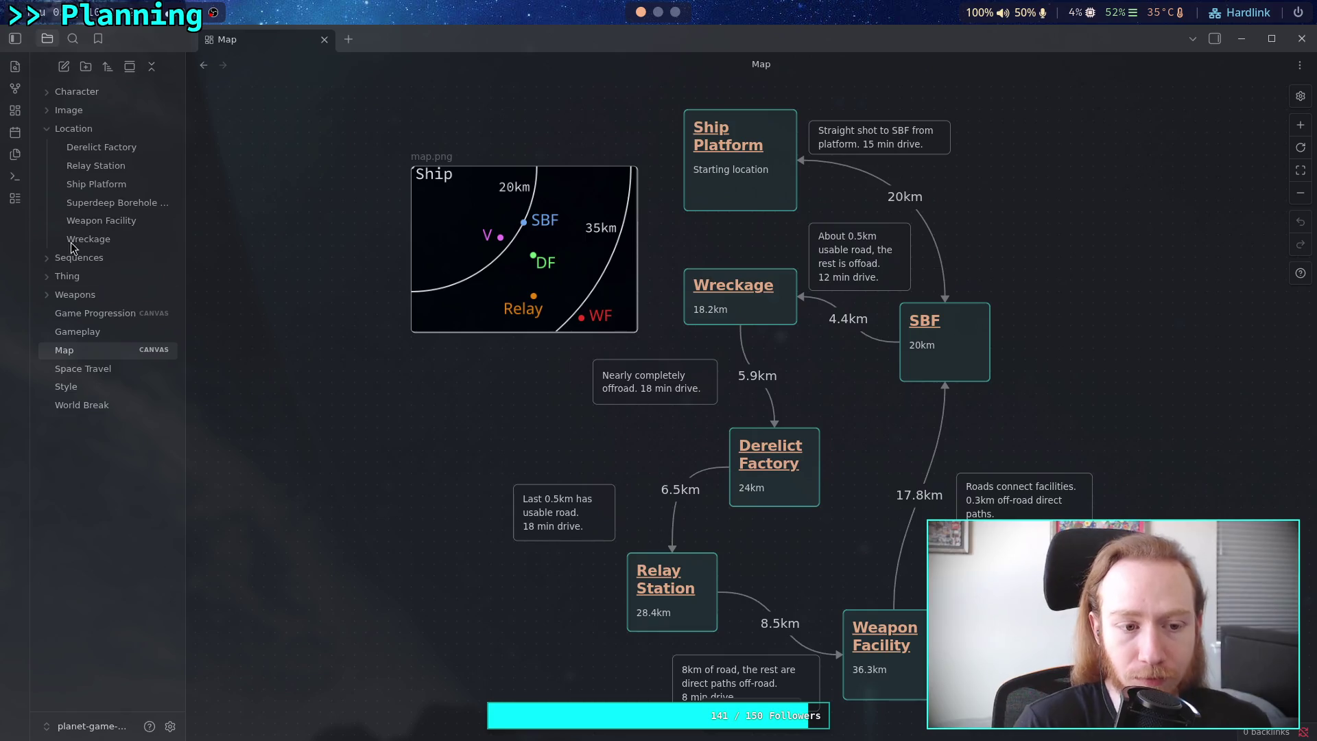
pyautogui.click(106, 313)
pyautogui.scroll(-1, 531, 468)
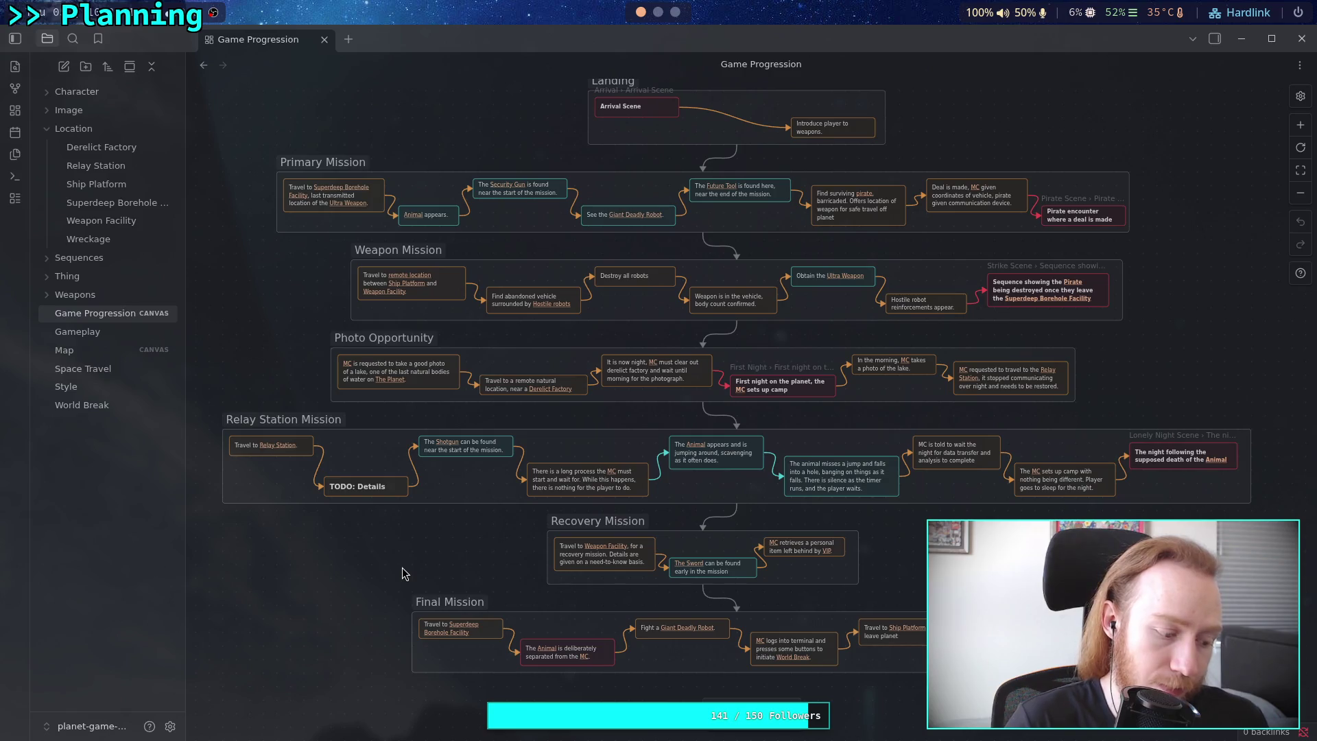
pyautogui.click(660, 13)
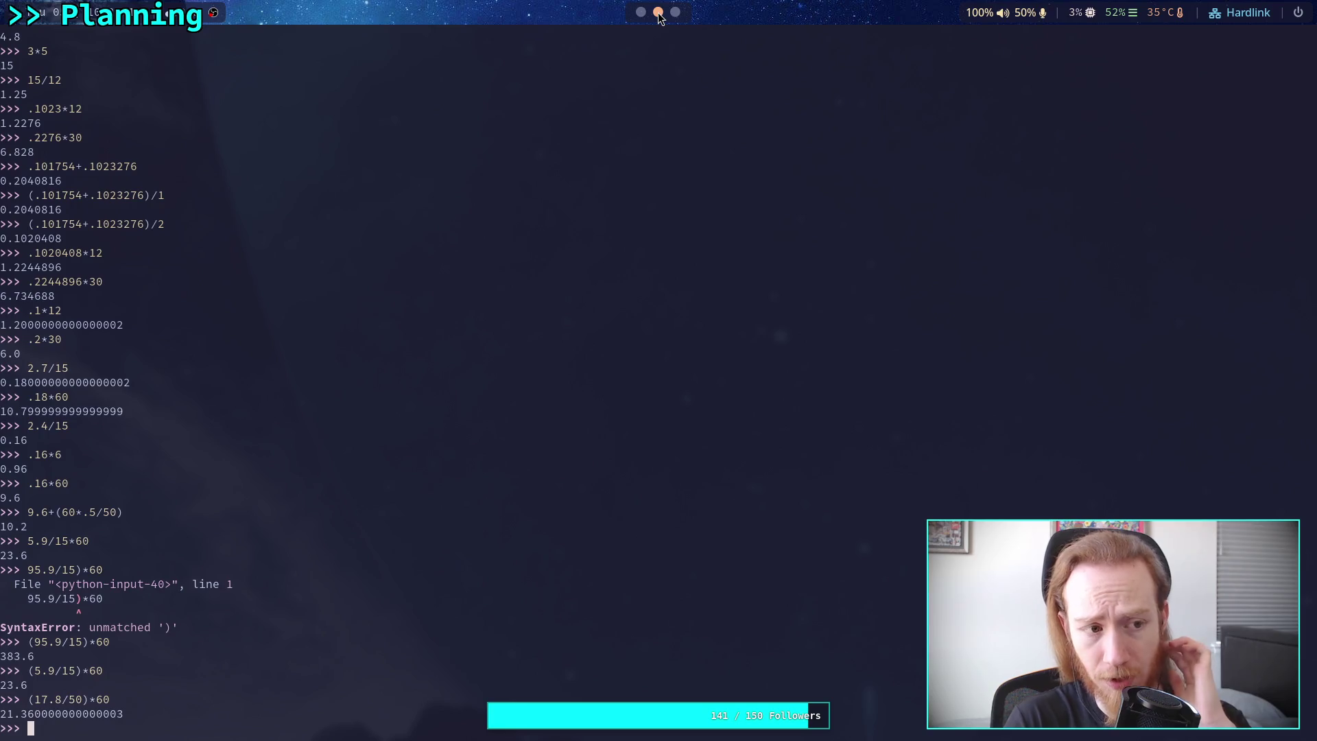
# Bring up the Desmos workspace showing s_r = 80 and 60·t = 14.025 minutes.
pyautogui.click(676, 12)
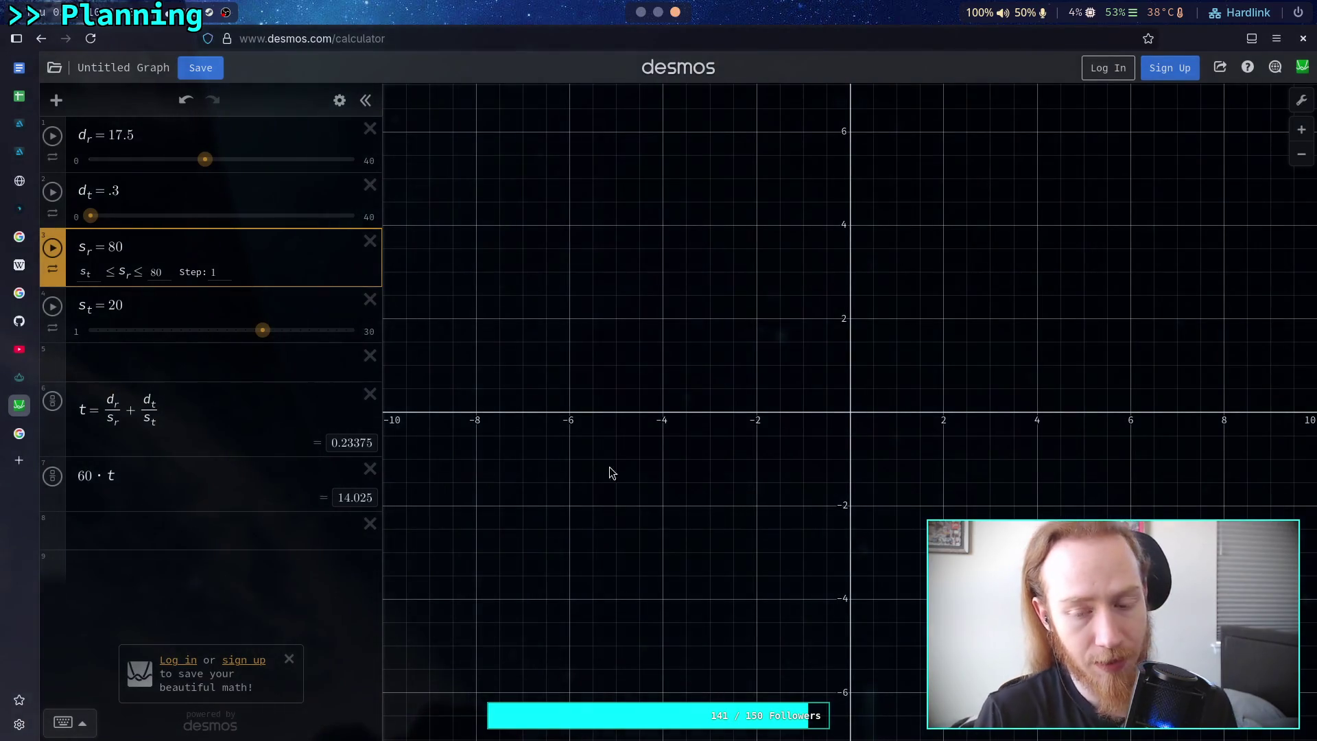
# Switch with Super+2 to the Python terminal showing (17.8/50)*60 = 21.36.
pyautogui.press('super+2')
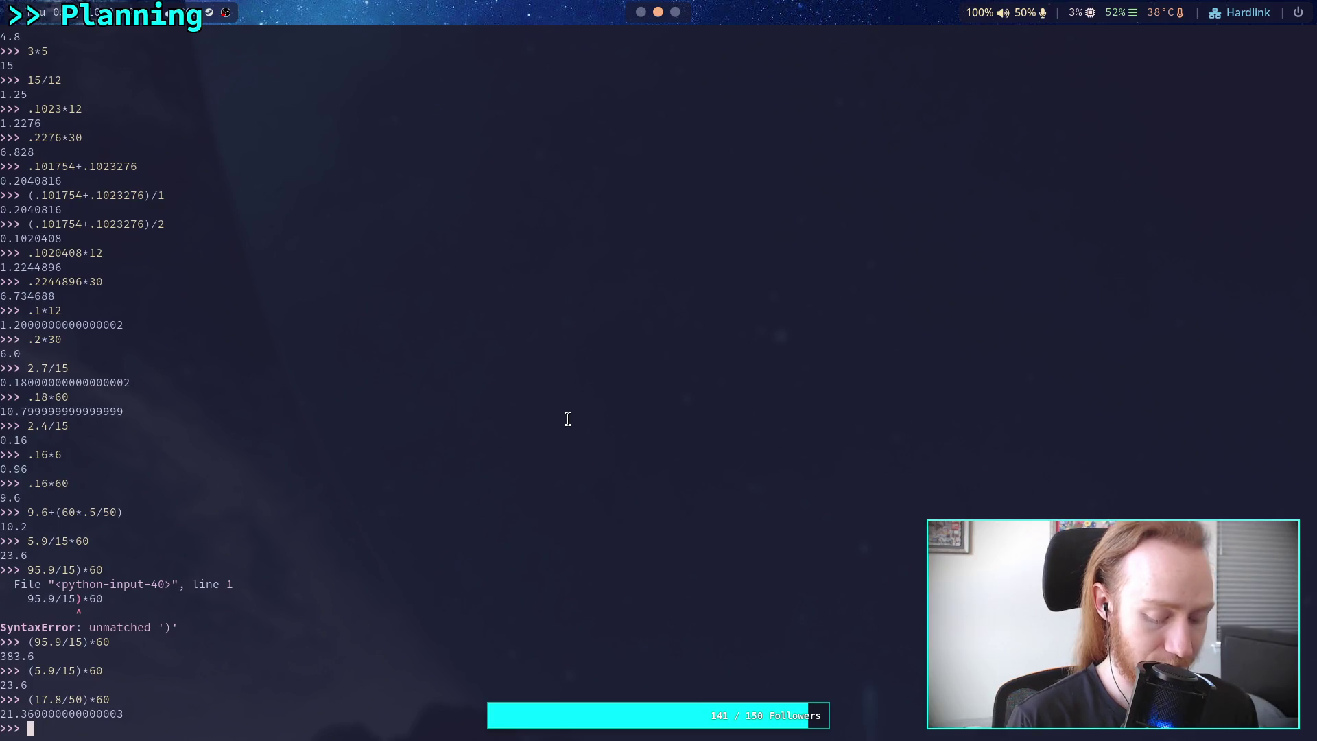
# Calculate 7*3600 in the Python REPL, giving 25200.
pyautogui.write('7')
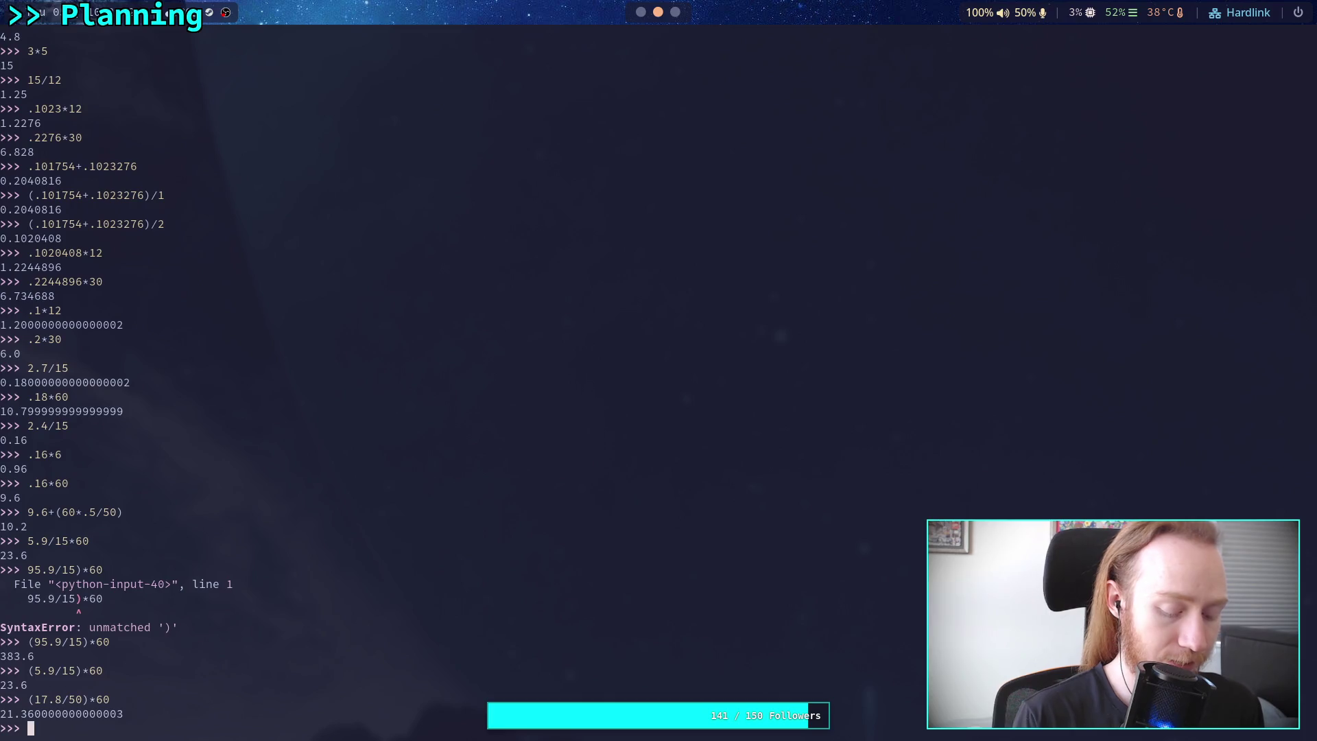
pyautogui.write('&*')
pyautogui.press('BackSpace')
pyautogui.press('BackSpace')
pyautogui.write('*')
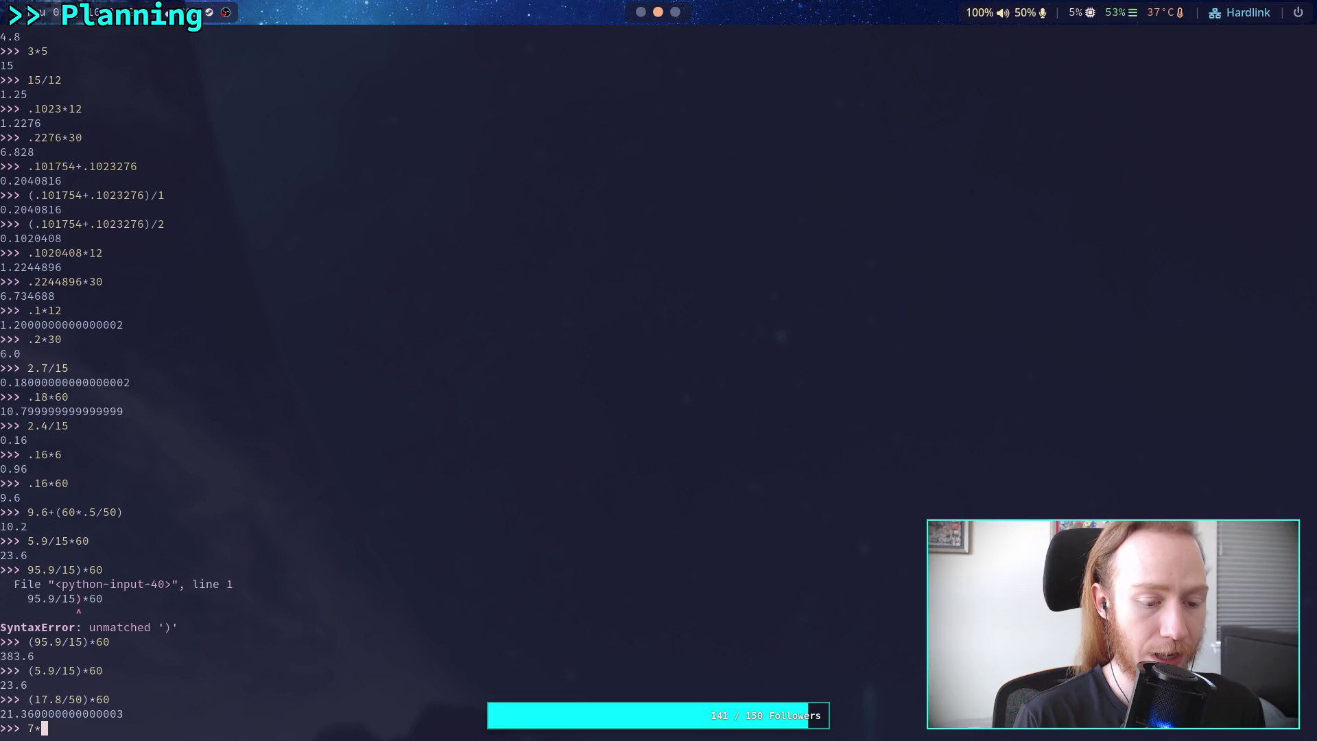
pyautogui.write('3600')
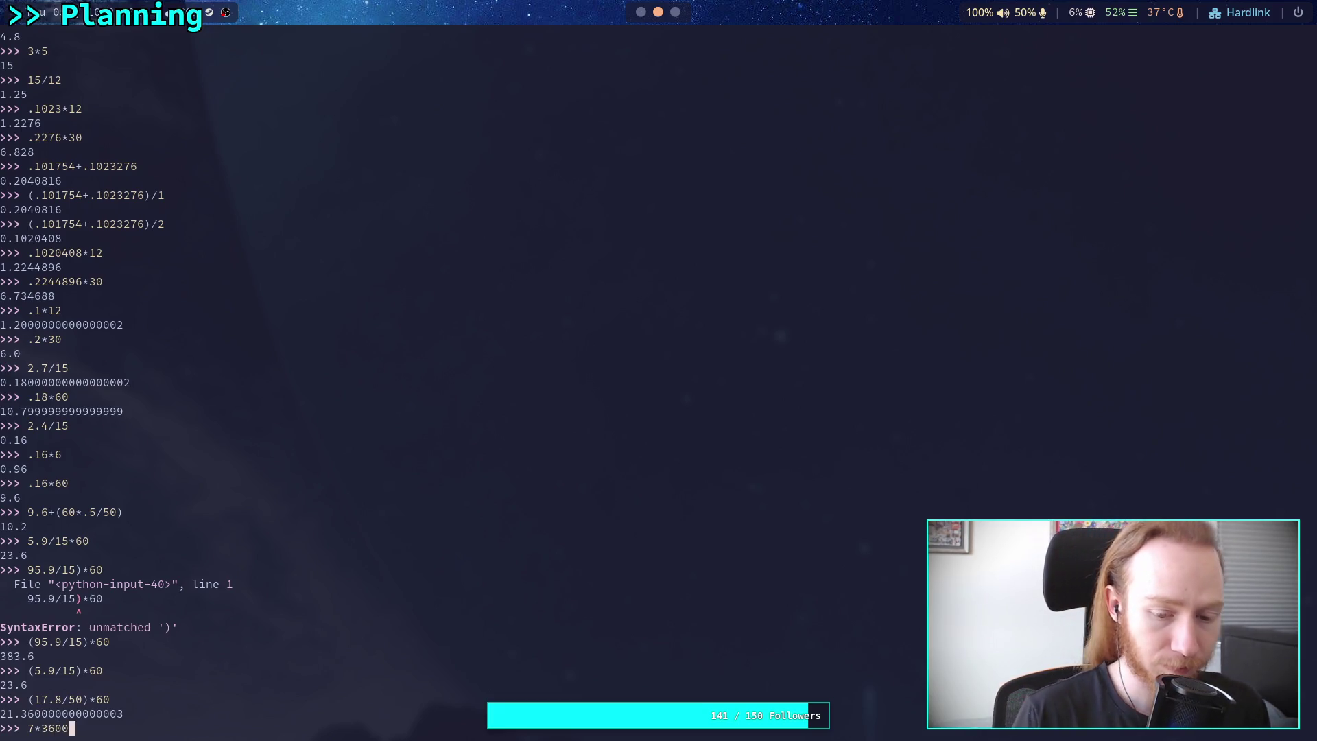
pyautogui.press('Return')
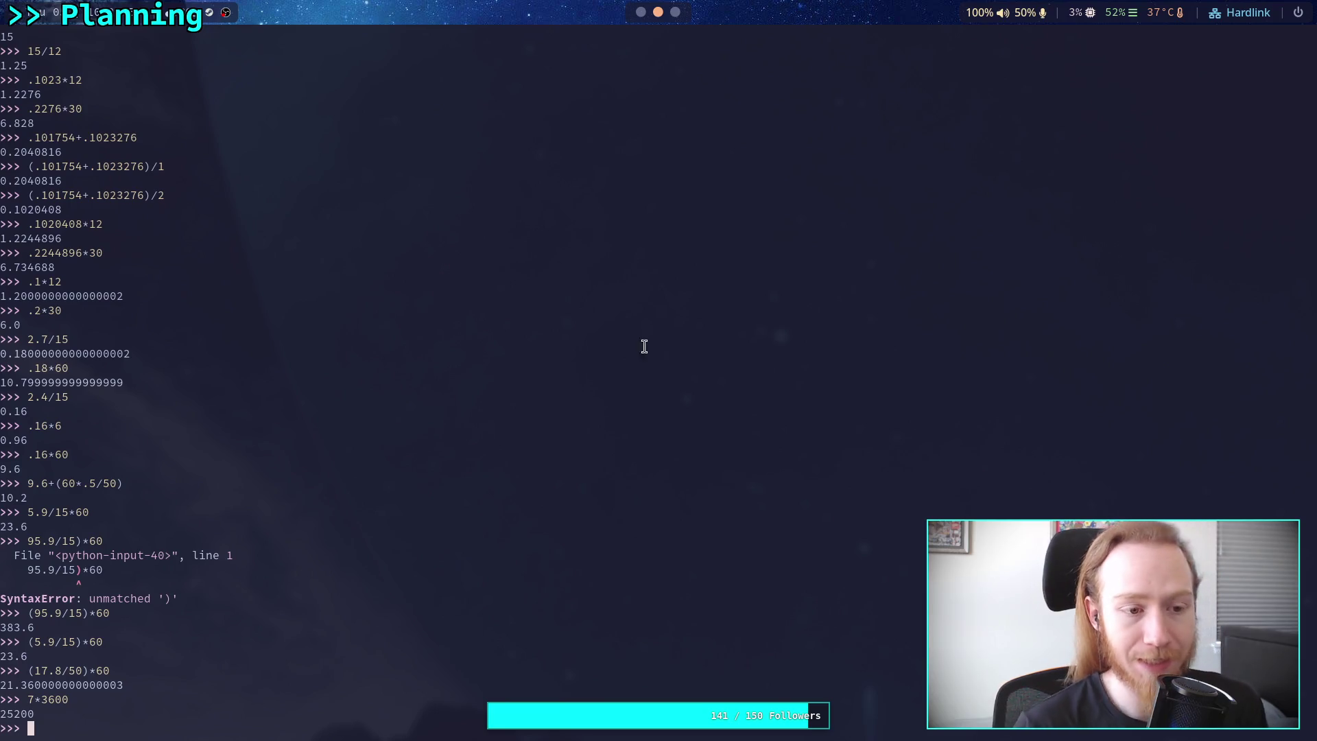
# Glance at Desmos and scroll around the Obsidian Game Progression canvas before returning to Python.
pyautogui.click(674, 14)
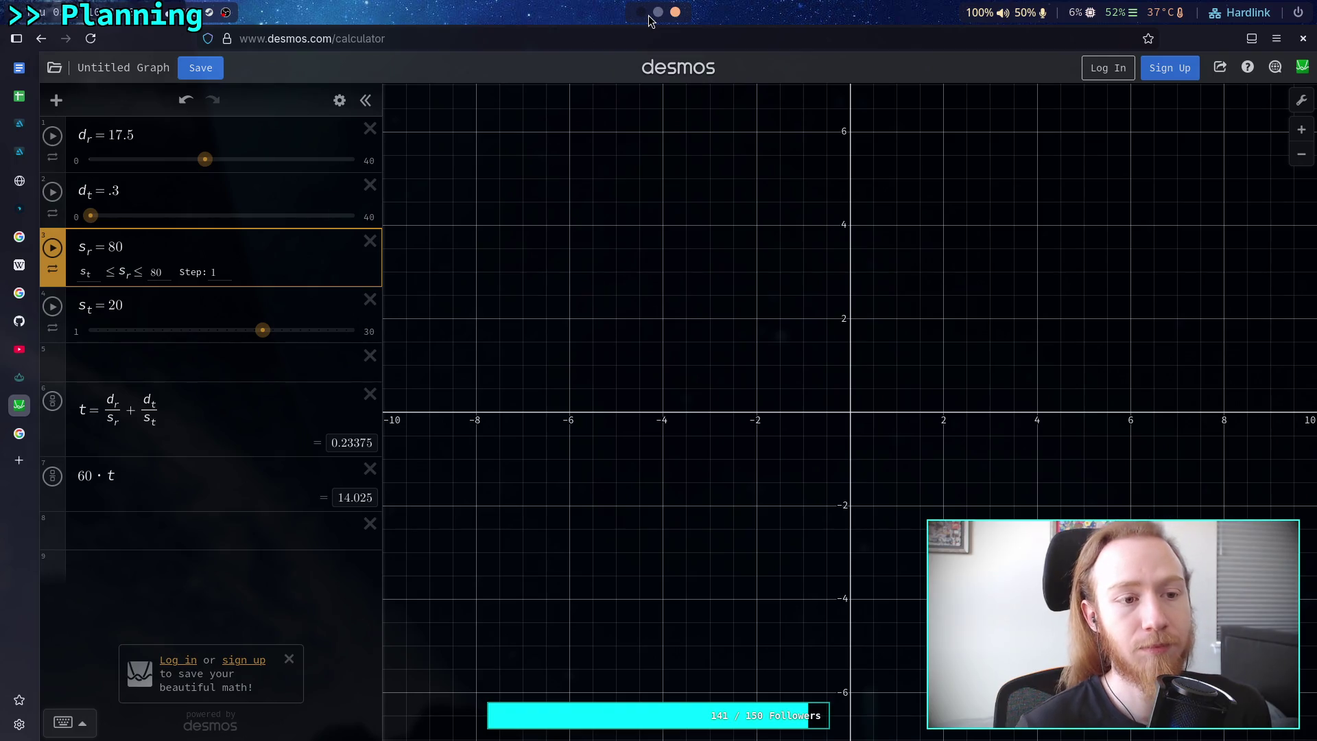
pyautogui.click(648, 15)
pyautogui.scroll(-2, 652, 412)
pyautogui.hscroll(2, 652, 412)
pyautogui.scroll(-1, 488, 455)
pyautogui.hscroll(-2, 488, 455)
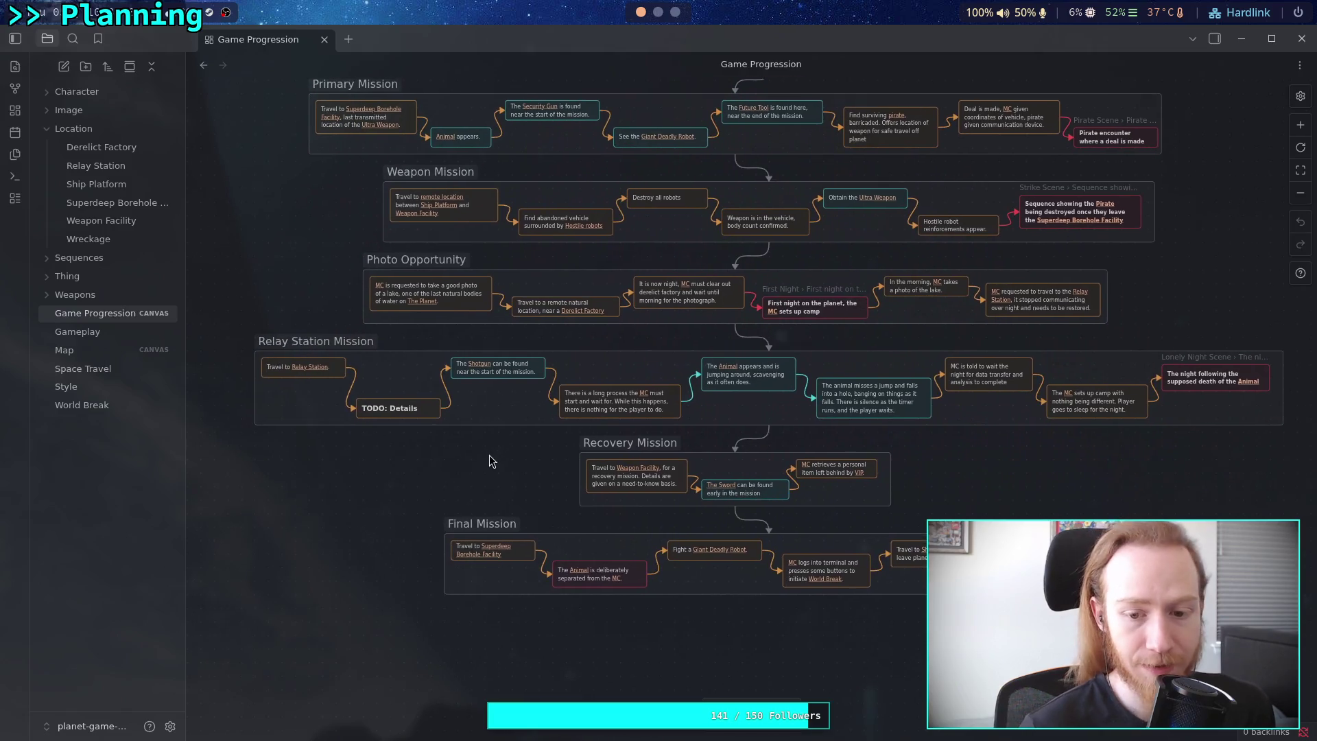
pyautogui.click(675, 12)
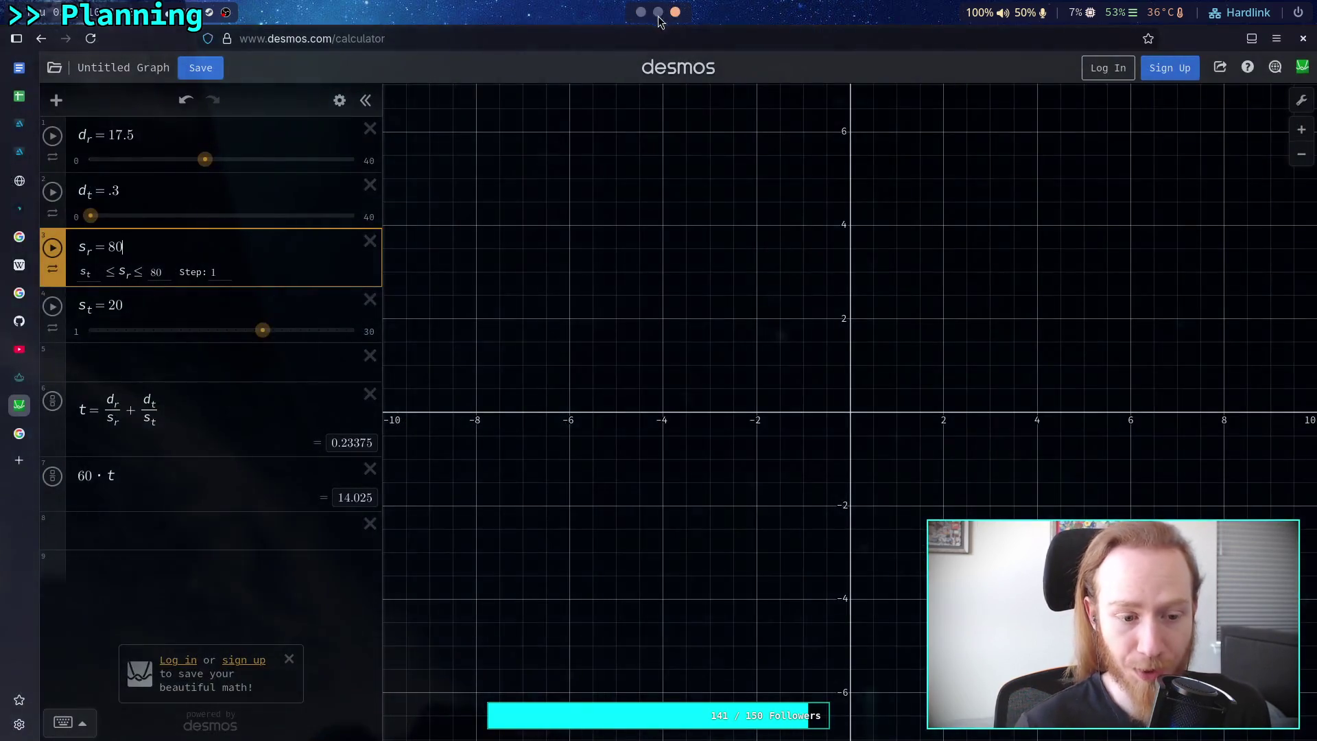
pyautogui.click(658, 14)
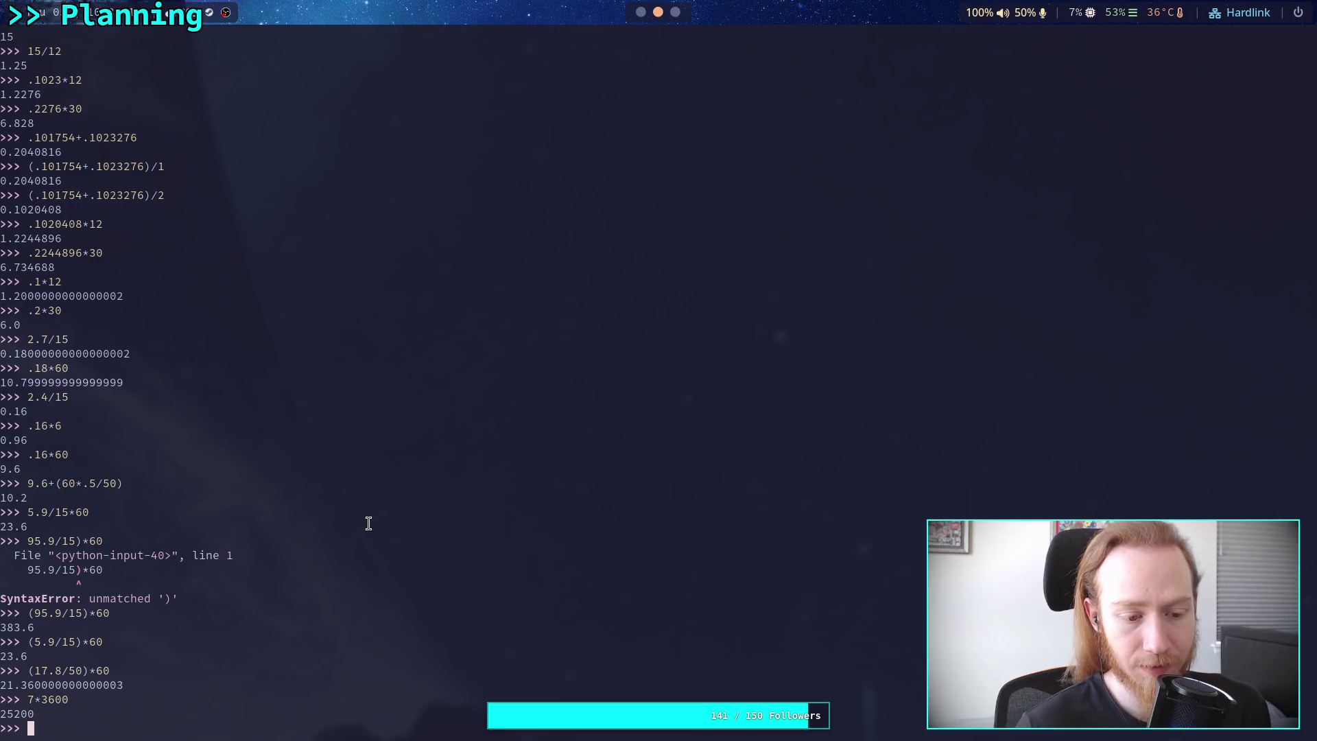
# Recall the previous line and change it to 3*3600, giving 10800.
pyautogui.press('Up')
pyautogui.press('Left')
pyautogui.press('Left')
pyautogui.press('Left')
pyautogui.press('BackSpace')
pyautogui.write('5')
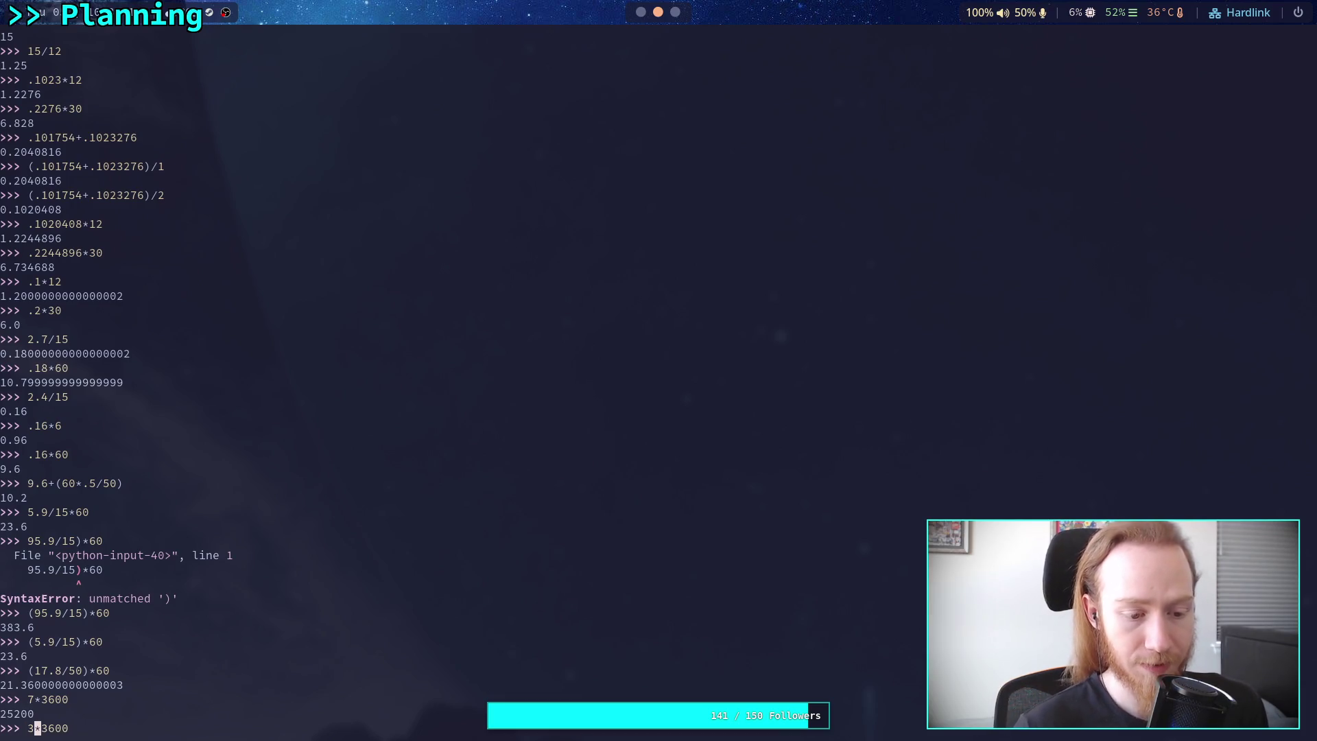
pyautogui.press('Return')
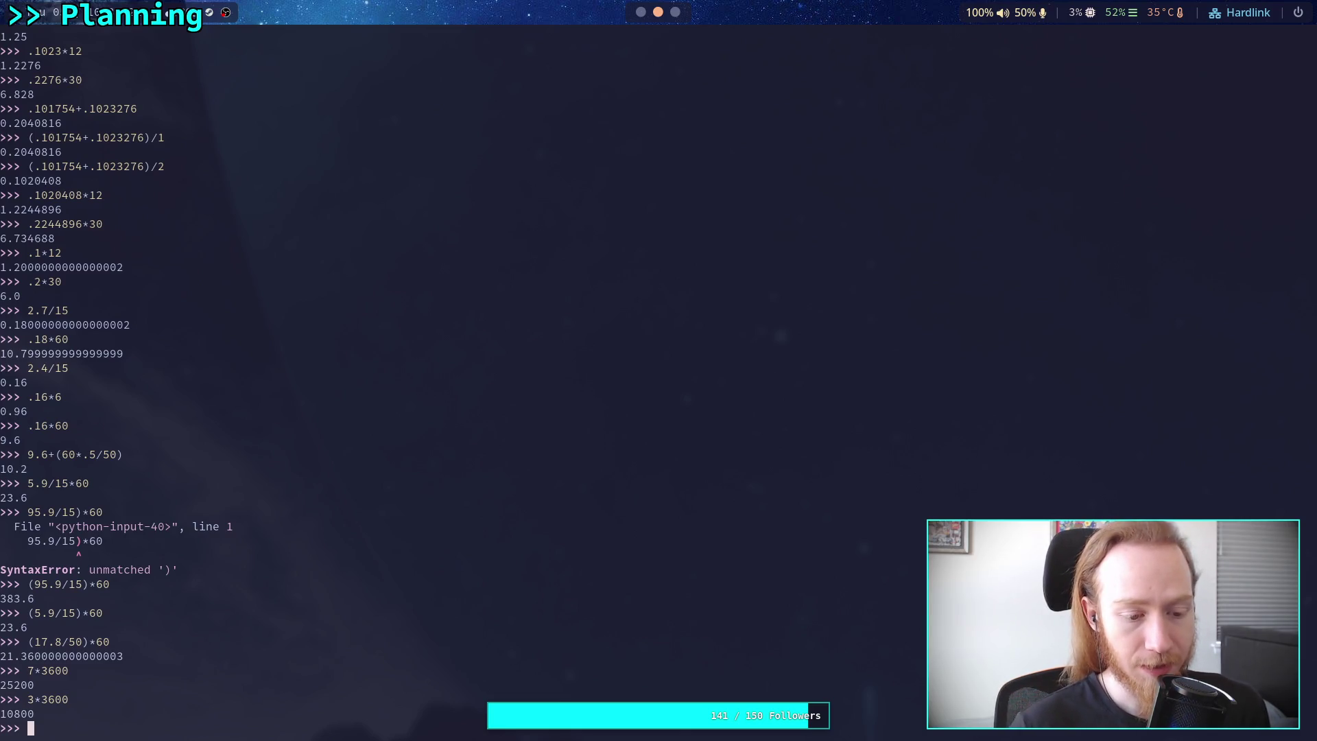
pyautogui.click(642, 12)
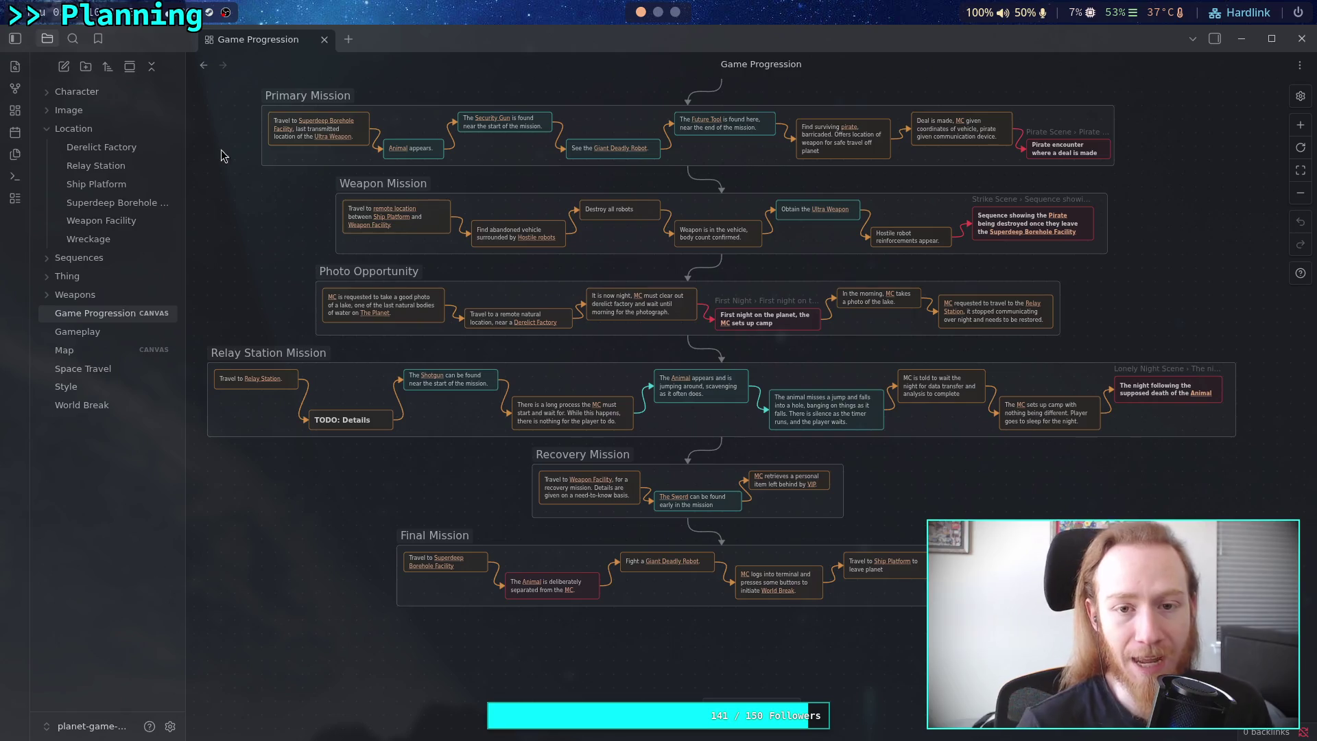
pyautogui.press('super+2')
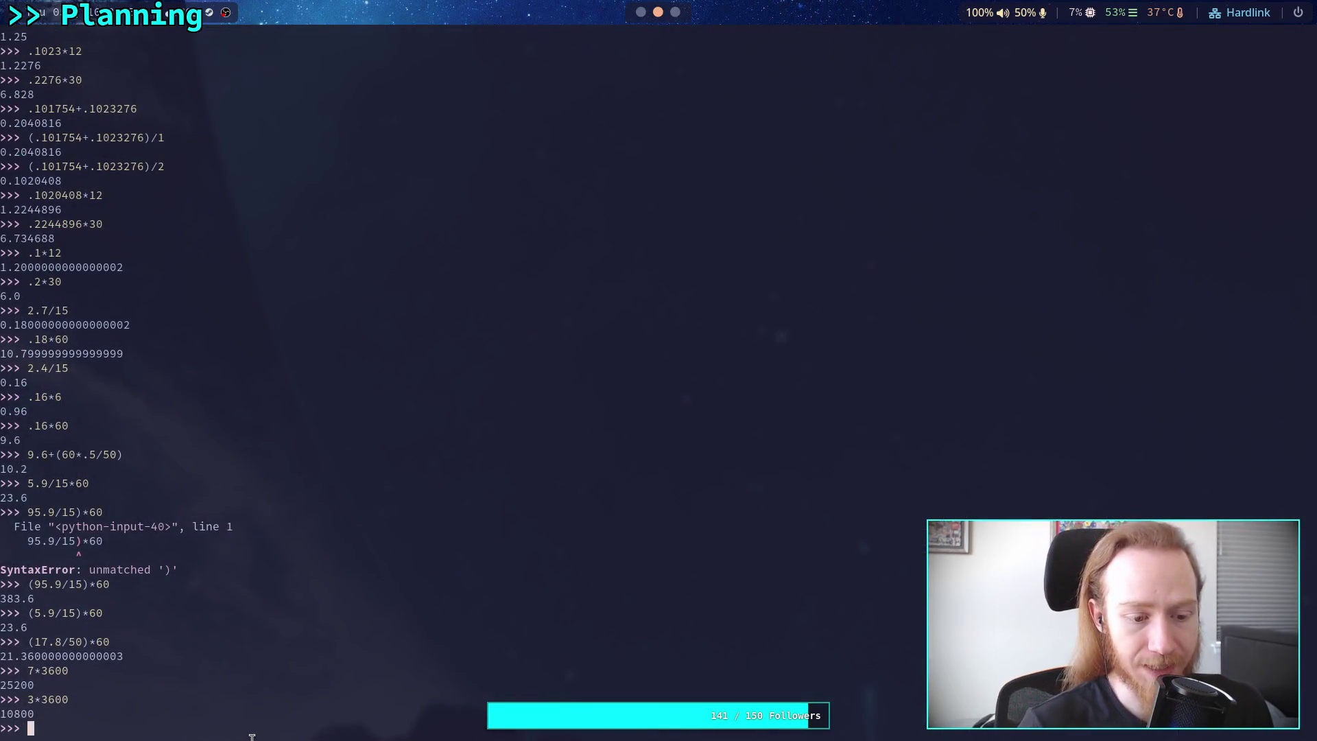
pyautogui.moveTo(41, 699); pyautogui.dragTo(69, 699)
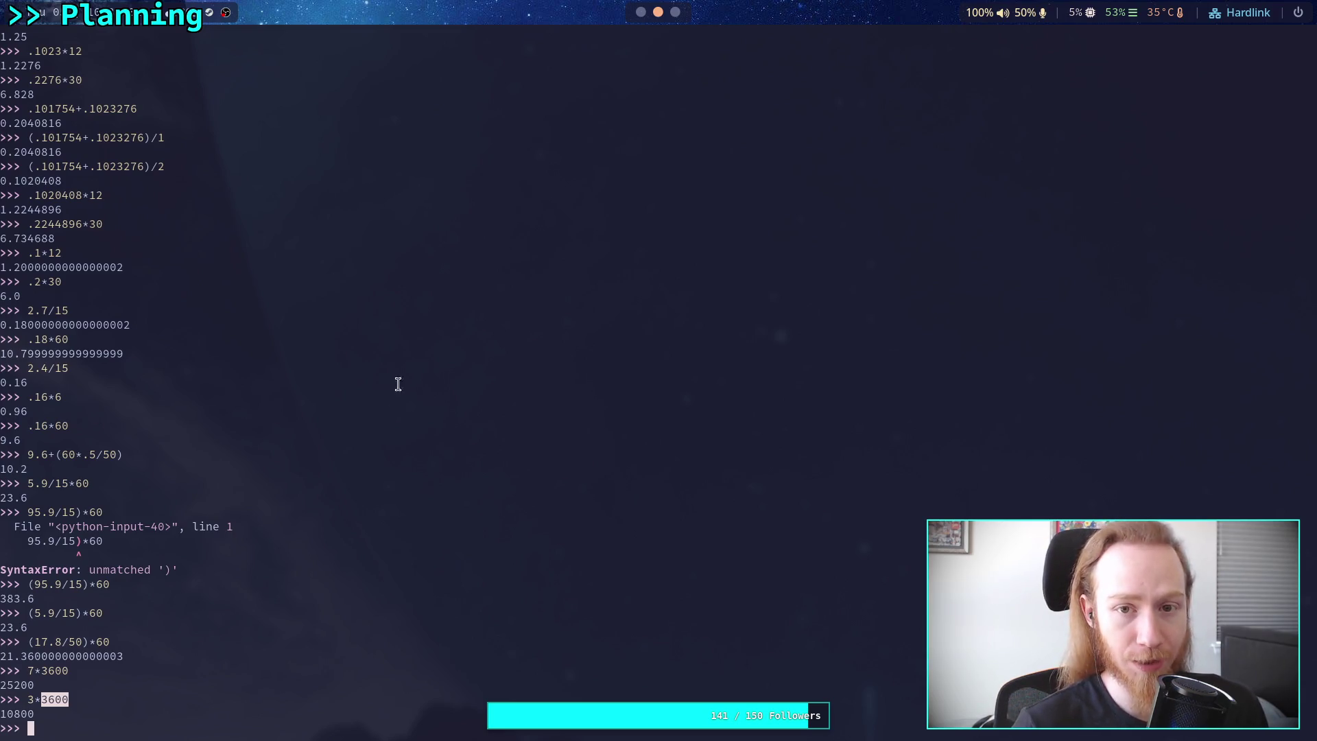
pyautogui.click(643, 12)
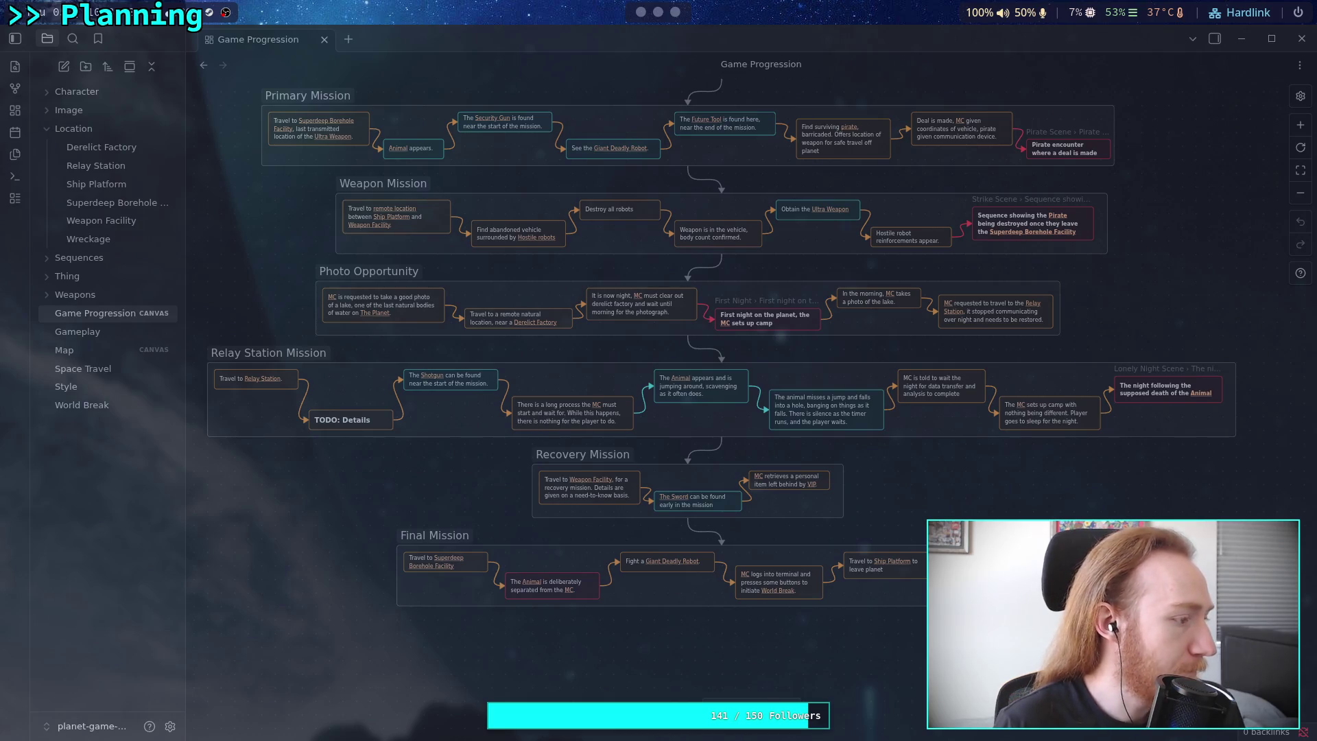
# Load simple.wikipedia.org/wiki/Length_of_day in a new browser tab.
pyautogui.click(658, 13)
pyautogui.click(678, 13)
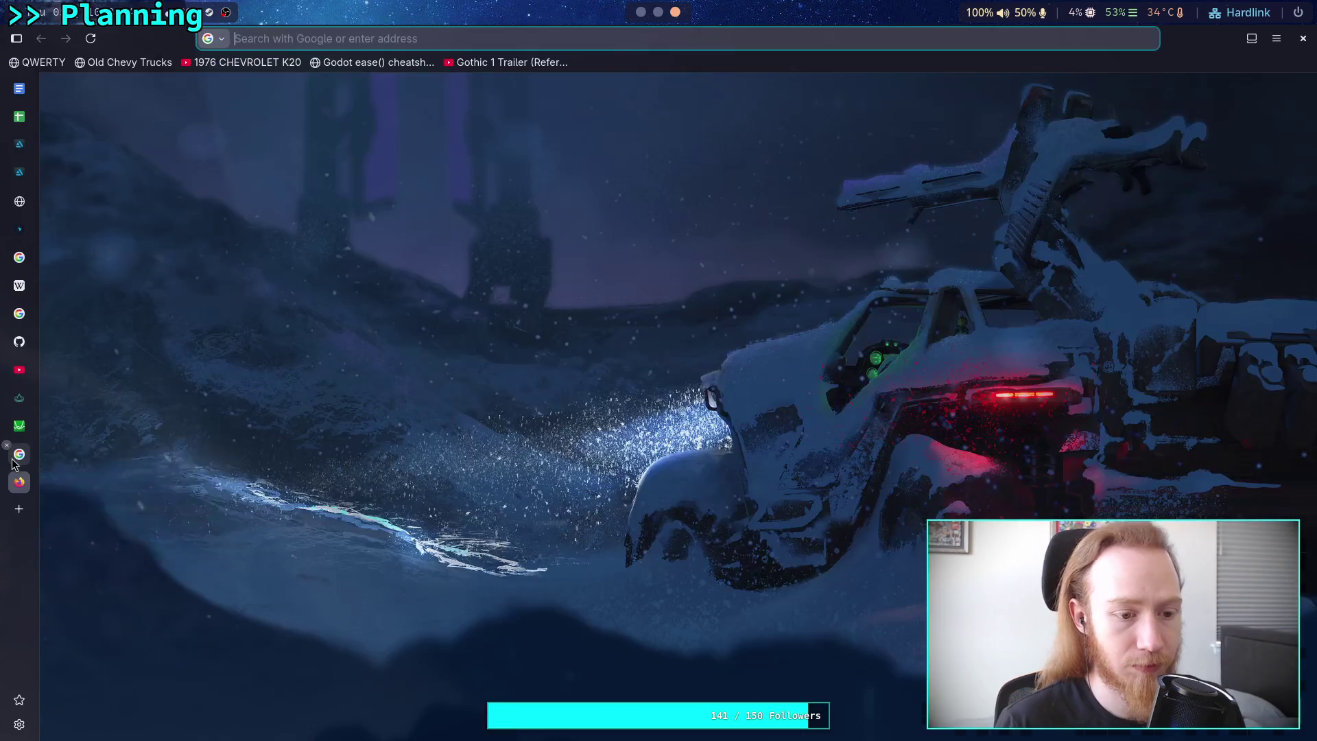
pyautogui.click(19, 460)
pyautogui.write('simple.wikipedia.org/wiki/Length_of_day')
pyautogui.press('Return')
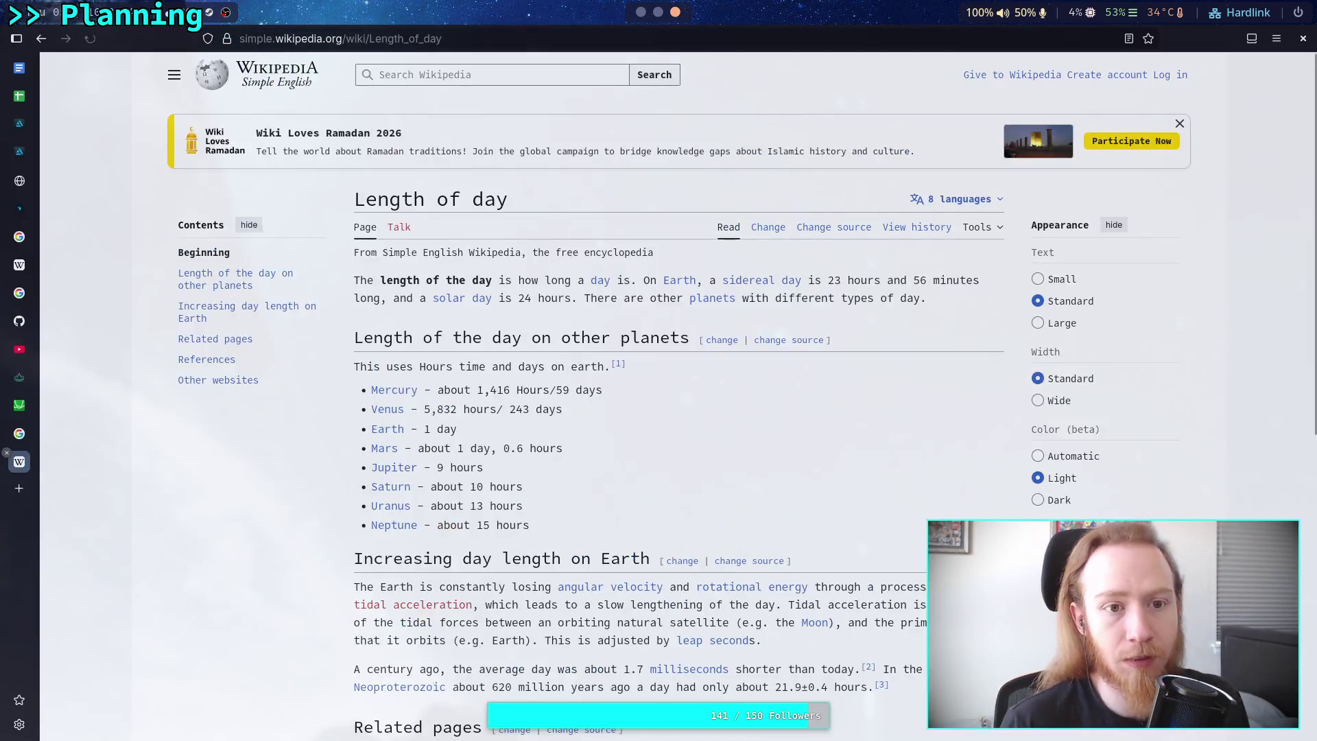
# Highlight the day lengths for Mercury (59 days), Venus (243 days), Mars, Jupiter (9 h) and Saturn (10 h).
pyautogui.moveTo(631, 389); pyautogui.dragTo(366, 393)
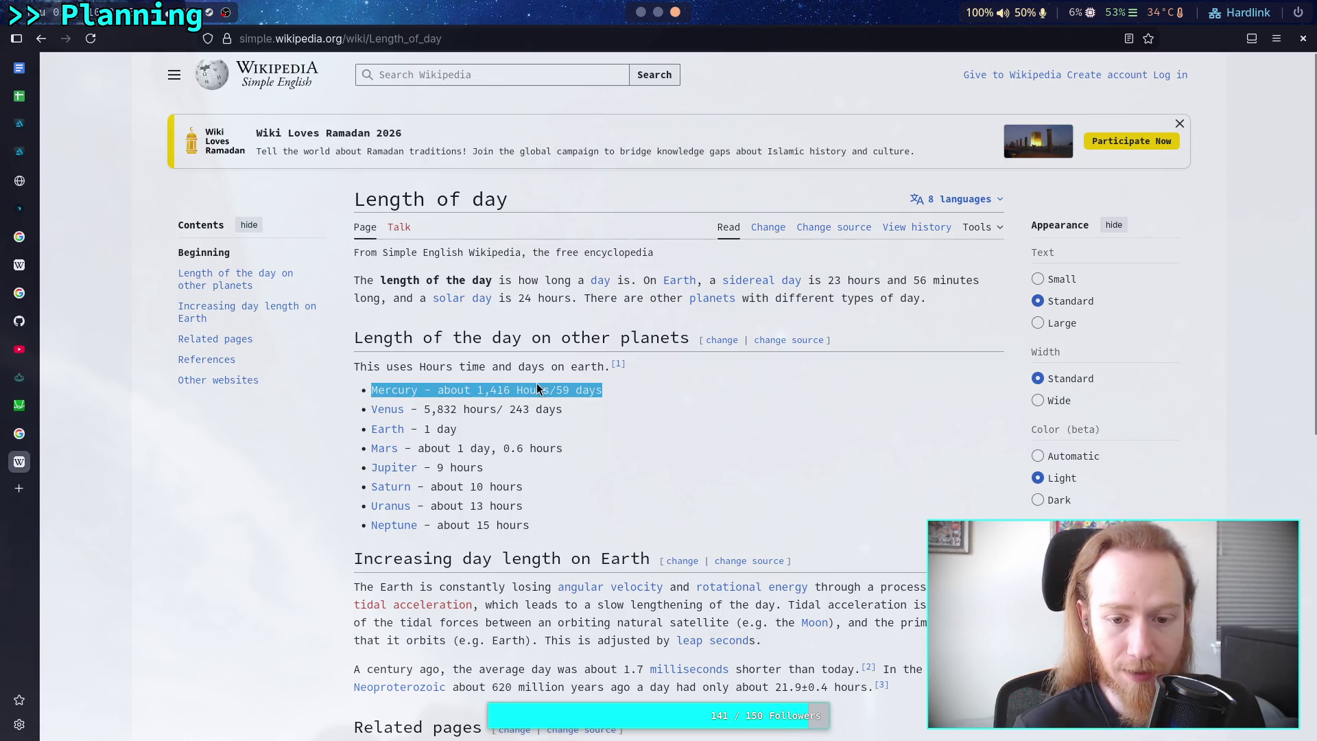
pyautogui.click(508, 390)
pyautogui.moveTo(477, 390); pyautogui.dragTo(605, 390)
pyautogui.click(608, 417)
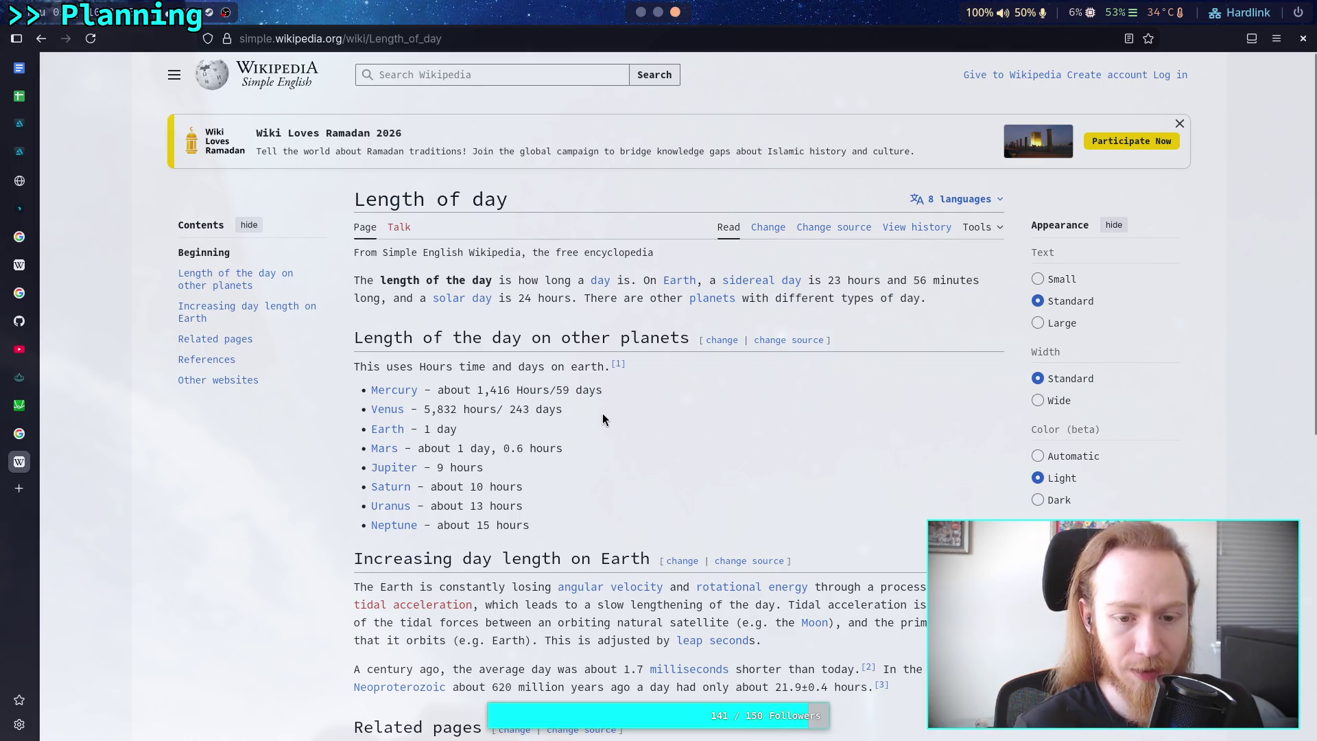
pyautogui.moveTo(503, 410); pyautogui.dragTo(533, 403)
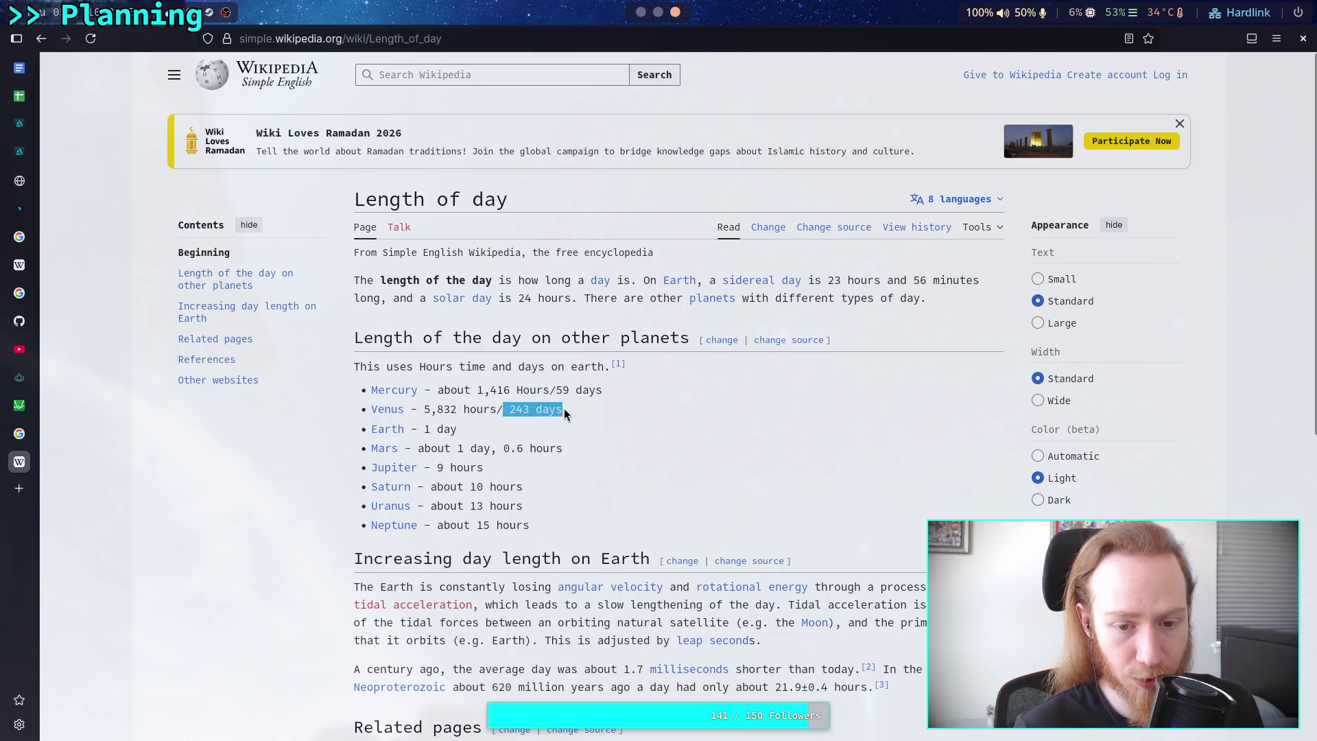
pyautogui.moveTo(504, 448); pyautogui.dragTo(528, 448)
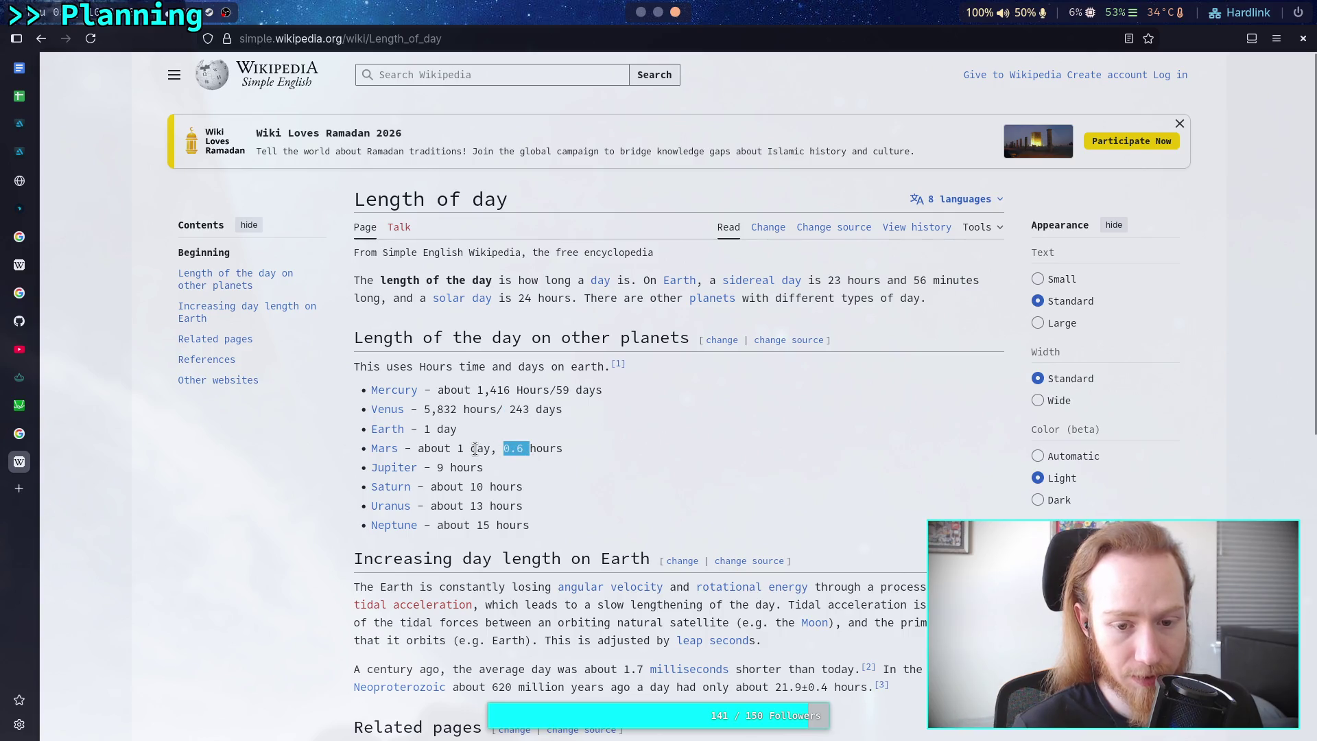
pyautogui.moveTo(417, 449); pyautogui.dragTo(573, 453)
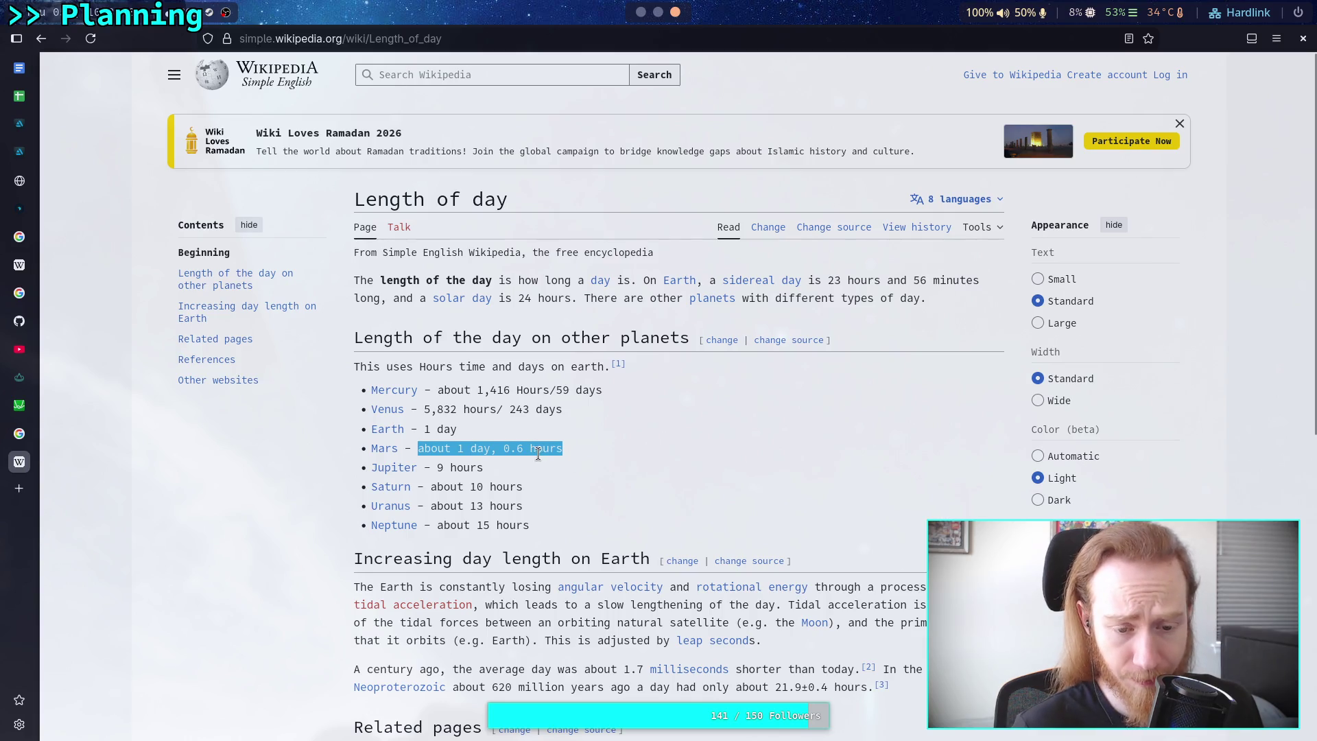
pyautogui.moveTo(431, 469); pyautogui.dragTo(486, 464)
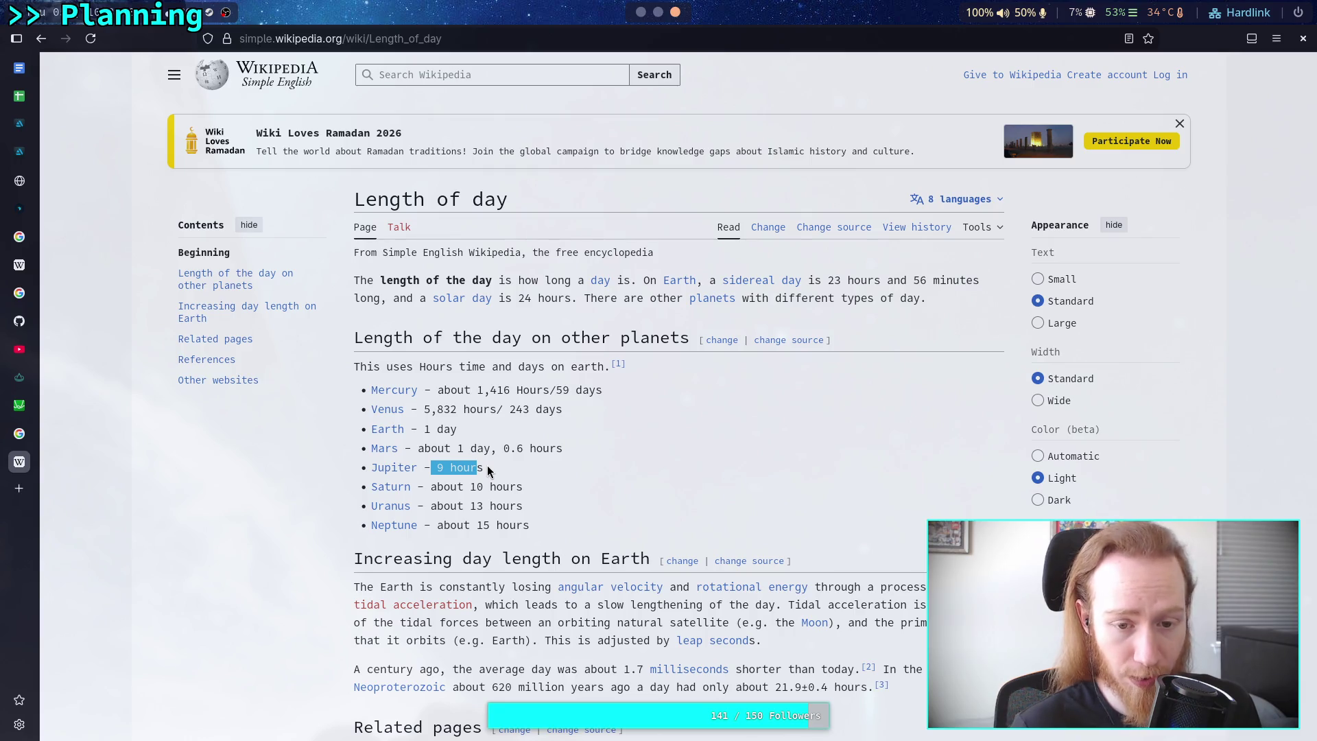
pyautogui.moveTo(432, 487)
pyautogui.mouseDown()
pyautogui.moveTo(494, 491)
pyautogui.moveTo(472, 508)
pyautogui.moveTo(517, 508)
pyautogui.mouseUp()
pyautogui.moveTo(443, 525); pyautogui.dragTo(547, 526)
pyautogui.scroll(-3, 546, 524)
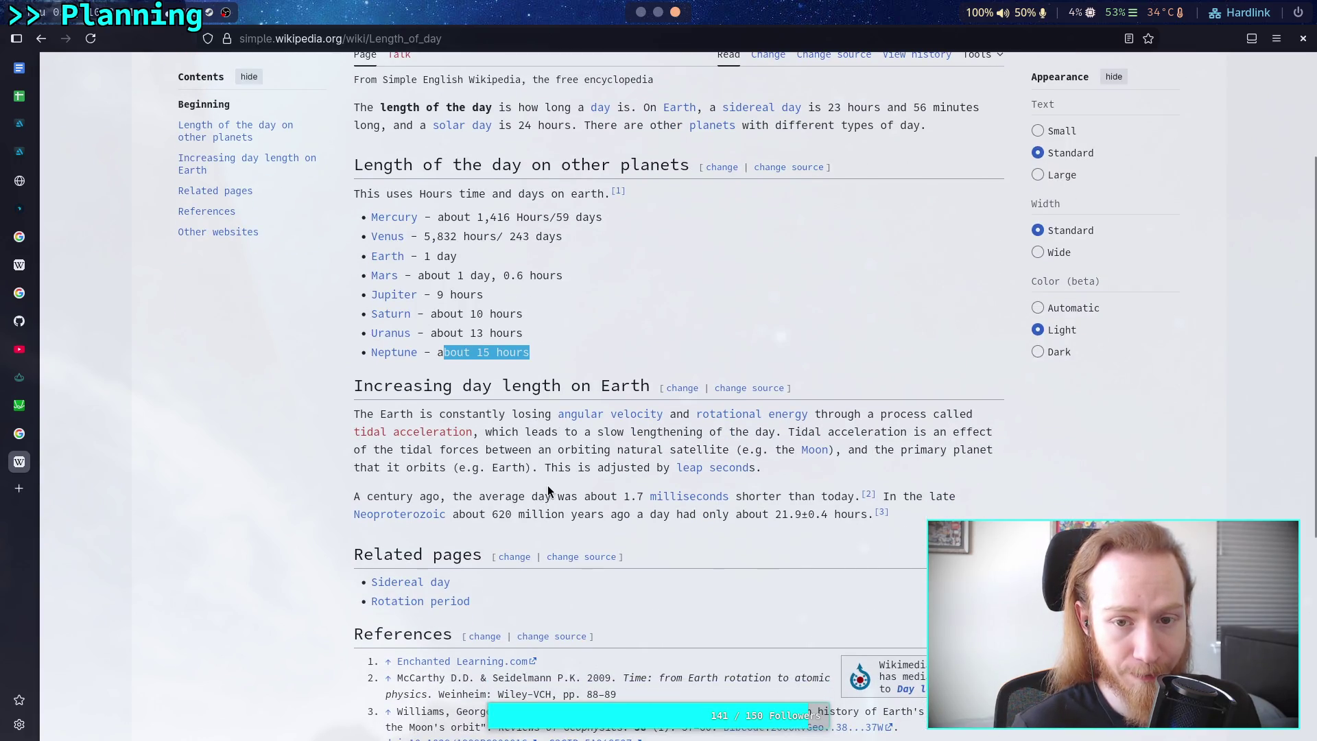
pyautogui.click(547, 486)
pyautogui.moveTo(621, 169); pyautogui.dragTo(686, 166)
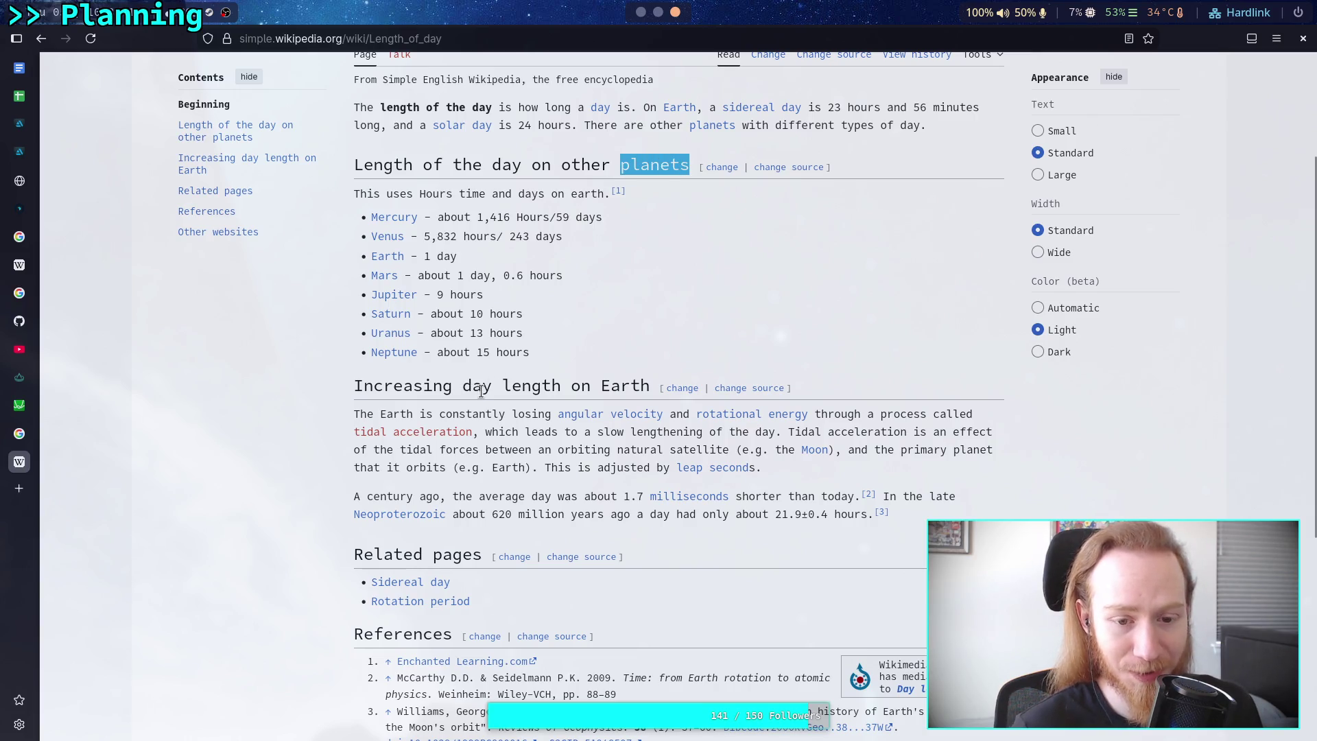
pyautogui.scroll(-3, 480, 391)
pyautogui.scroll(-1, 488, 398)
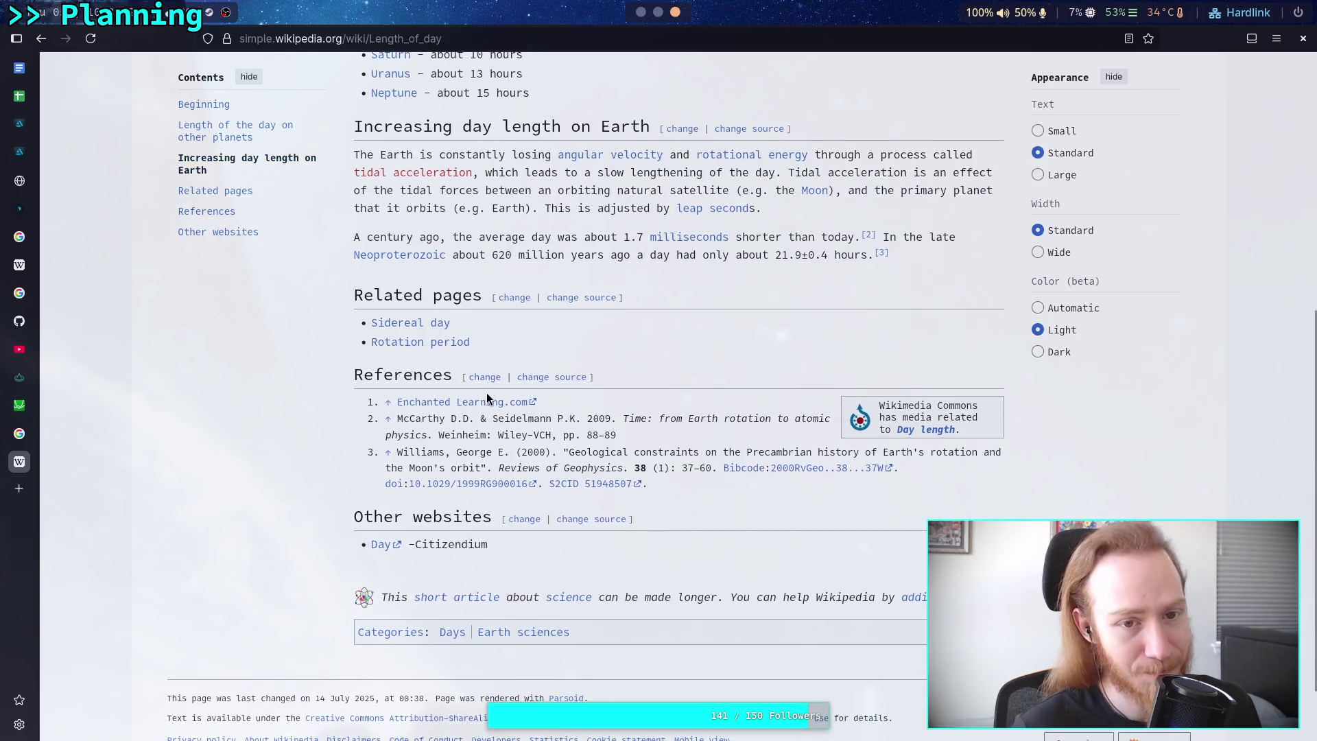
pyautogui.scroll(3, 488, 397)
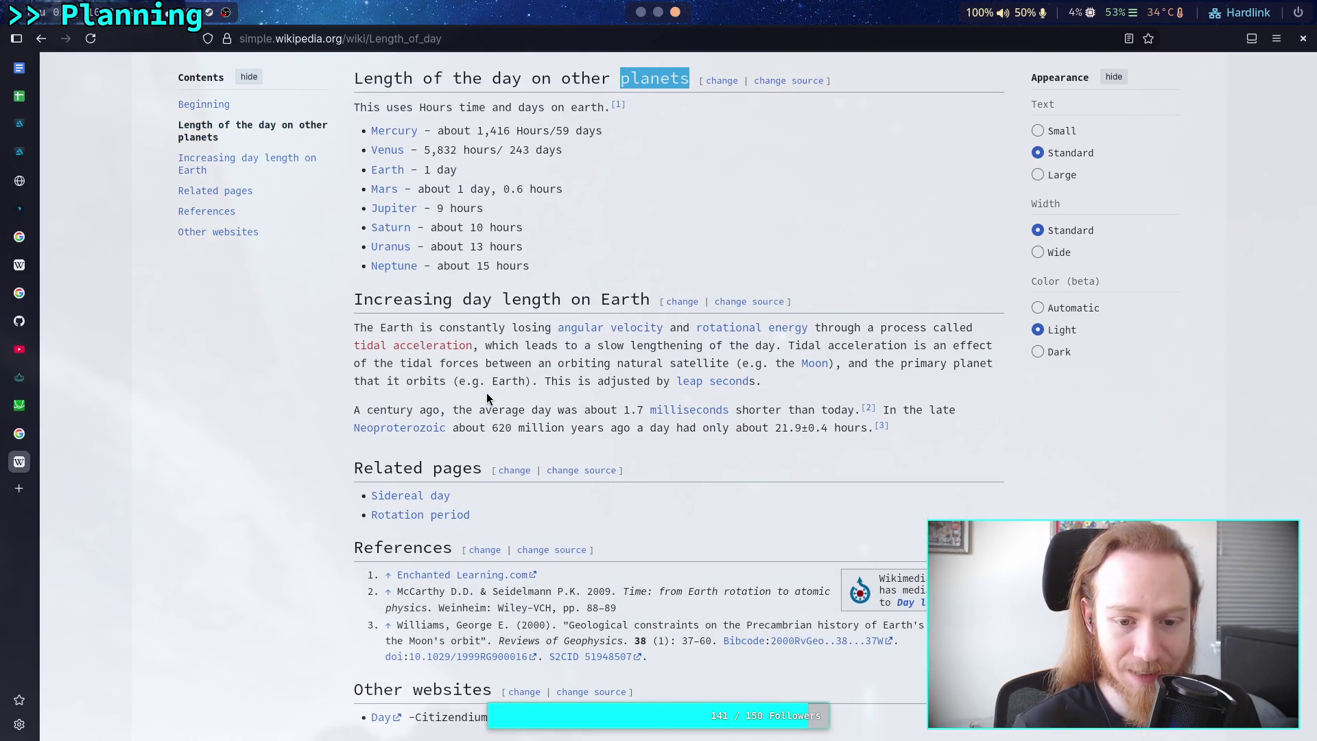
pyautogui.scroll(2, 487, 398)
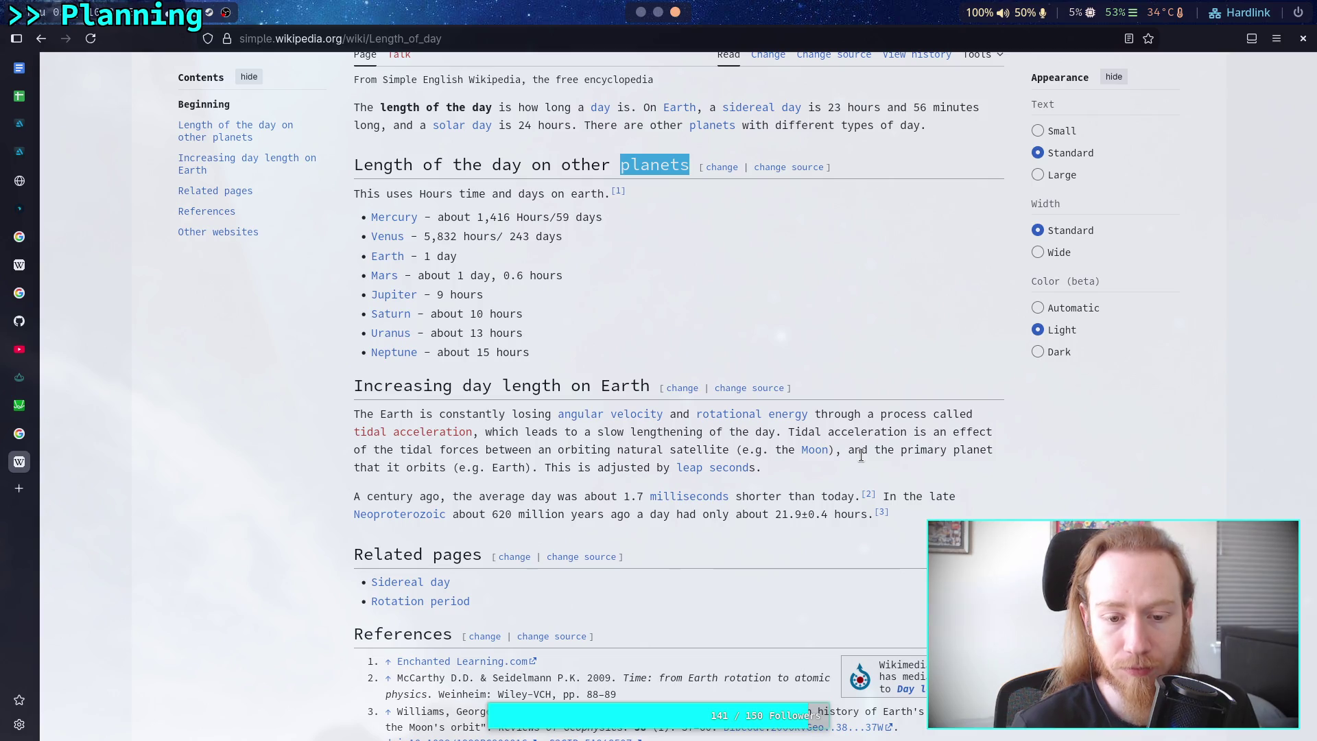
pyautogui.moveTo(730, 496); pyautogui.dragTo(815, 496)
pyautogui.click(592, 521)
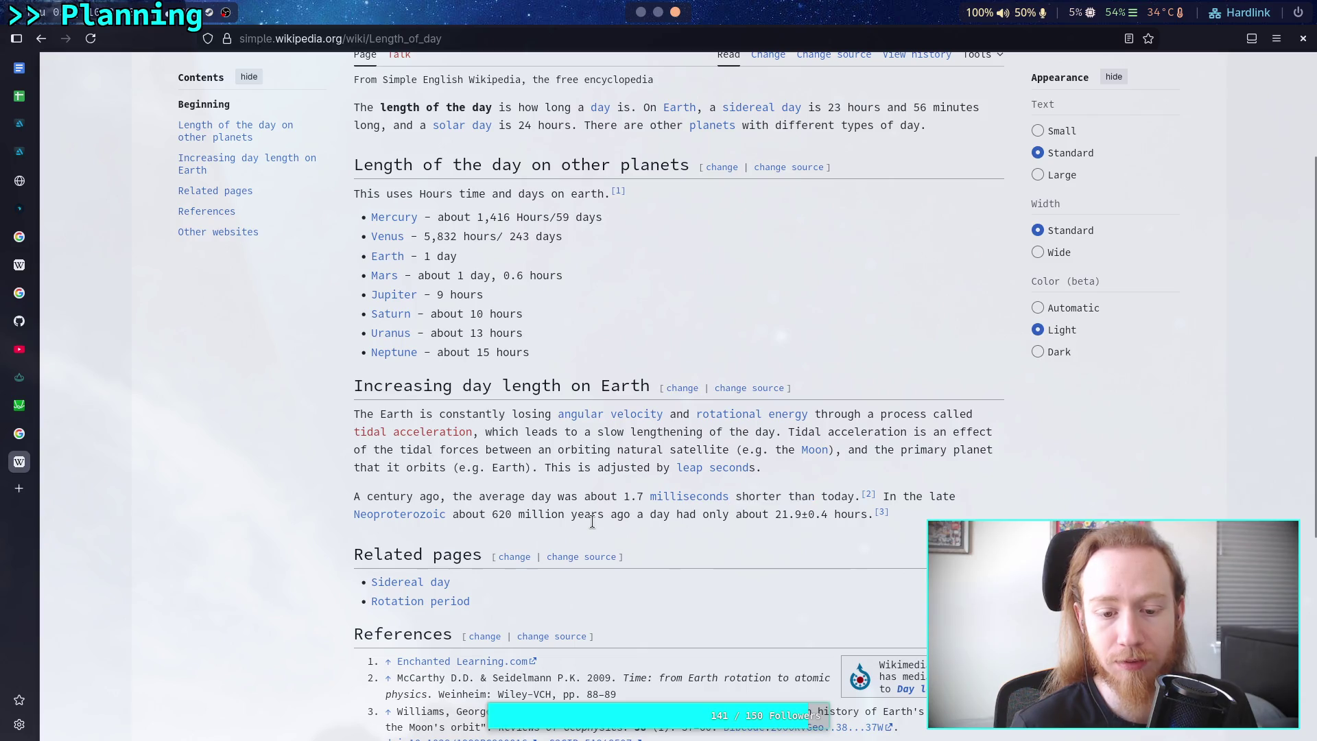
pyautogui.scroll(2, 591, 512)
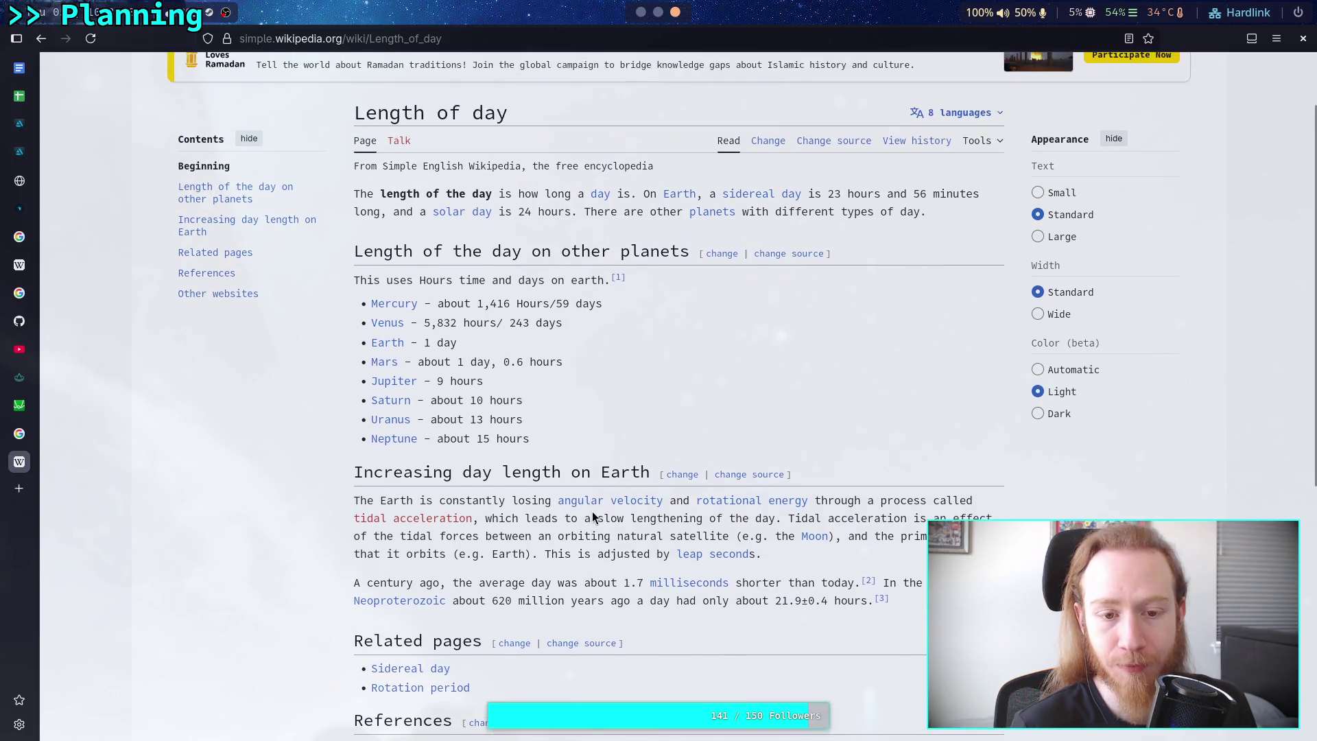
pyautogui.scroll(-1, 592, 512)
pyautogui.moveTo(594, 503)
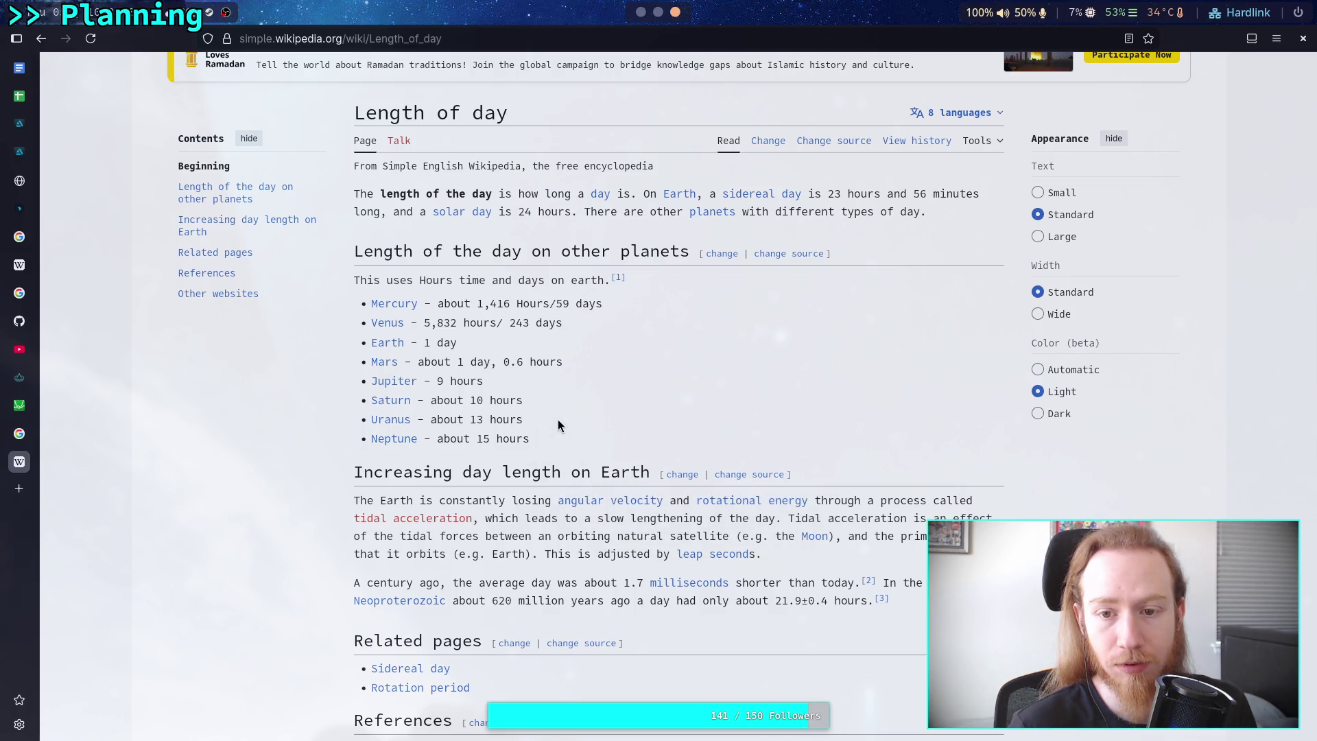
pyautogui.click(740, 195)
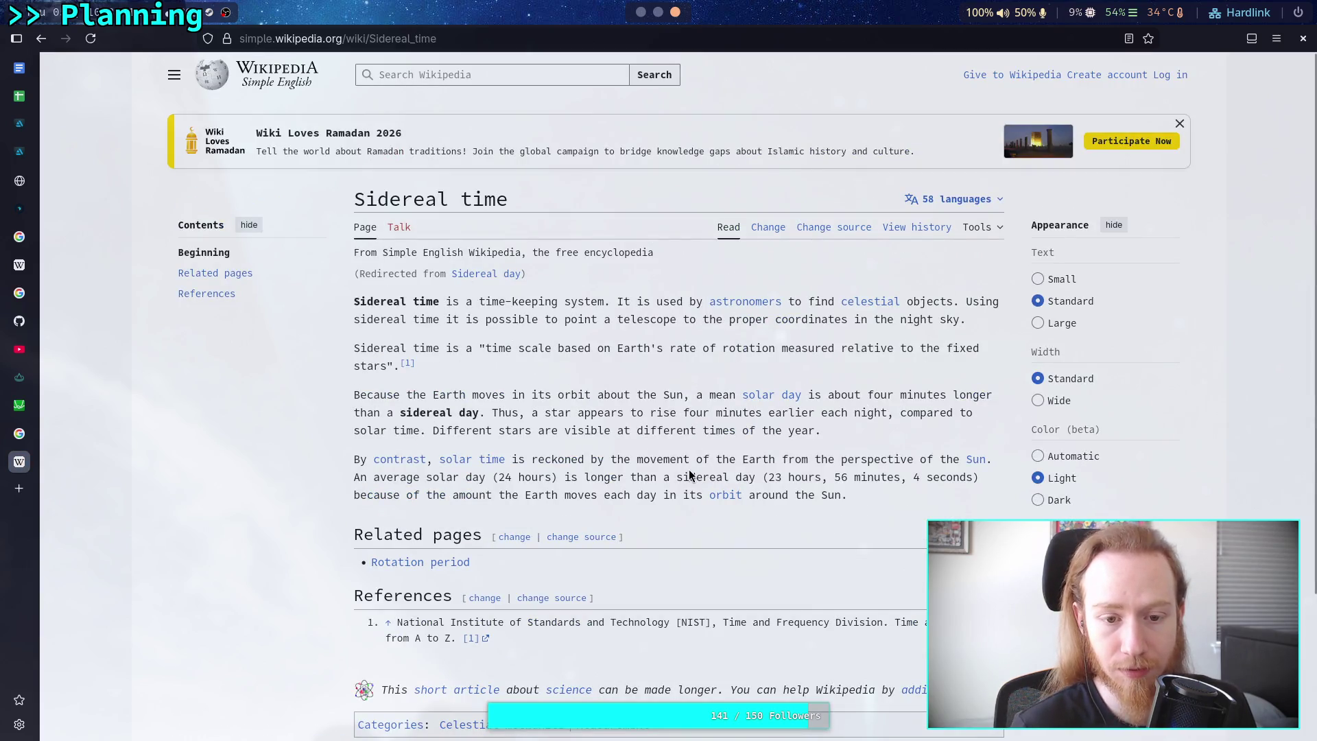
# Visit the sidereal day, solar day and Rotation period articles, returning to Length of day each time.
pyautogui.scroll(-2, 690, 474)
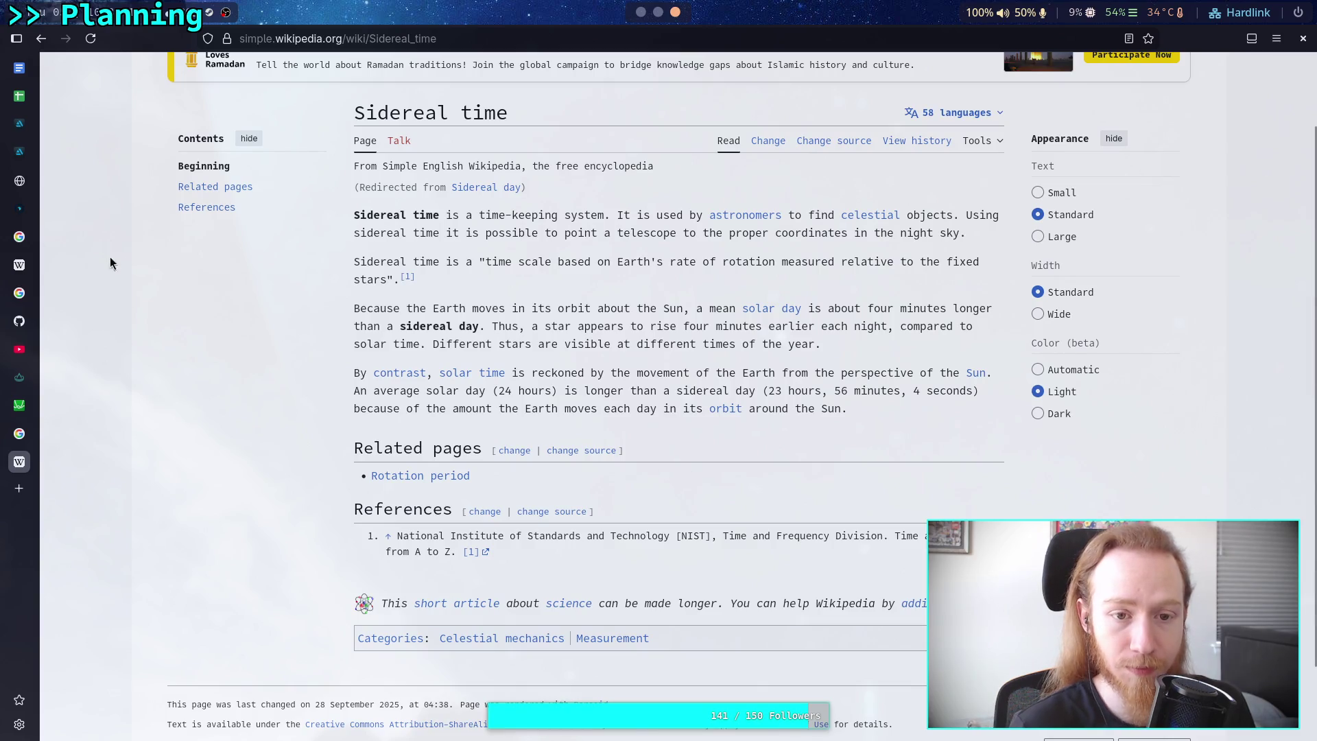
pyautogui.click(484, 188)
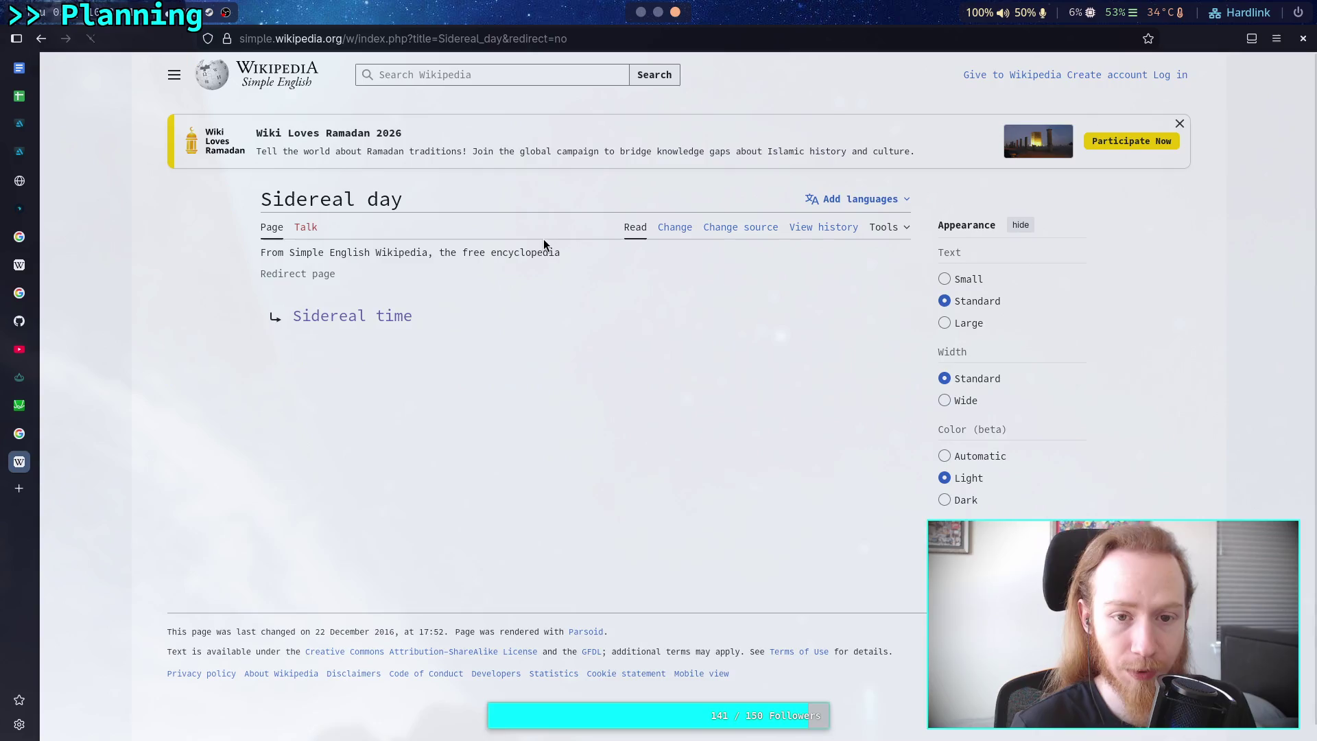
pyautogui.click(43, 45)
pyautogui.click(43, 45)
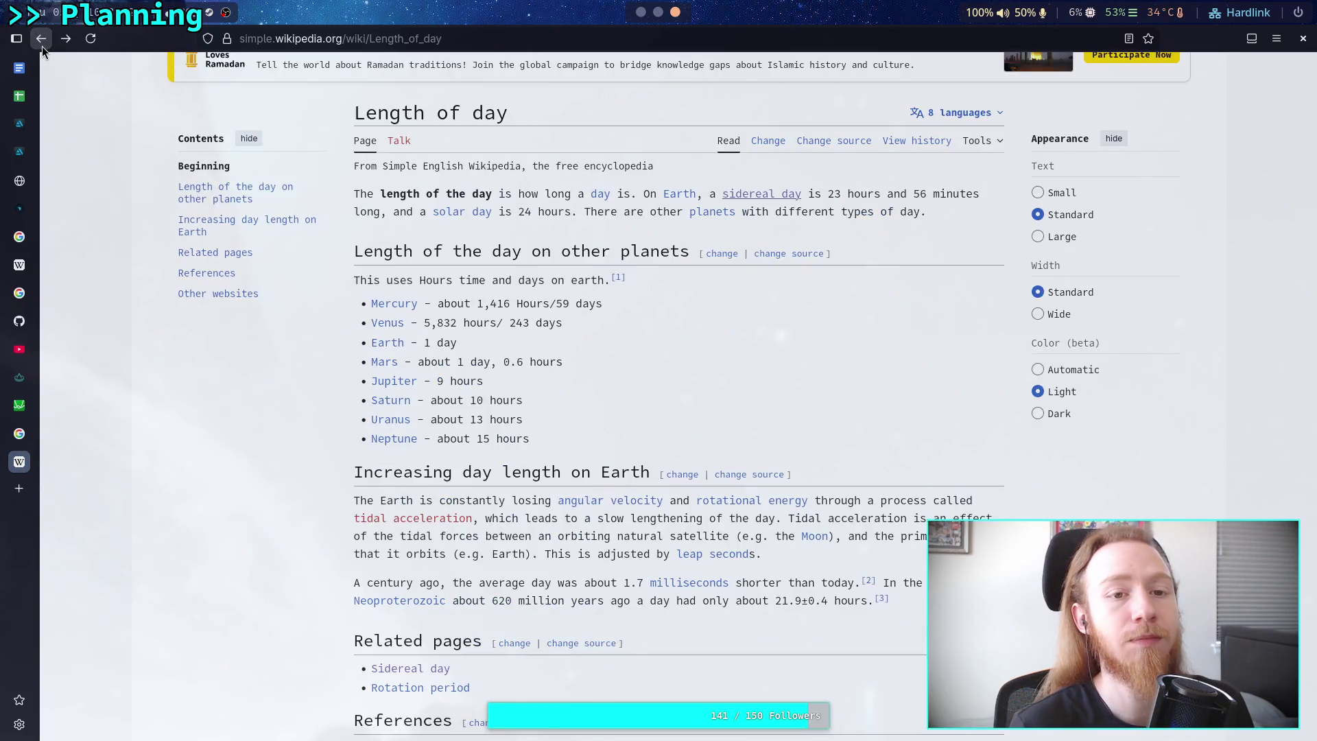
pyautogui.click(462, 211)
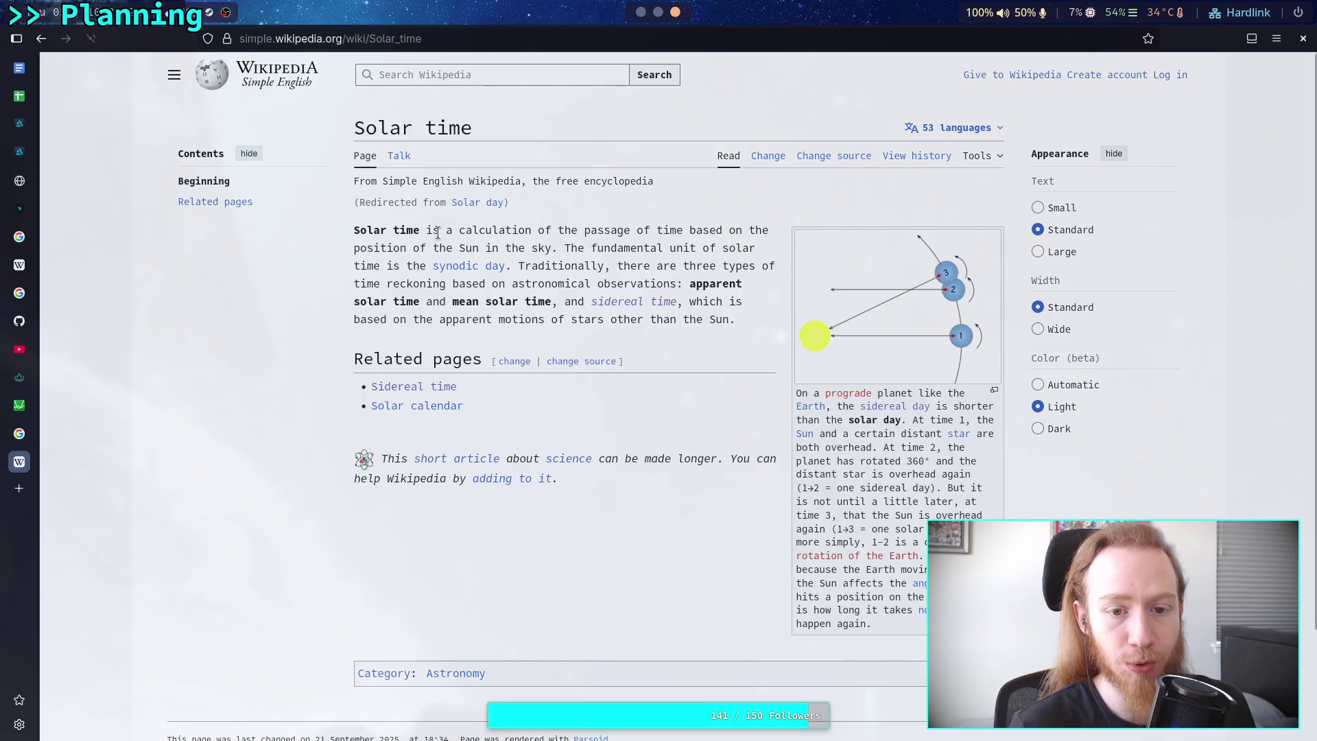
pyautogui.click(40, 38)
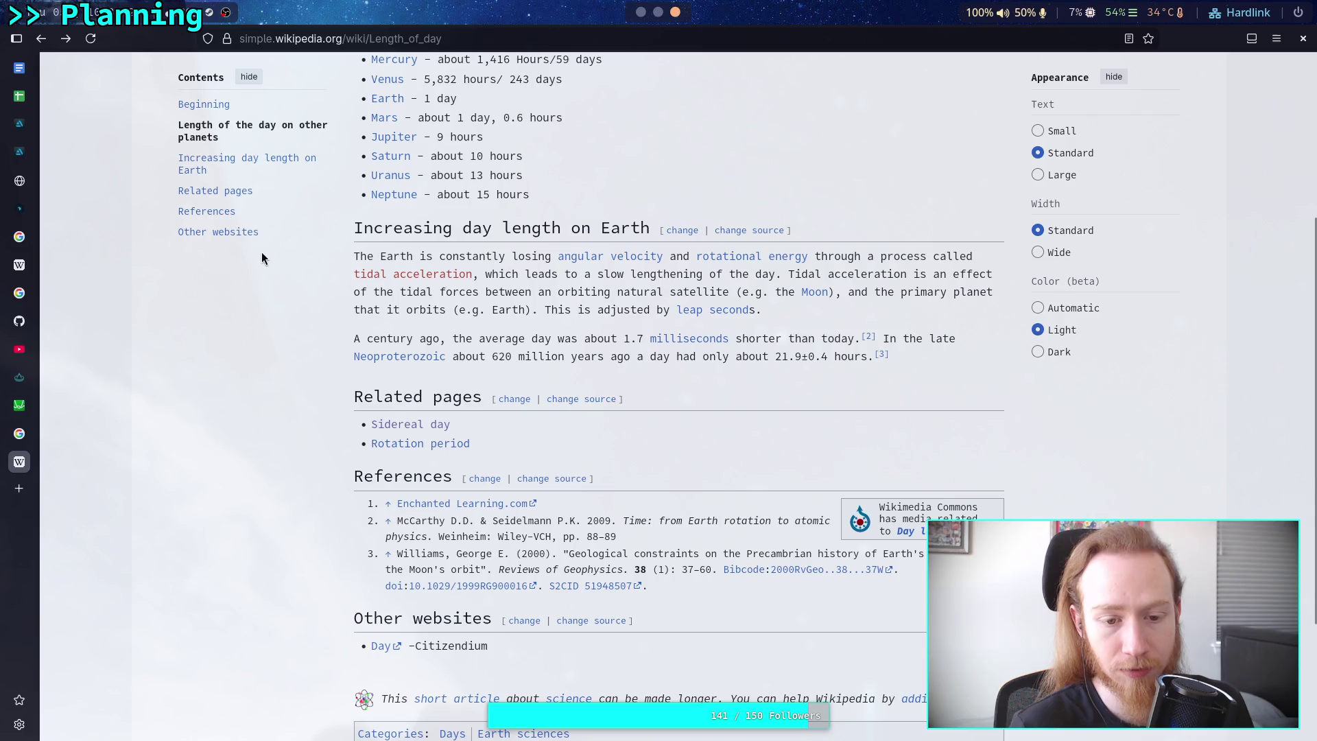
pyautogui.click(421, 444)
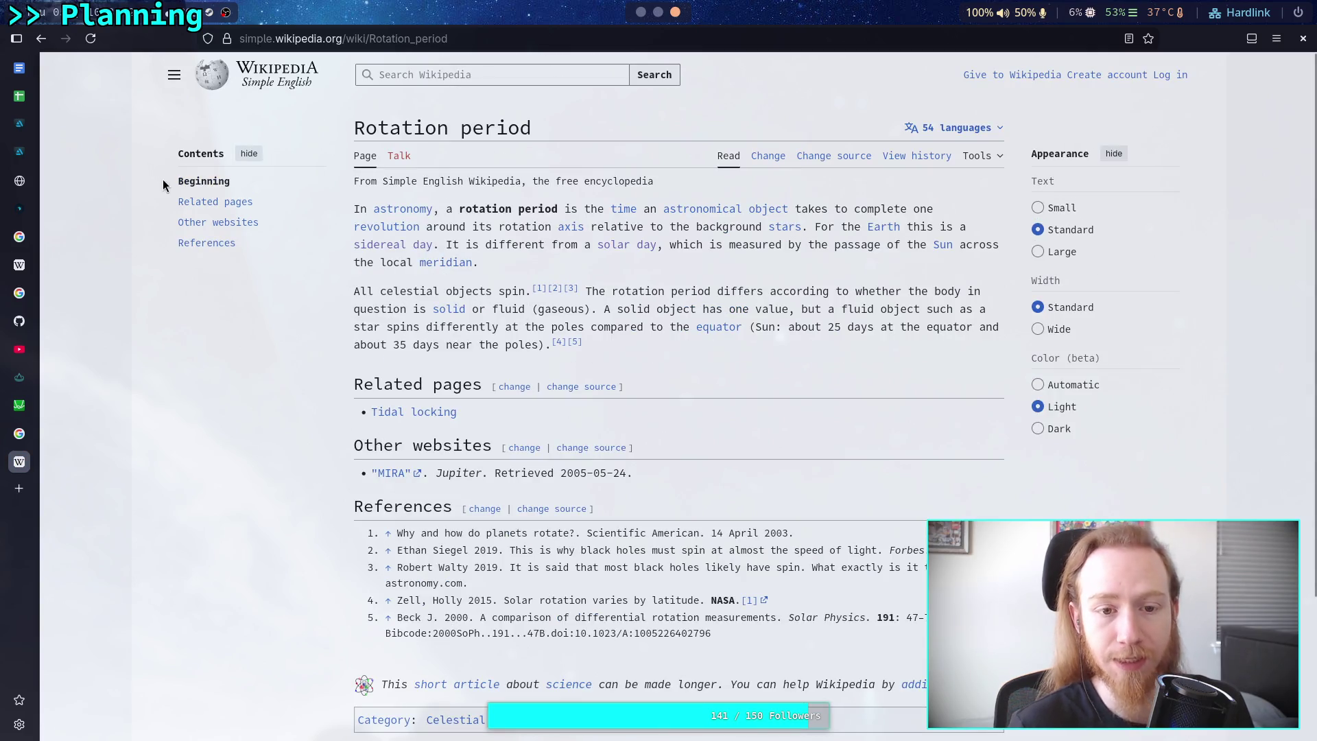
pyautogui.click(41, 40)
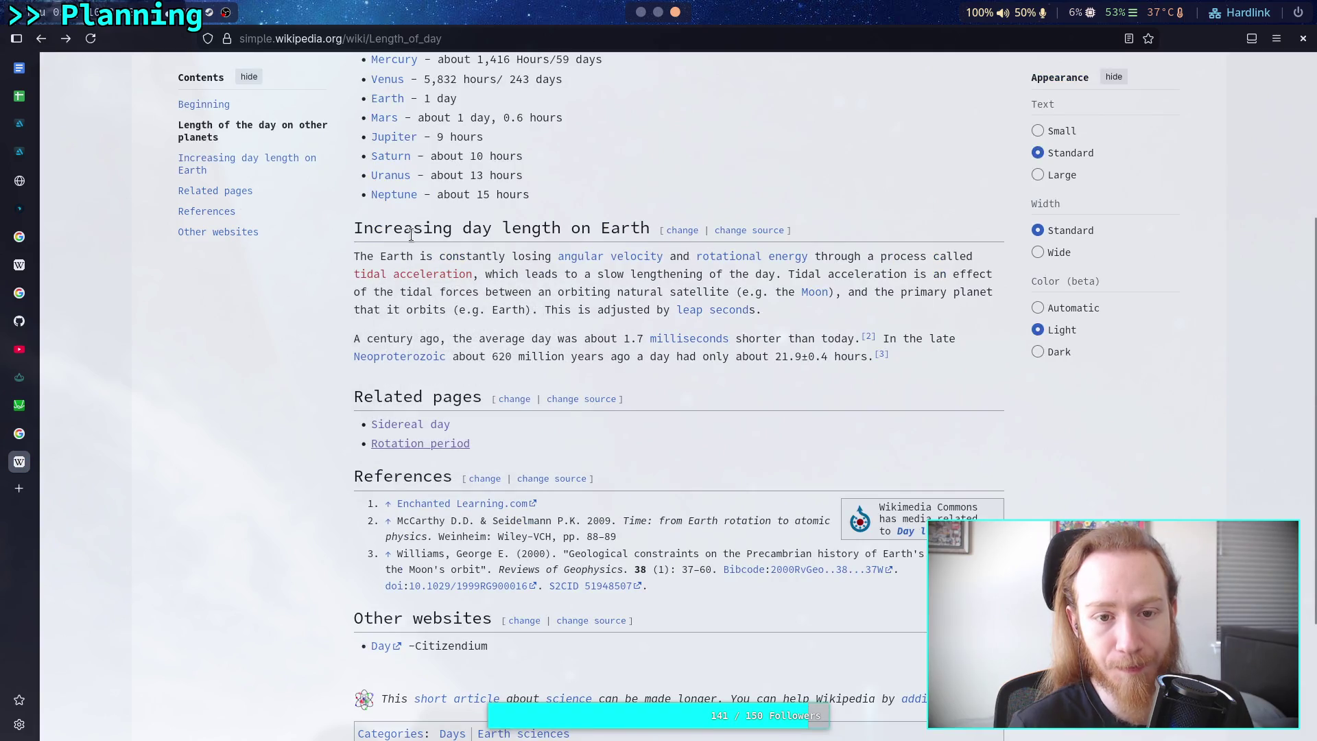
pyautogui.scroll(3, 549, 322)
# Highlight the Mercury-to-Mars day lengths, then open the Earth article from the planet list.
pyautogui.moveTo(370, 232); pyautogui.dragTo(575, 283)
pyautogui.click(577, 283)
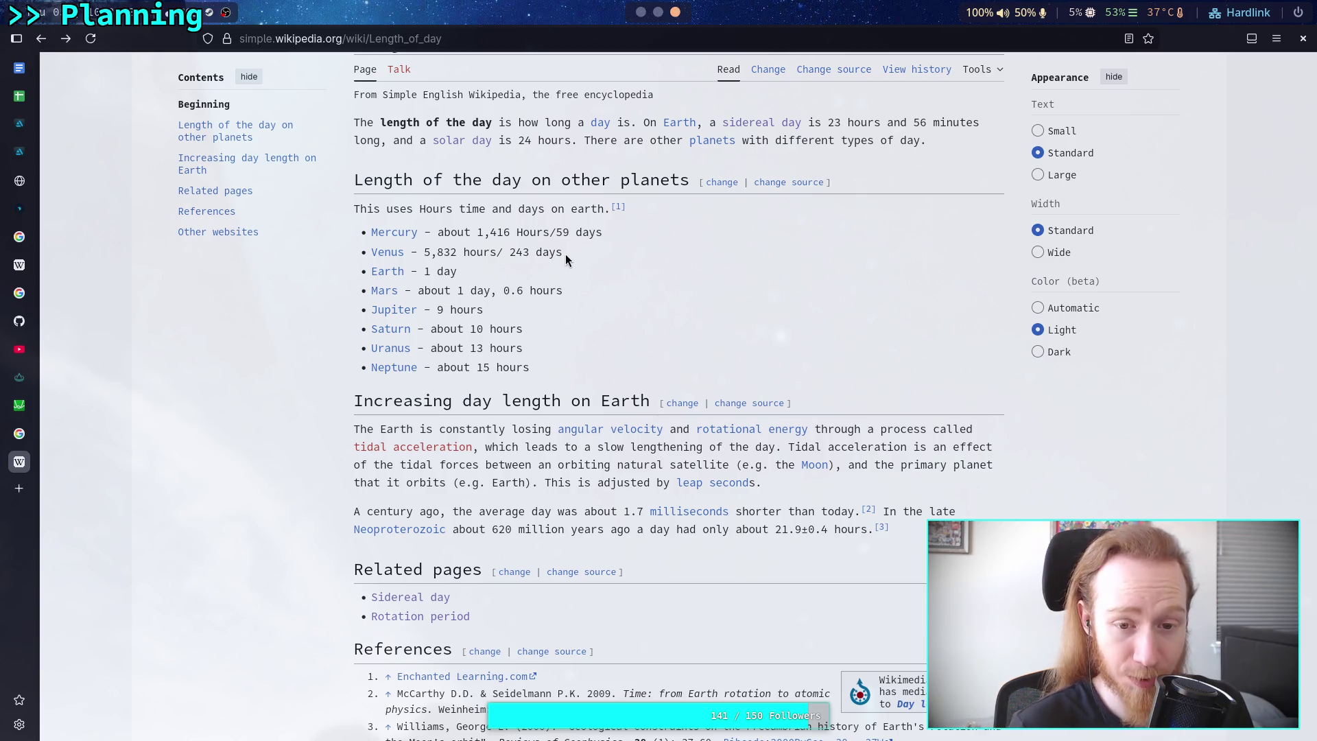
pyautogui.moveTo(565, 254); pyautogui.dragTo(450, 244)
pyautogui.moveTo(562, 290)
pyautogui.mouseDown()
pyautogui.moveTo(518, 291)
pyautogui.moveTo(439, 226)
pyautogui.mouseUp()
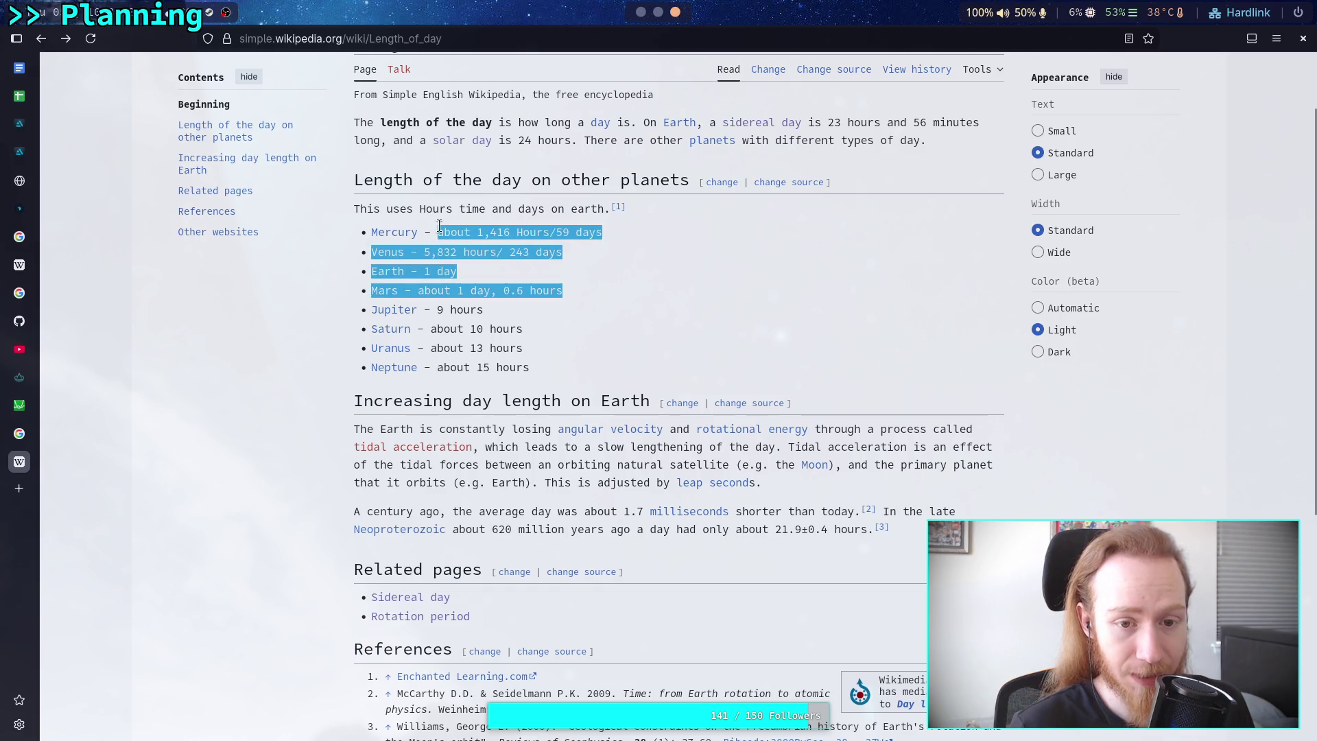
pyautogui.click(510, 319)
pyautogui.moveTo(568, 290)
pyautogui.mouseDown()
pyautogui.moveTo(535, 290)
pyautogui.moveTo(440, 232)
pyautogui.mouseUp()
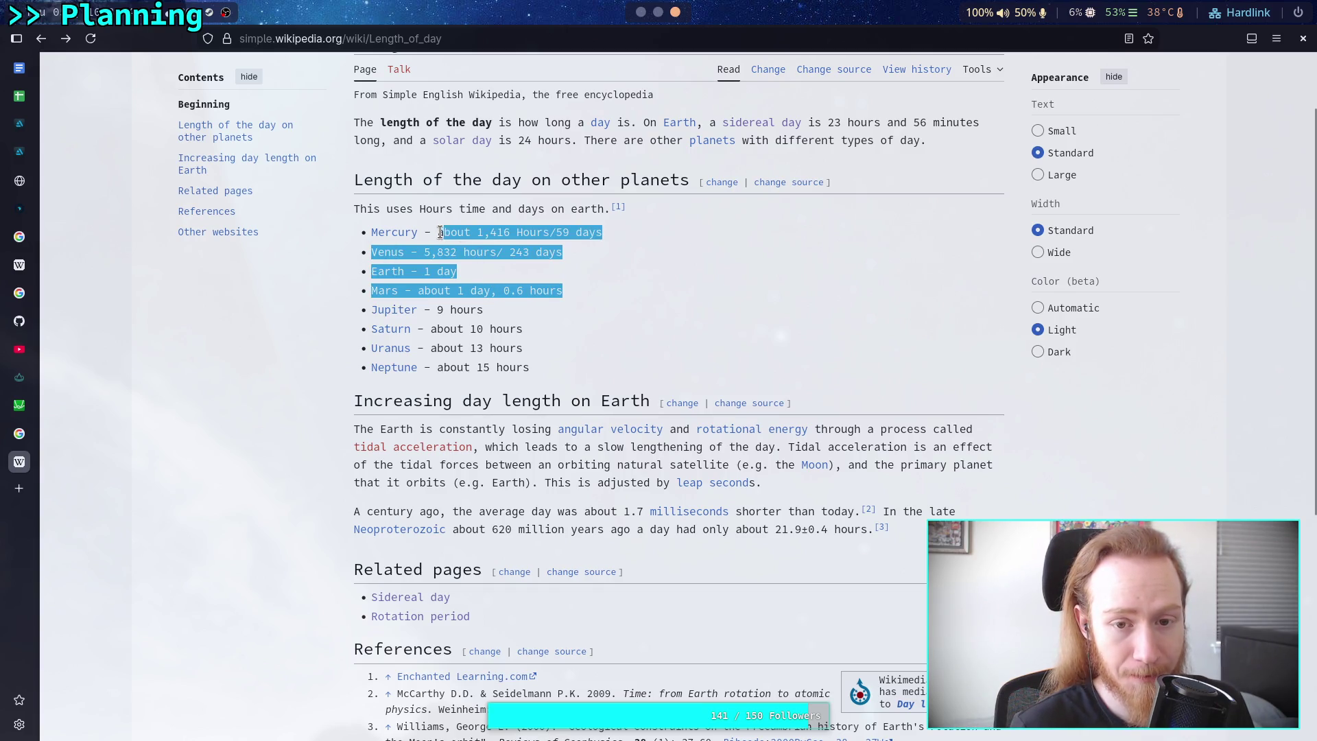
pyautogui.click(497, 281)
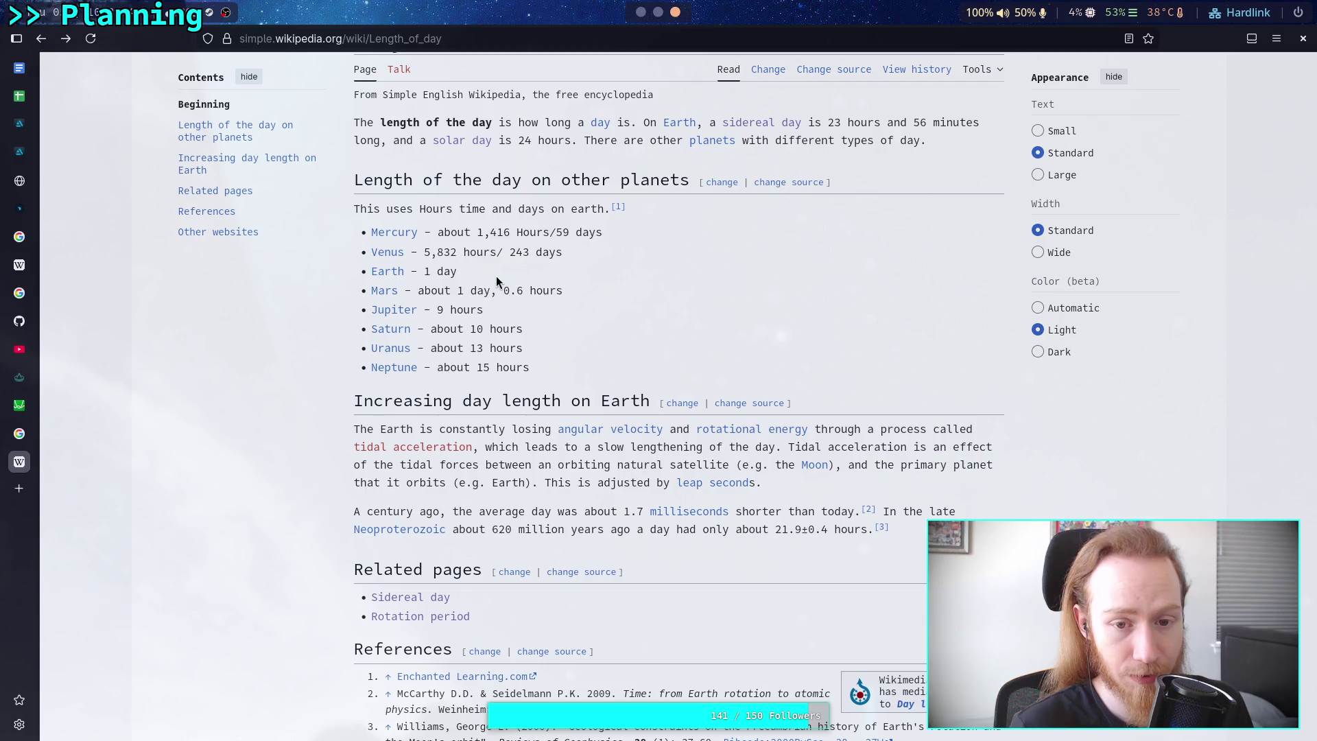
pyautogui.tripleClick(458, 279)
pyautogui.click(533, 310)
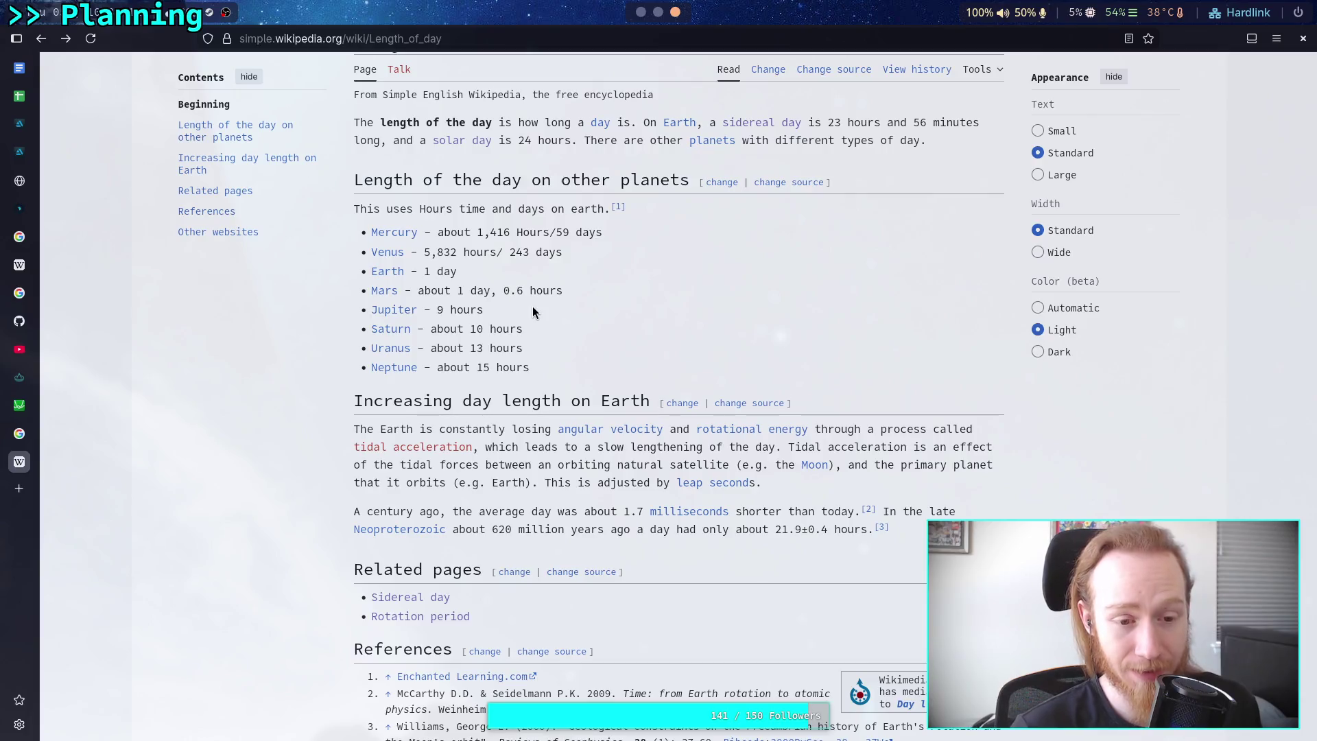
pyautogui.click(390, 272)
pyautogui.scroll(-3, 506, 485)
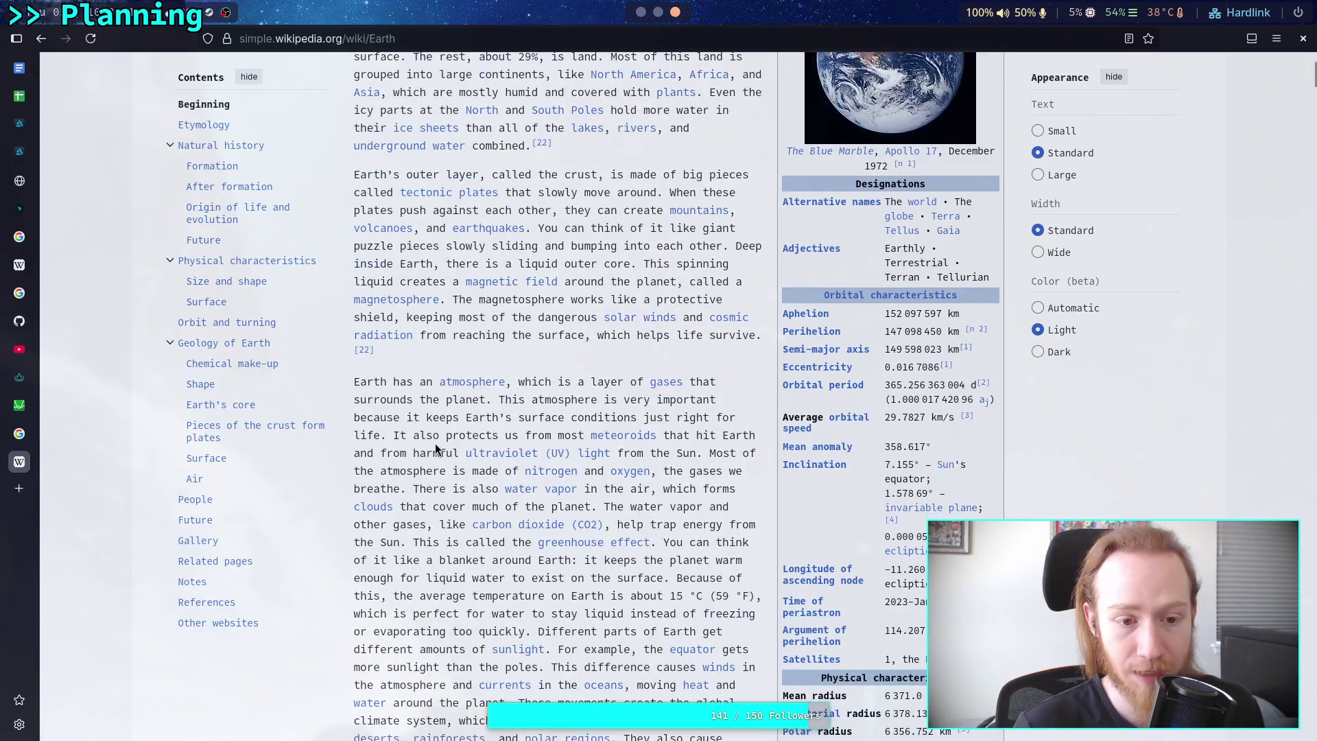
# Jump to the Formation section and search the Earth article for 'day', stepping through the first matches.
pyautogui.click(212, 166)
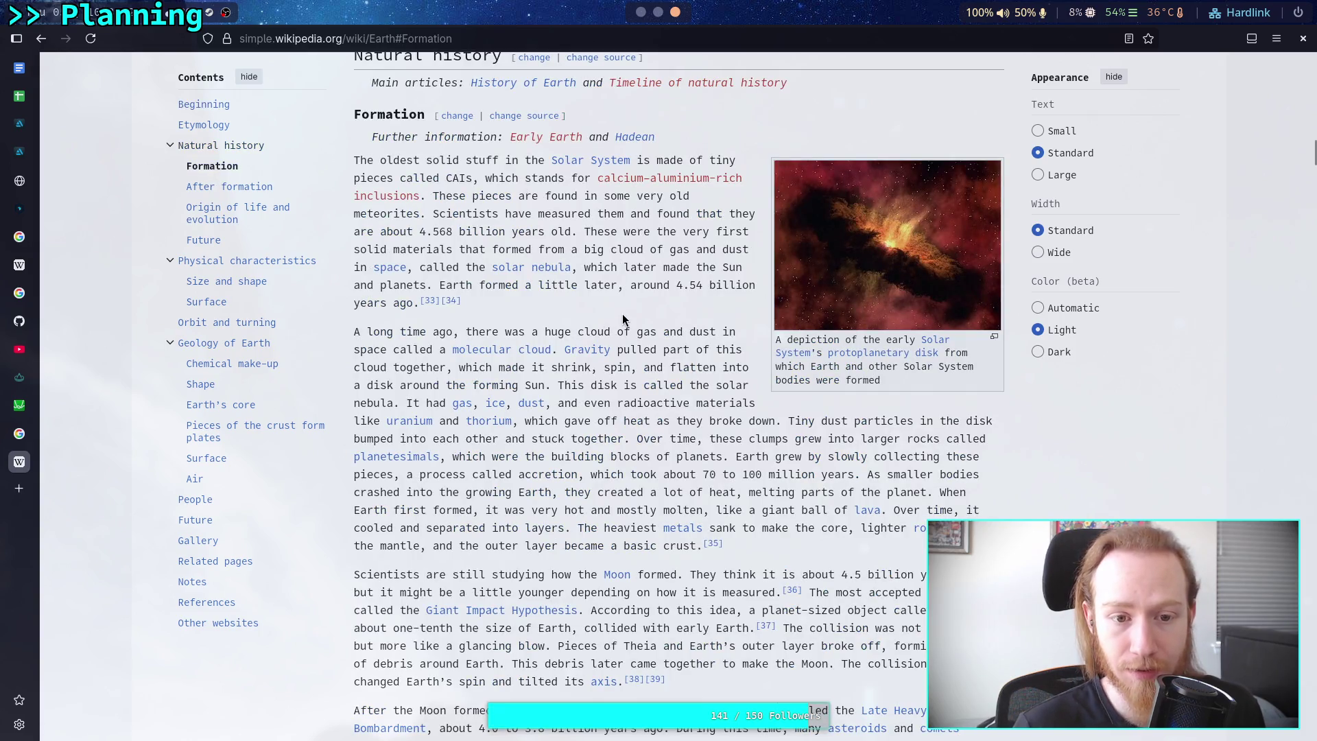
pyautogui.hotkey('ctrl', 'f')
pyautogui.write('day')
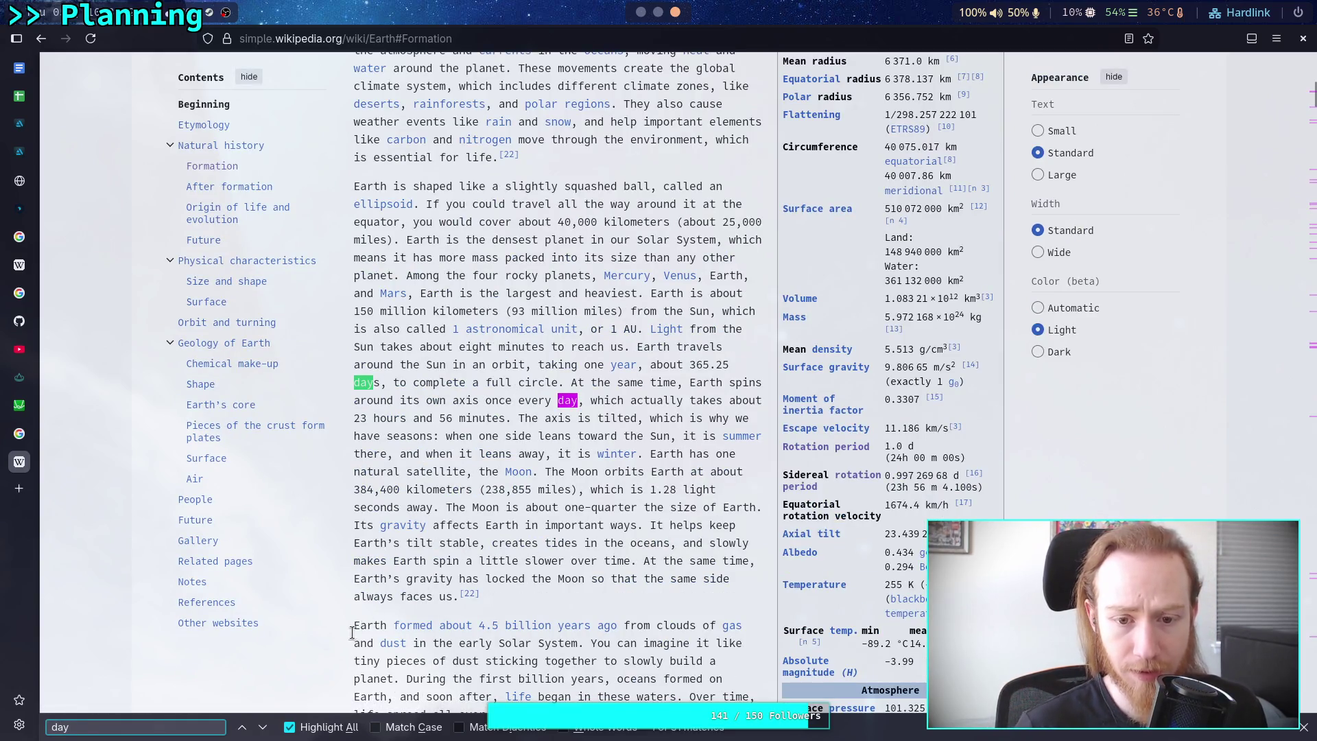
pyautogui.click(265, 726)
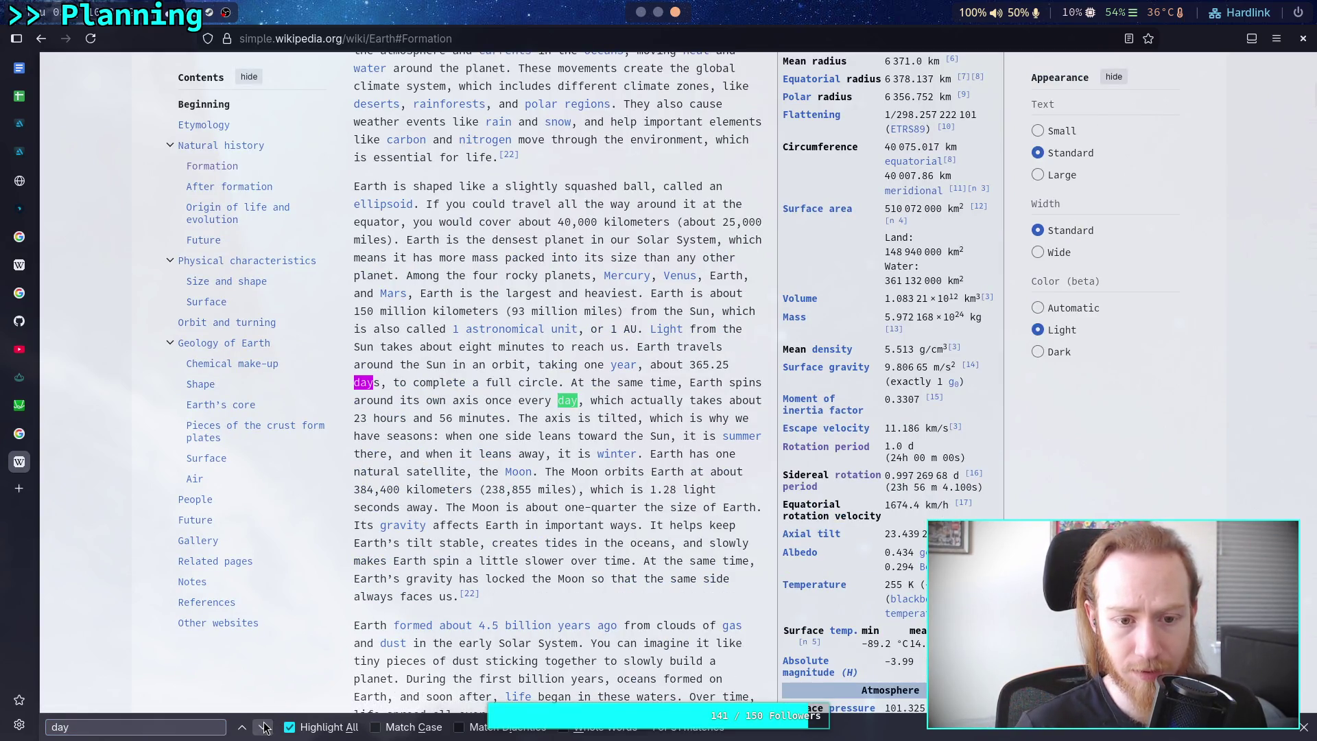
pyautogui.click(266, 727)
pyautogui.click(264, 726)
pyautogui.click(265, 727)
pyautogui.click(265, 726)
pyautogui.click(265, 726)
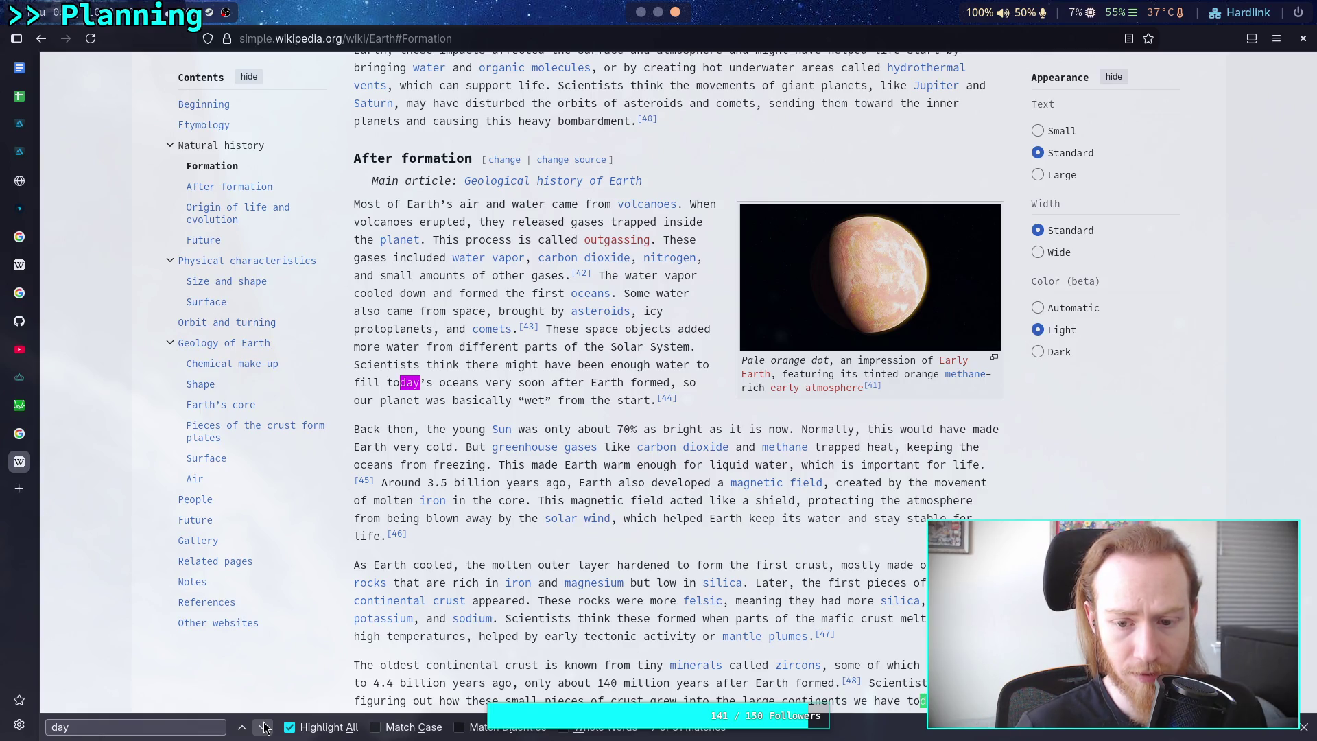
pyautogui.click(264, 727)
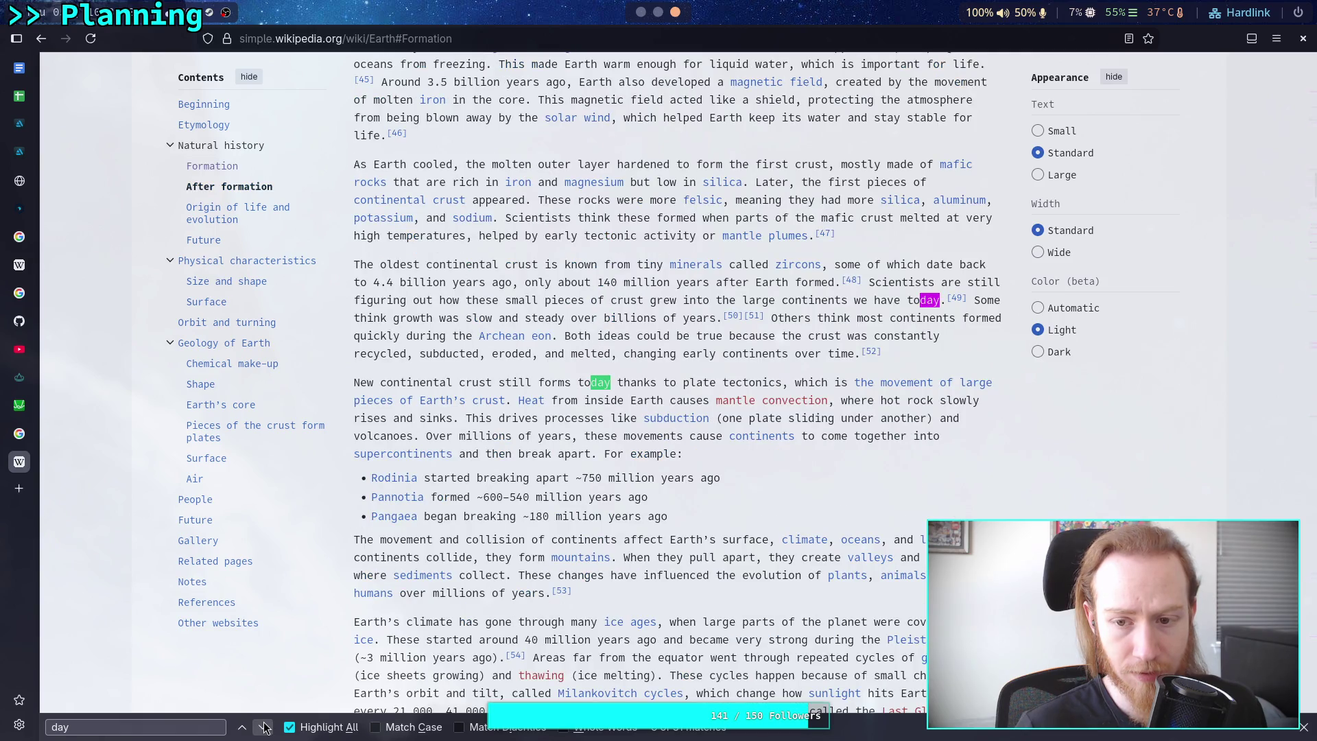
# Continue through the 'day' matches, past the image caption's 'today' to the Future section.
pyautogui.click(264, 726)
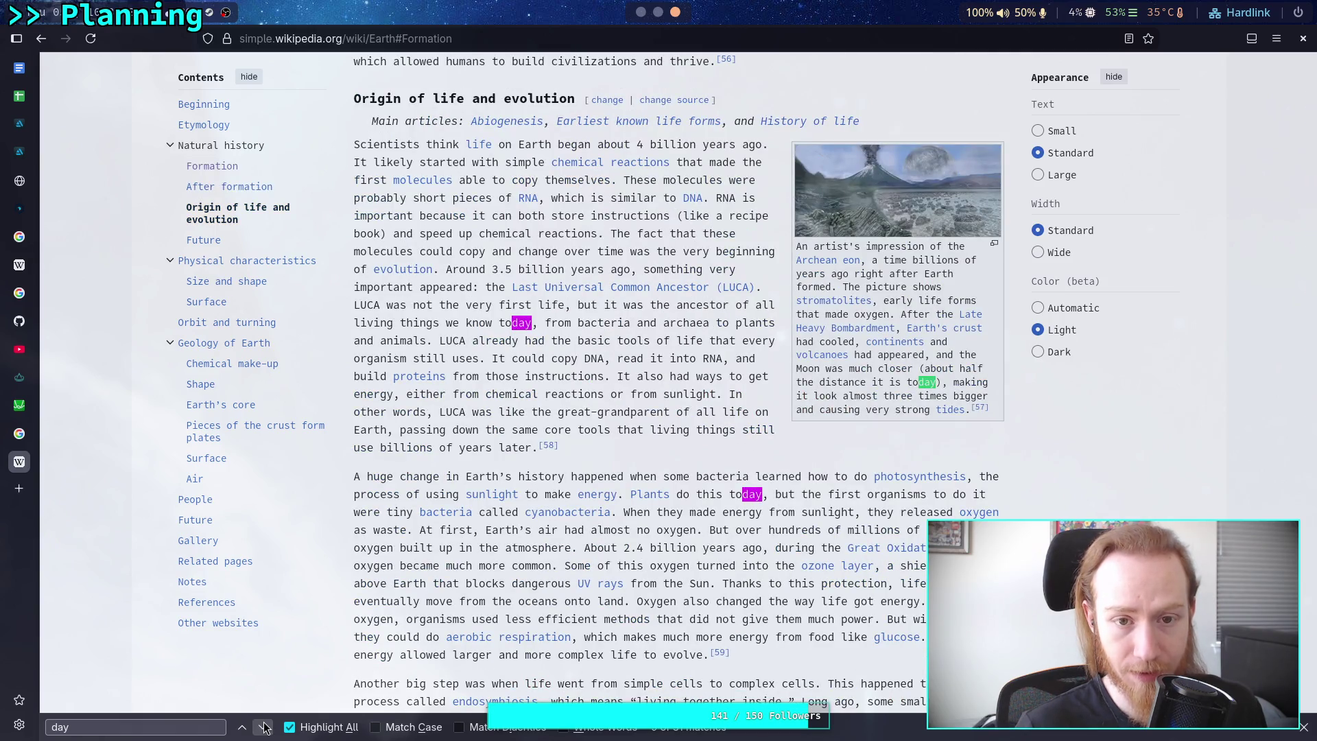
pyautogui.click(265, 727)
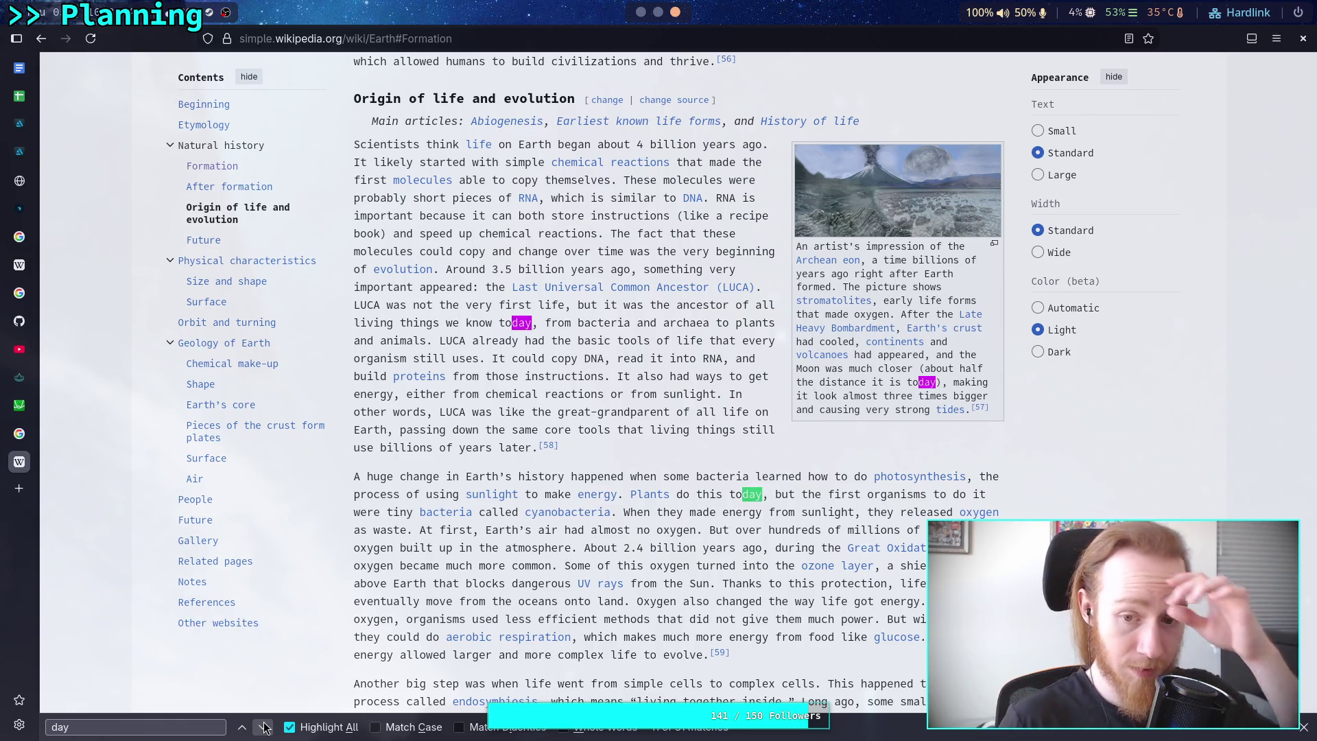
pyautogui.click(264, 727)
pyautogui.click(265, 727)
pyautogui.click(265, 727)
pyautogui.click(265, 727)
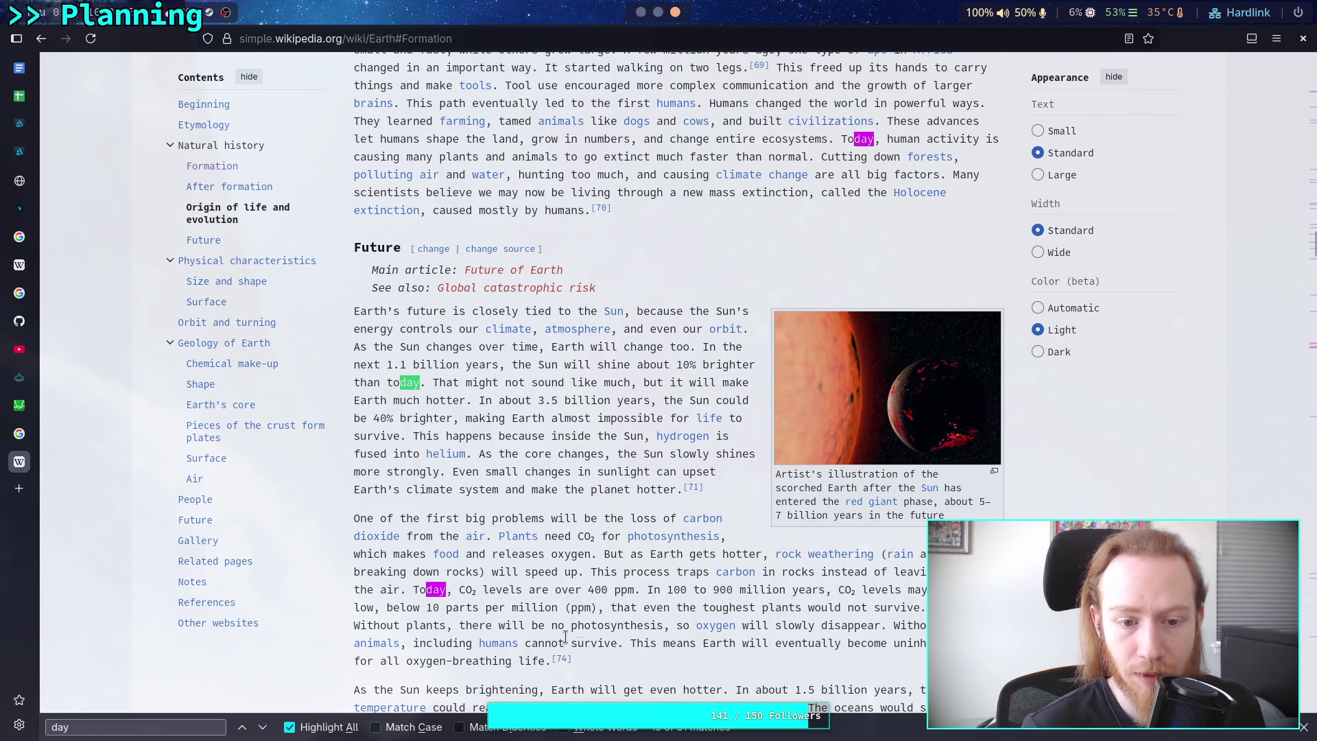
pyautogui.scroll(-7, 549, 617)
pyautogui.scroll(15, 579, 601)
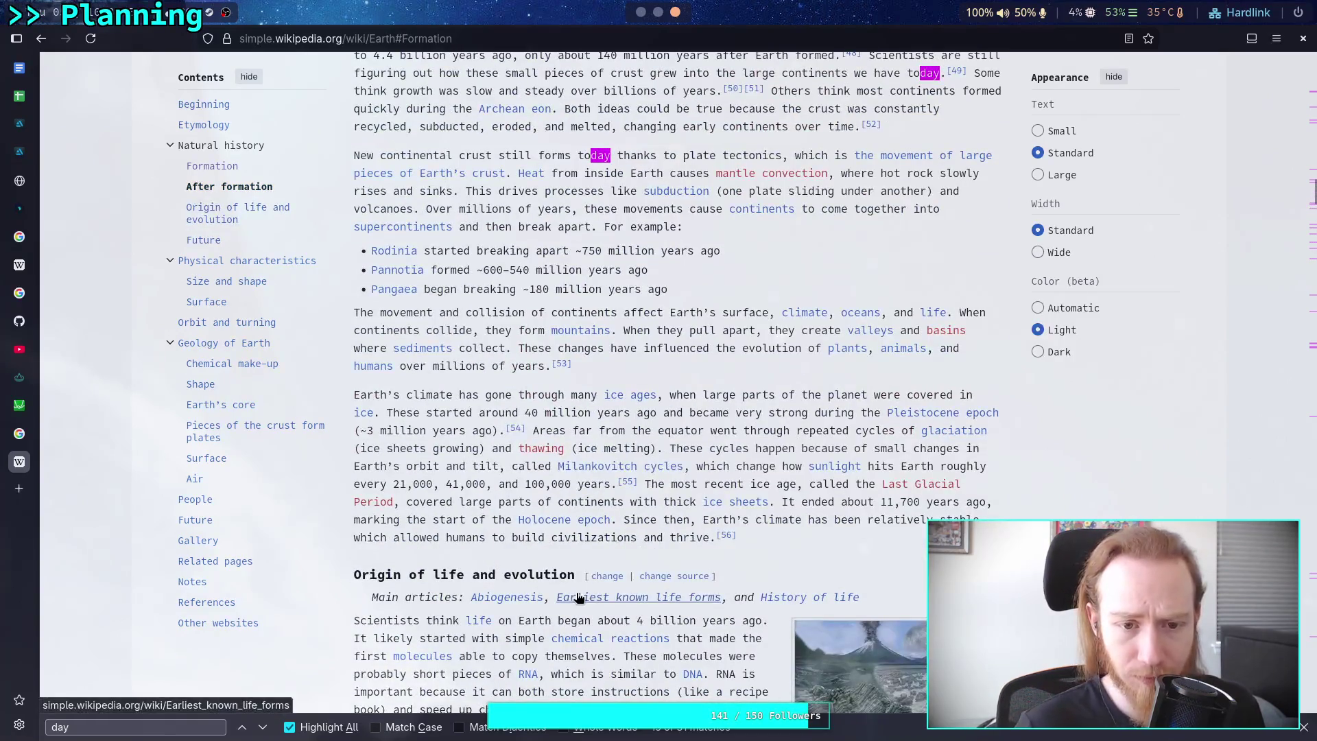
pyautogui.hotkey('ctrl', 'f')
# Search the Earth article for "8" and step backward through its matches.
pyautogui.write('8')
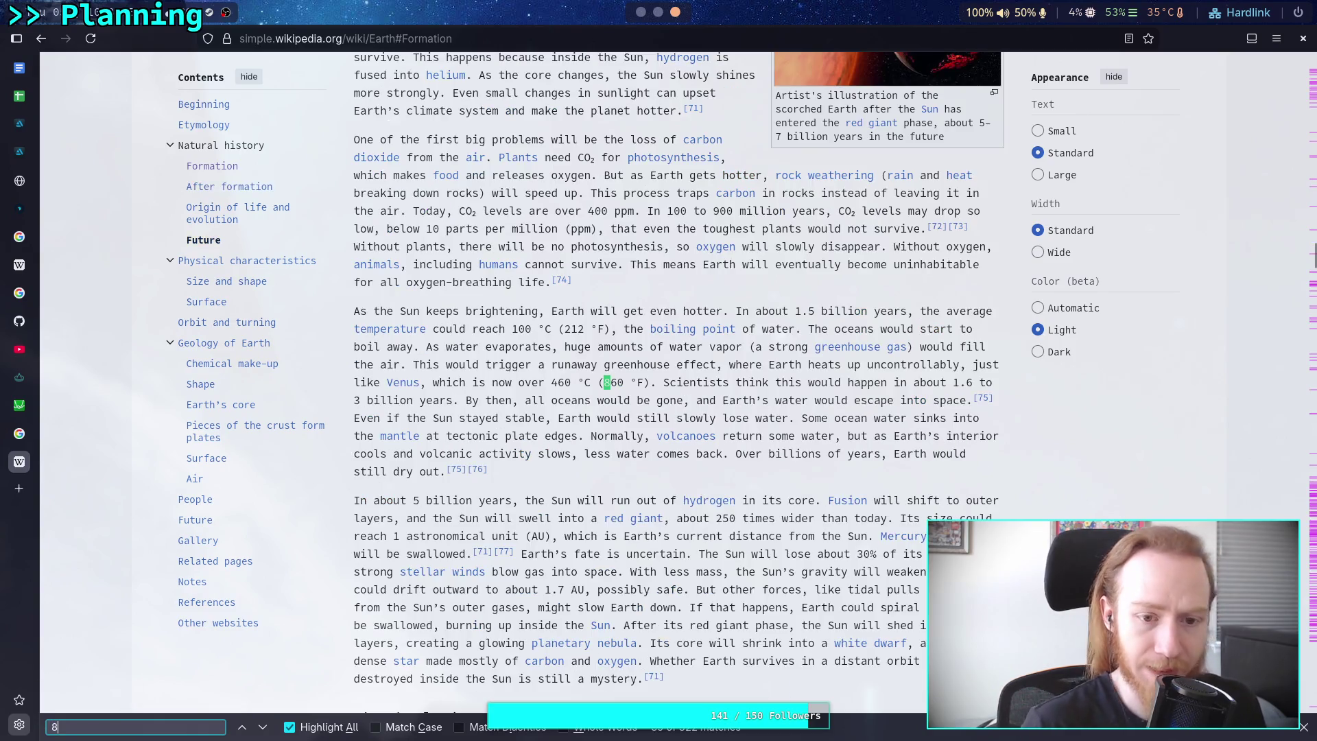
pyautogui.click(249, 731)
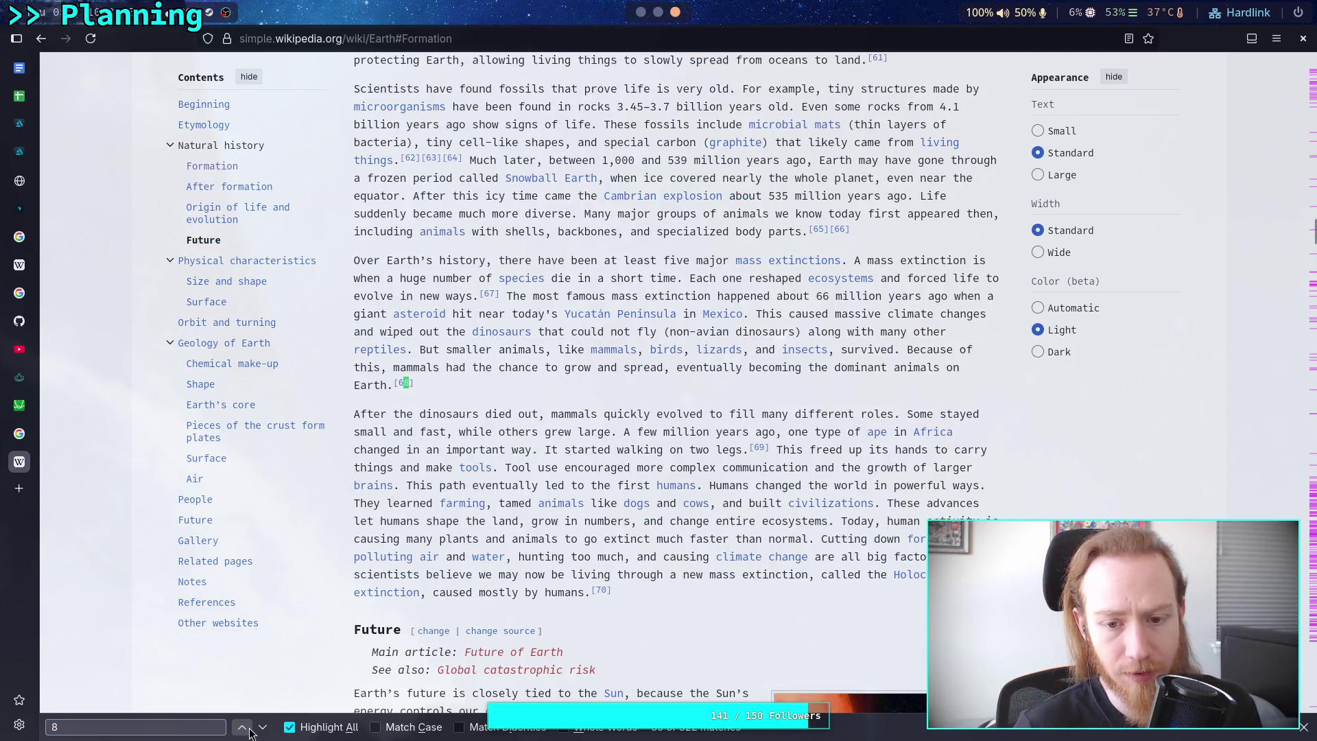
pyautogui.click(249, 730)
pyautogui.click(248, 731)
pyautogui.click(248, 731)
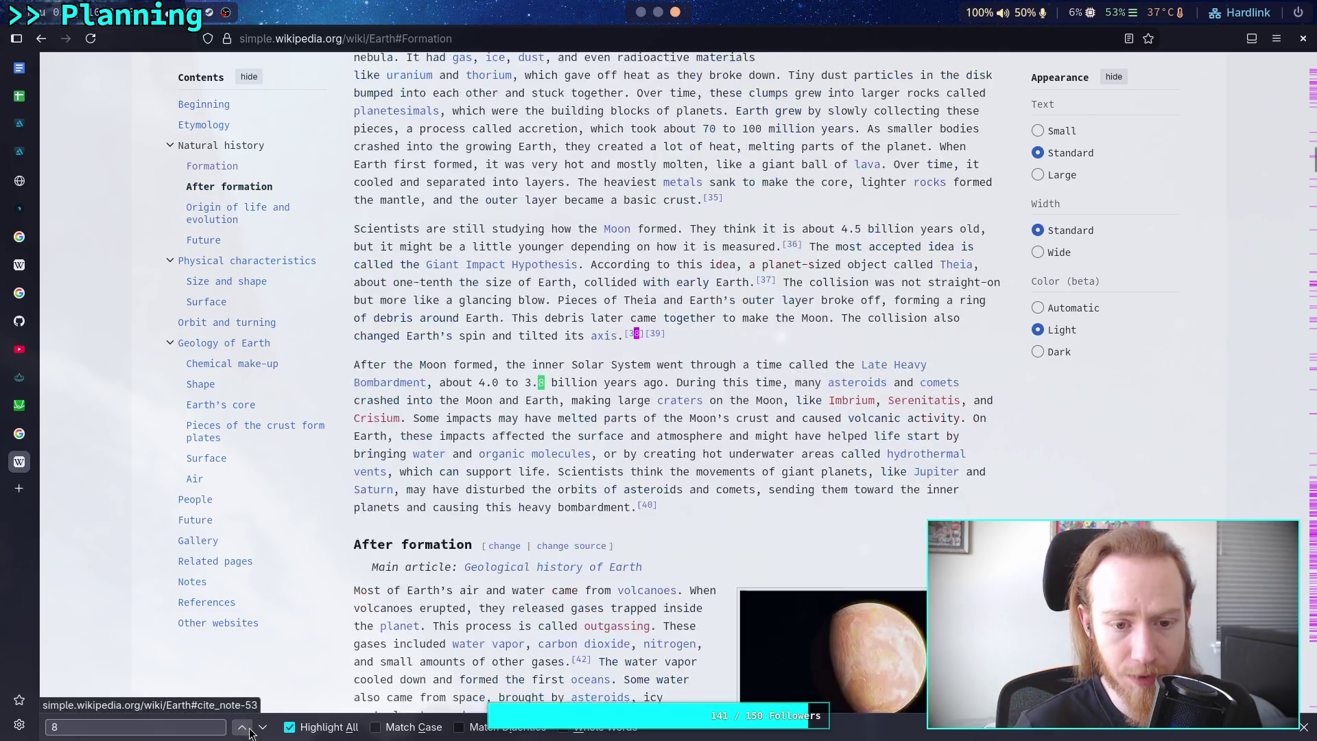
pyautogui.click(248, 730)
pyautogui.click(248, 731)
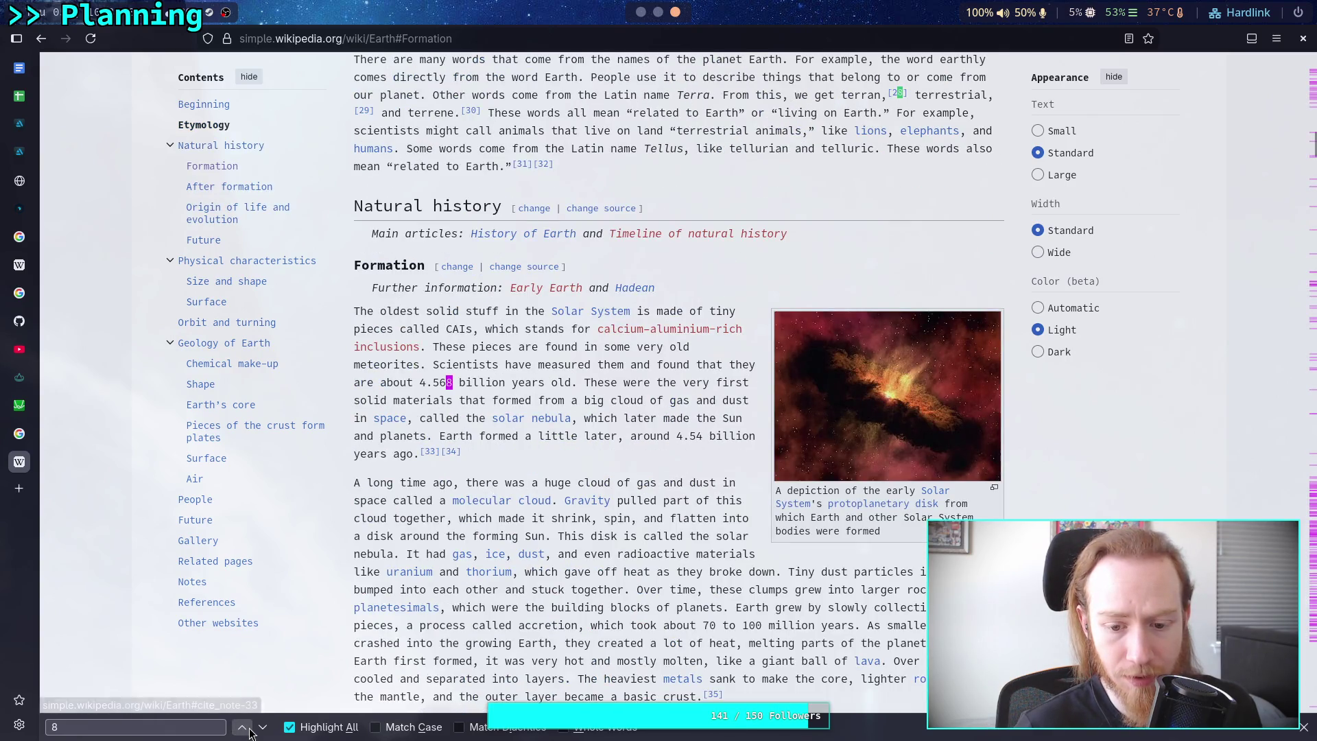
pyautogui.click(245, 732)
pyautogui.click(243, 733)
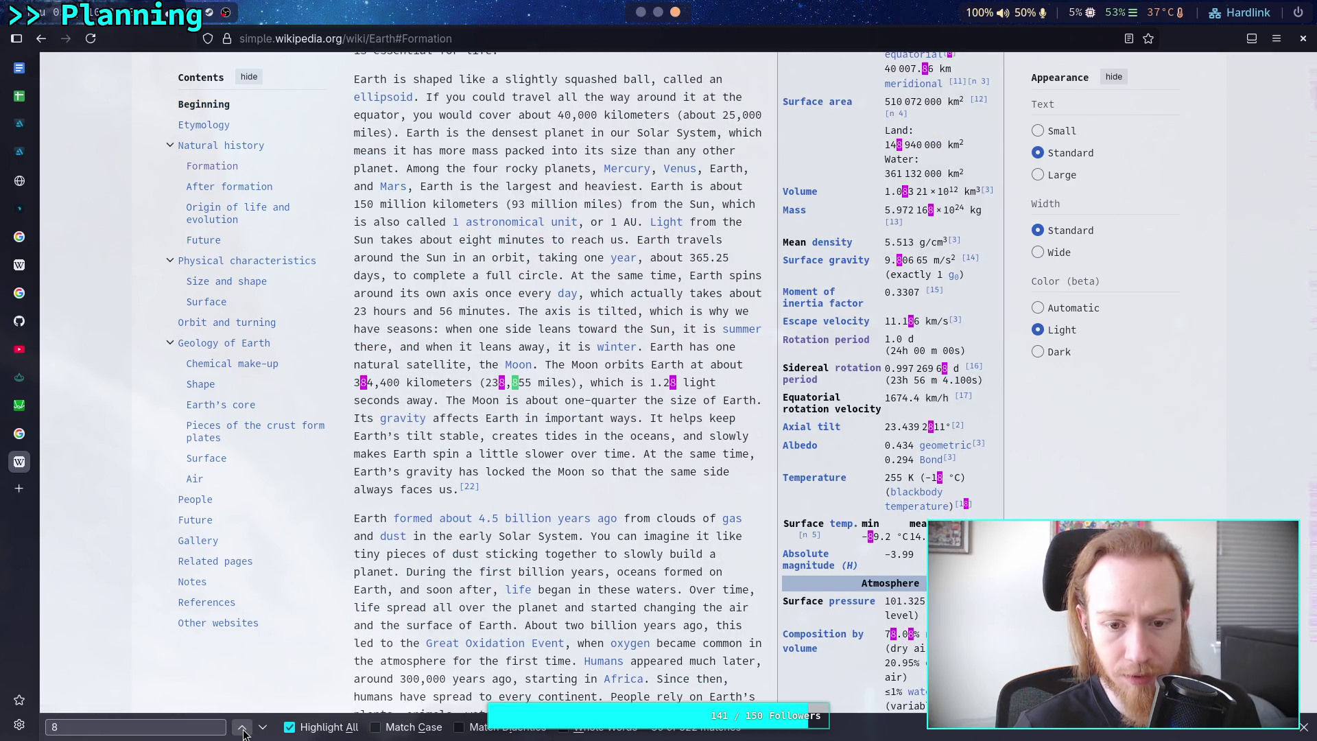
pyautogui.click(243, 732)
pyautogui.click(244, 733)
pyautogui.click(244, 733)
pyautogui.click(243, 733)
pyautogui.click(244, 732)
pyautogui.click(243, 732)
pyautogui.click(243, 733)
pyautogui.click(244, 732)
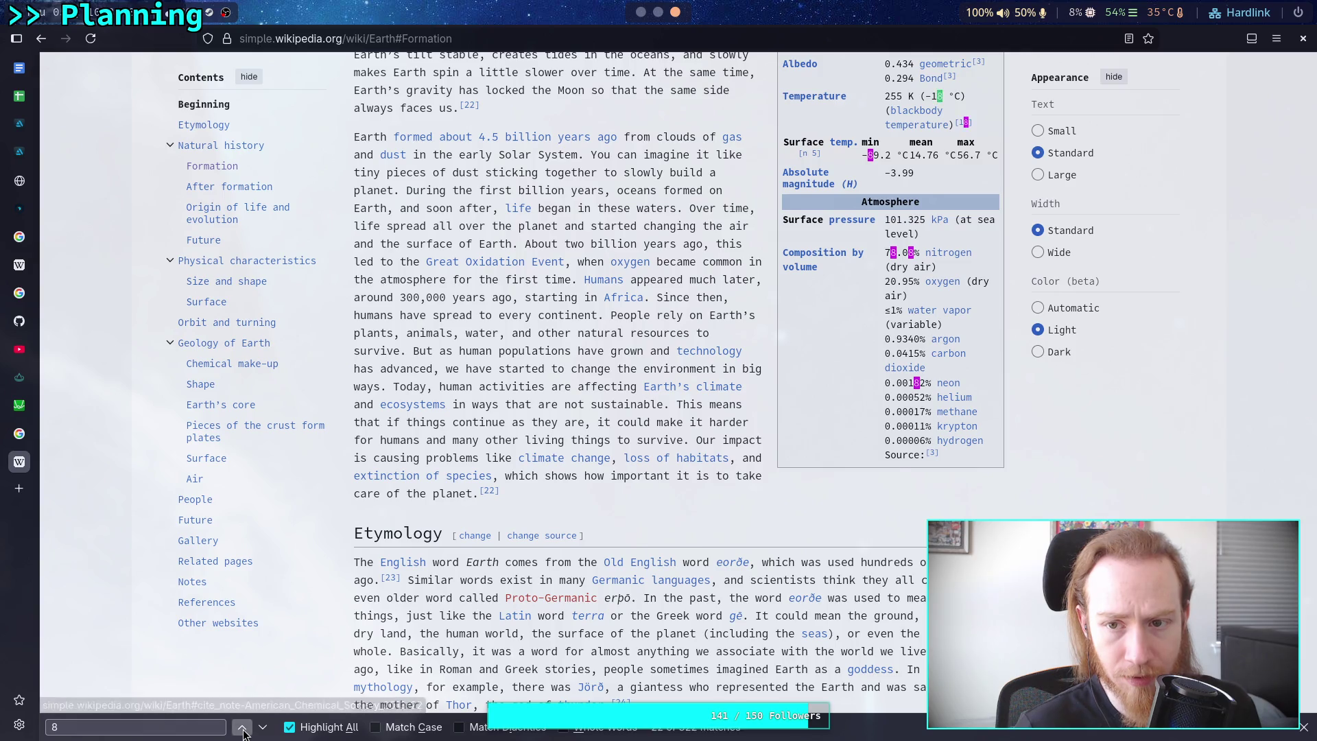
pyautogui.click(244, 733)
pyautogui.click(243, 732)
pyautogui.click(244, 732)
pyautogui.click(244, 732)
pyautogui.click(244, 732)
pyautogui.click(243, 732)
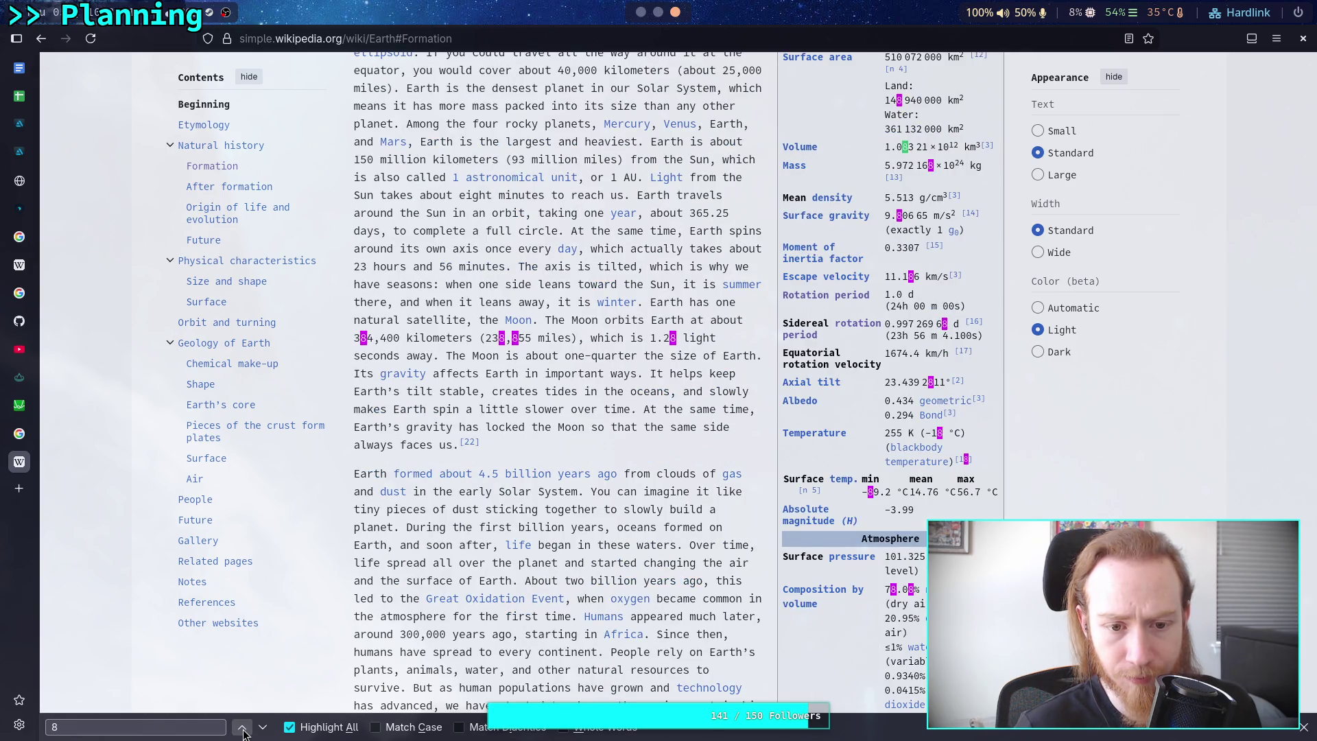
pyautogui.click(244, 733)
pyautogui.click(243, 732)
# Jump to the Orbit and turning section and follow its Moon link.
pyautogui.scroll(5, 476, 568)
pyautogui.scroll(5, 476, 567)
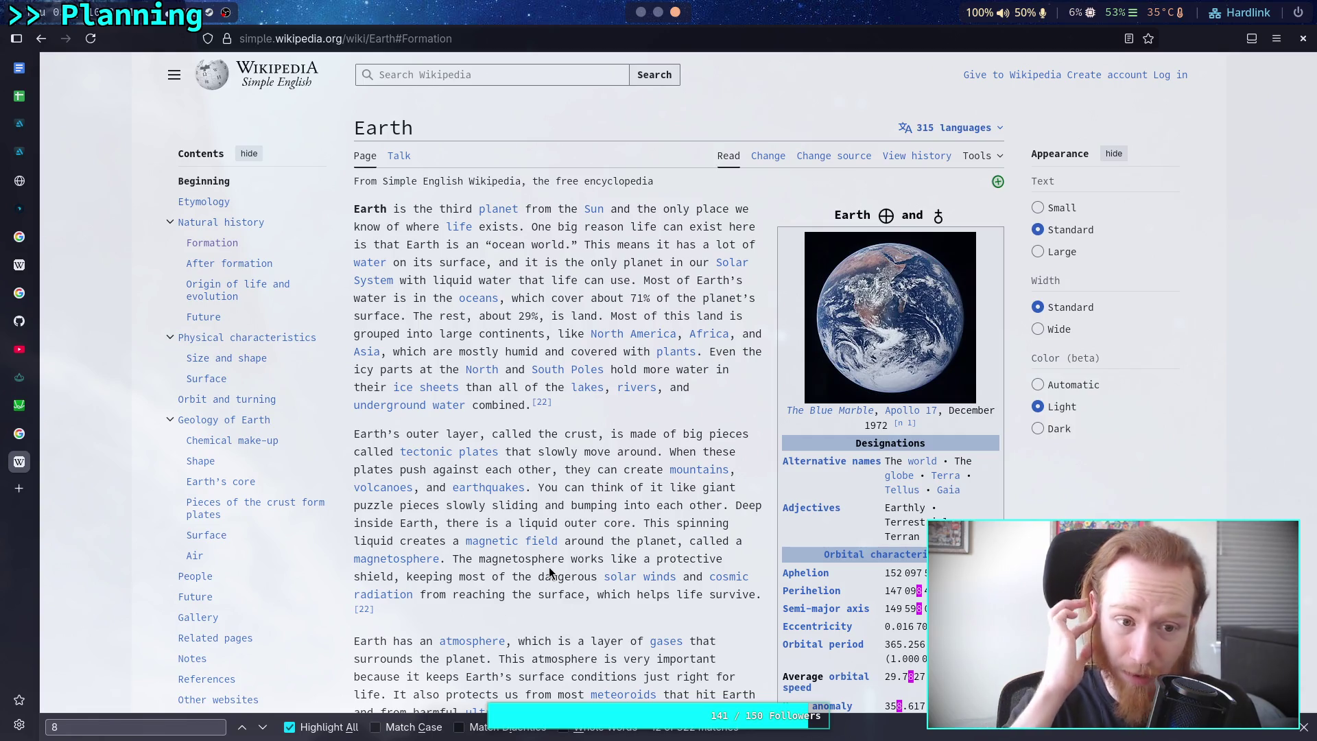
pyautogui.scroll(-7, 802, 523)
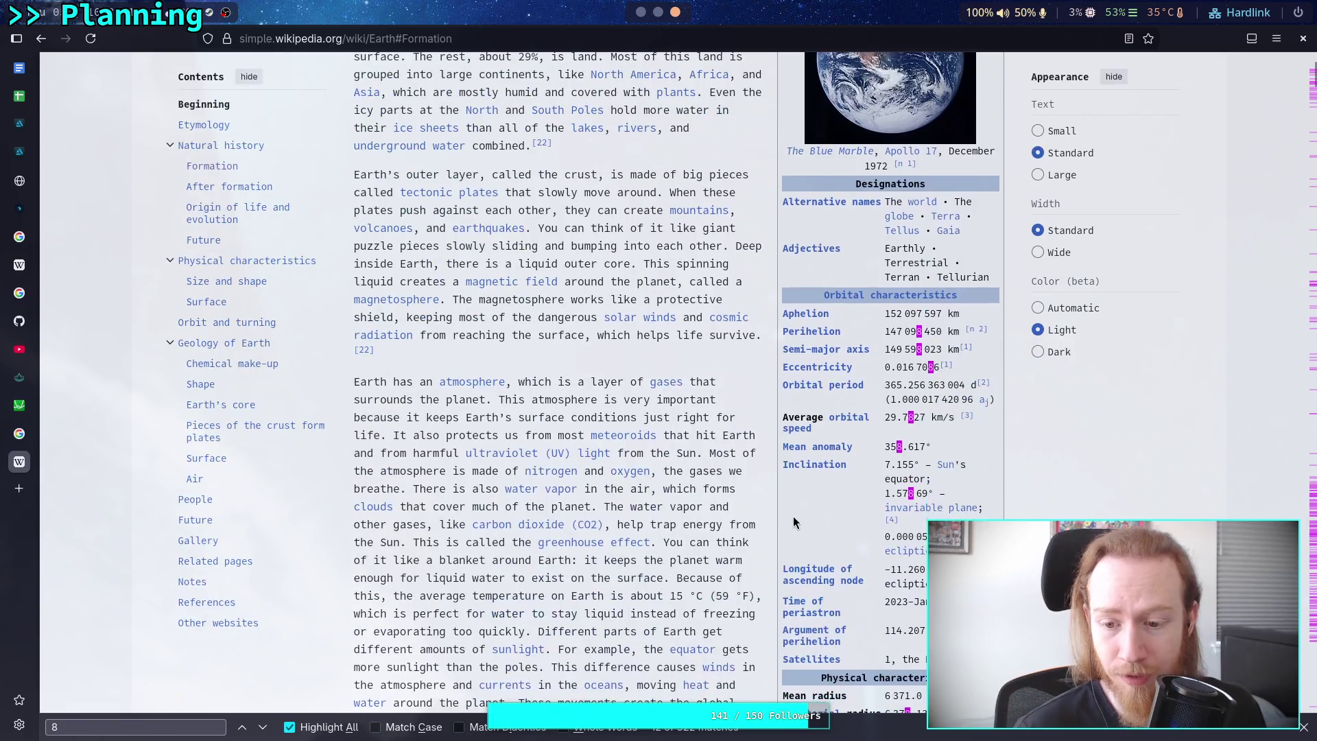
pyautogui.scroll(-15, 802, 523)
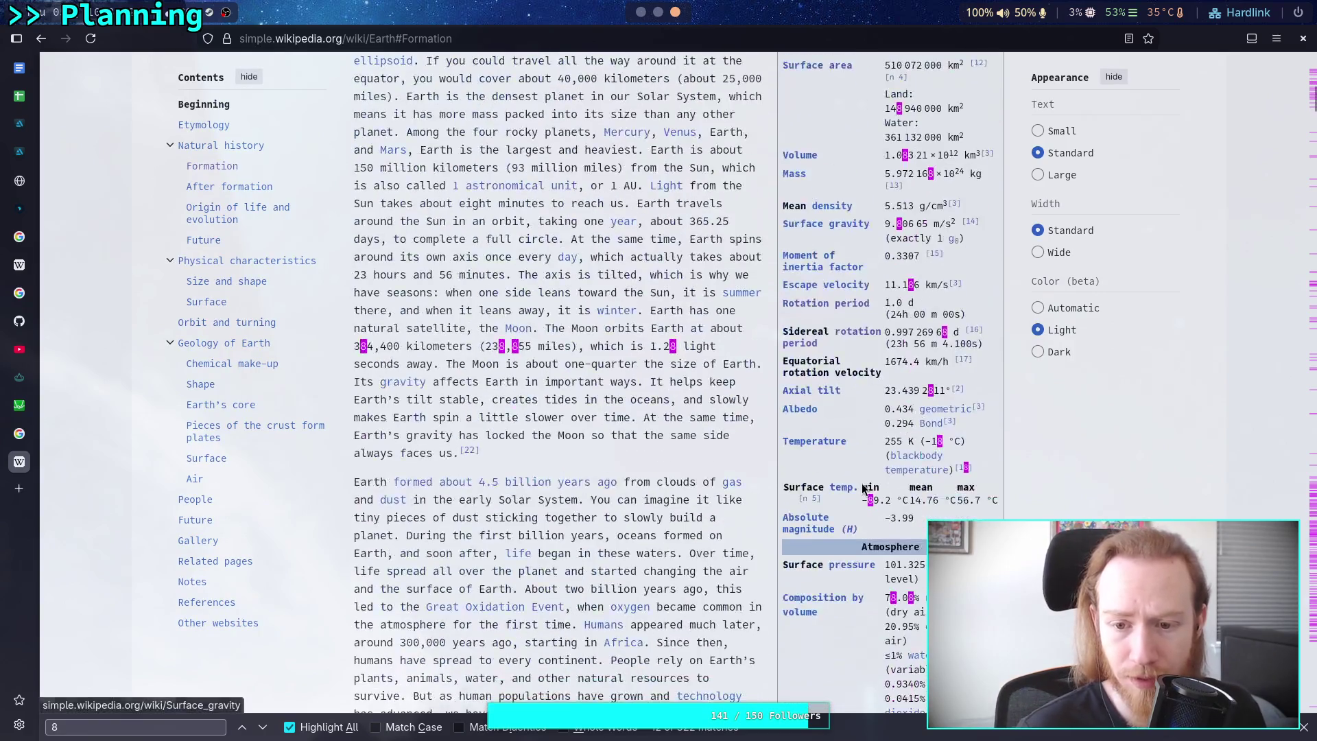
pyautogui.scroll(-18, 757, 479)
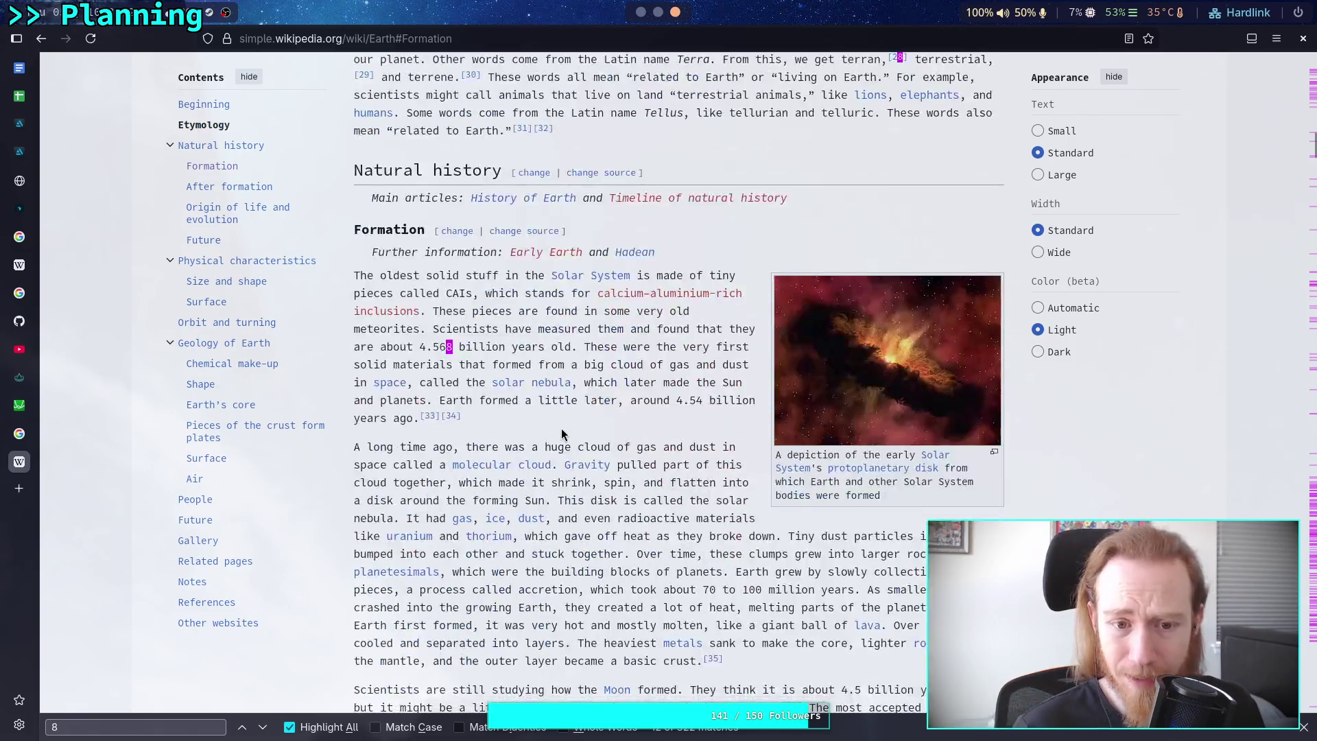
pyautogui.moveTo(567, 423)
pyautogui.scroll(-9, 568, 423)
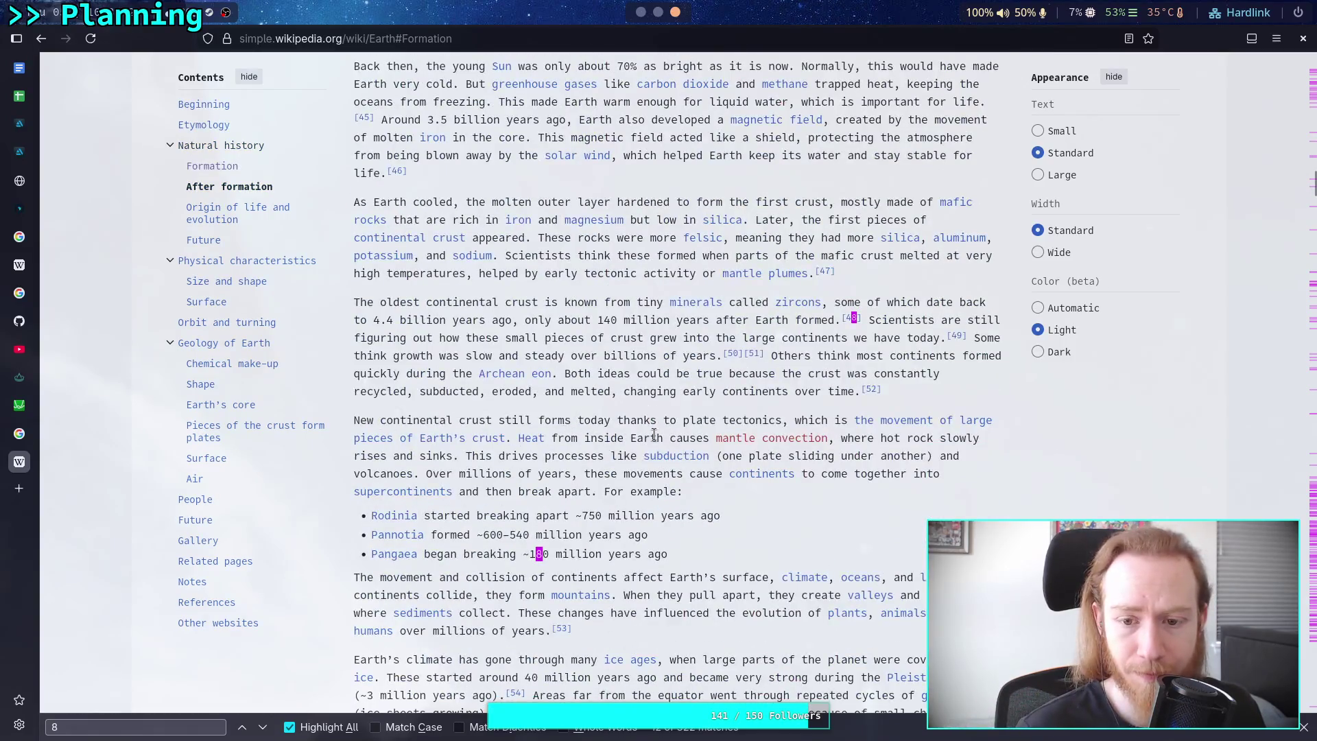
pyautogui.scroll(5, 611, 448)
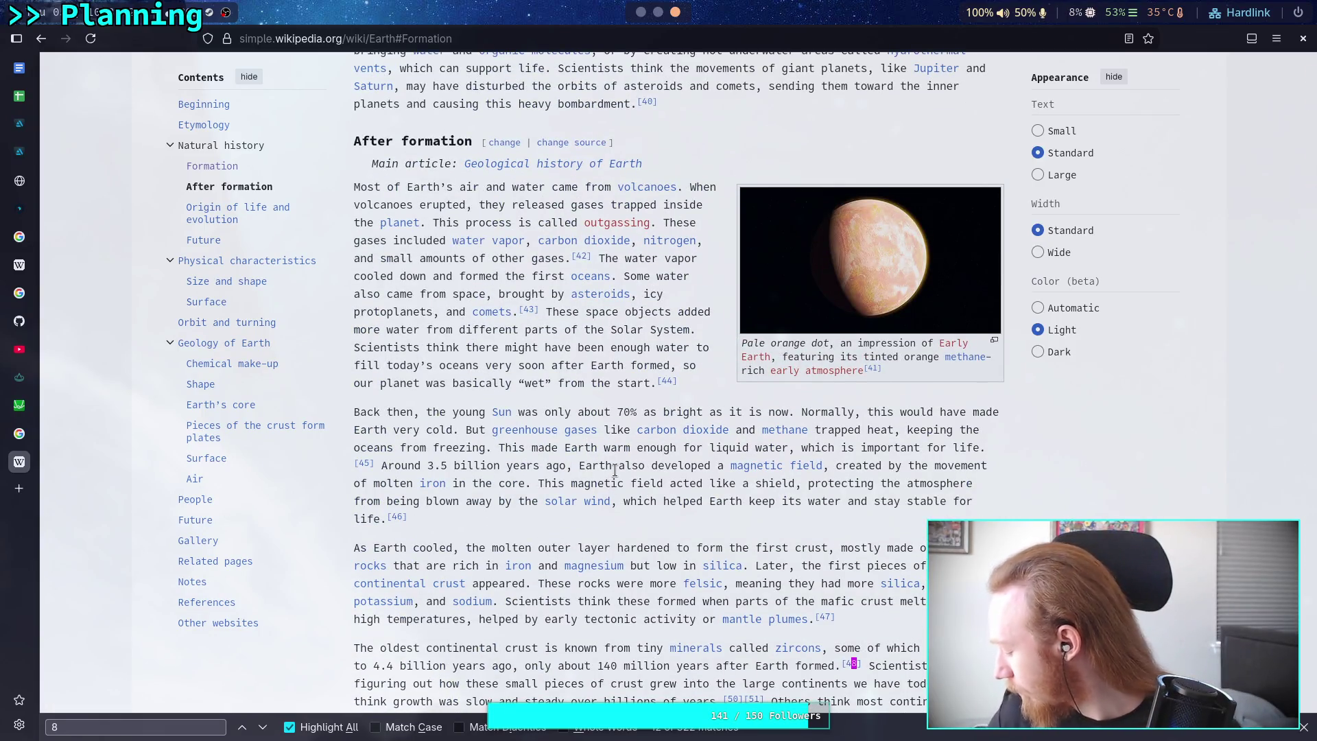
pyautogui.scroll(-10, 615, 470)
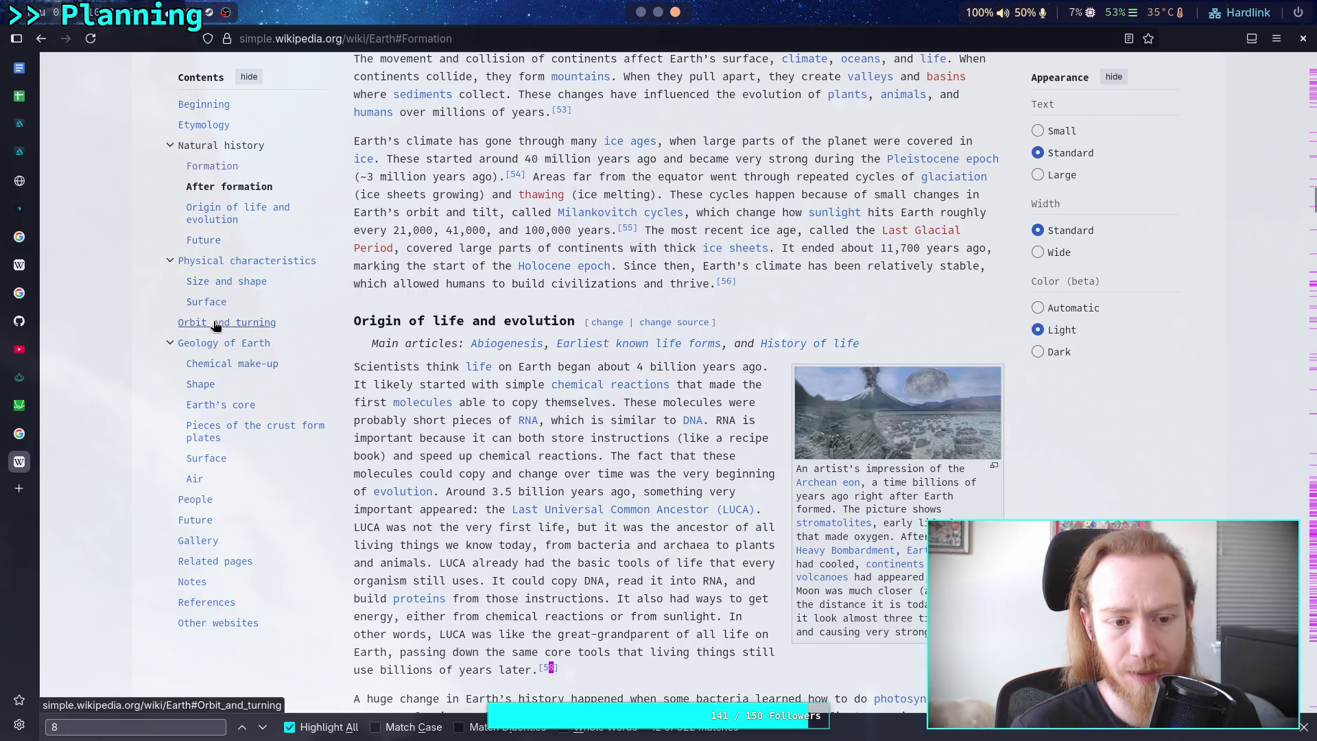
pyautogui.click(226, 322)
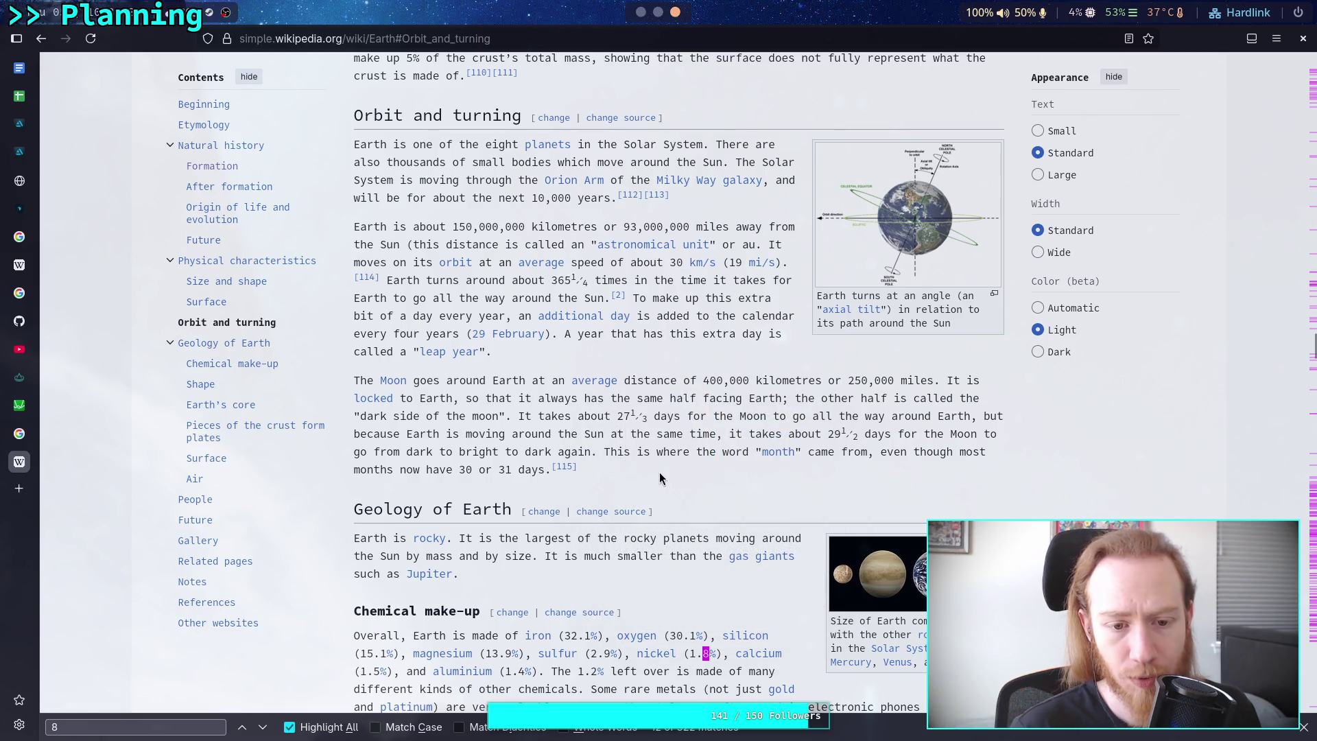
pyautogui.click(395, 381)
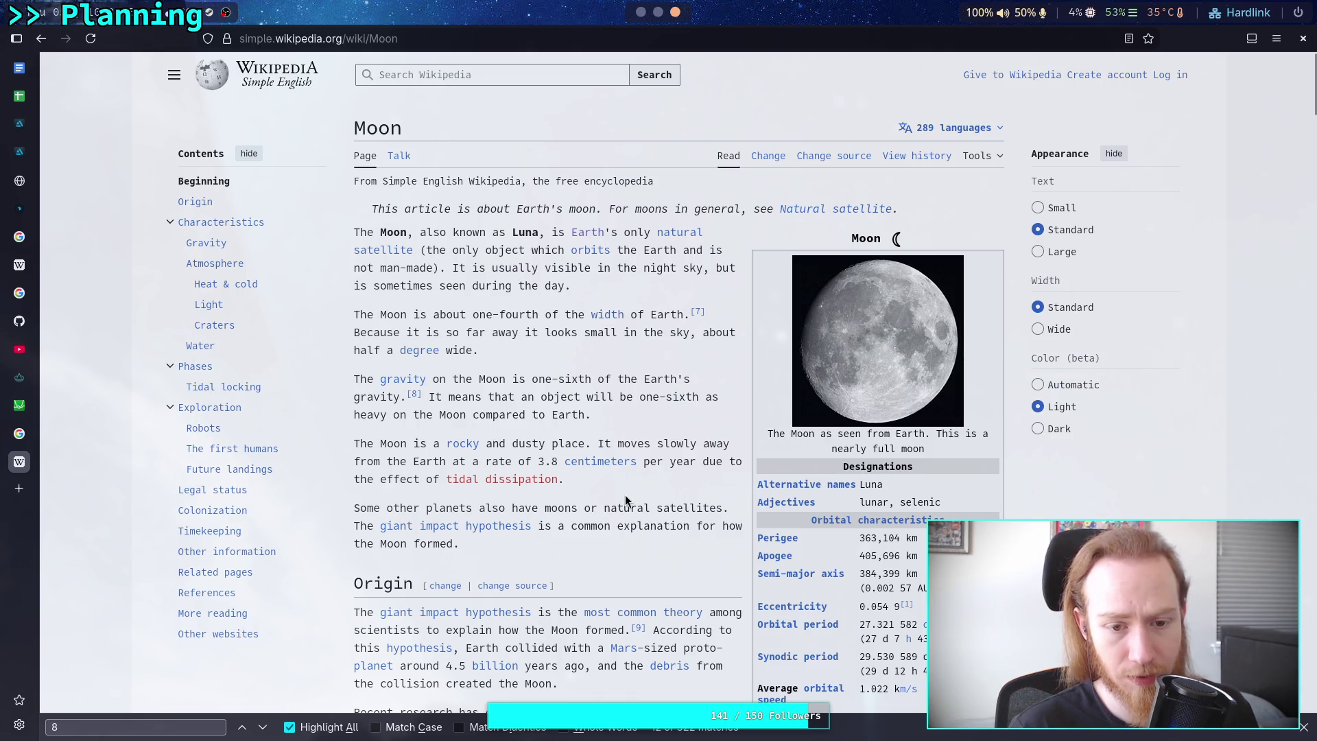
# Skim down through the Moon article and back up.
pyautogui.scroll(-5, 625, 496)
pyautogui.scroll(-4, 624, 495)
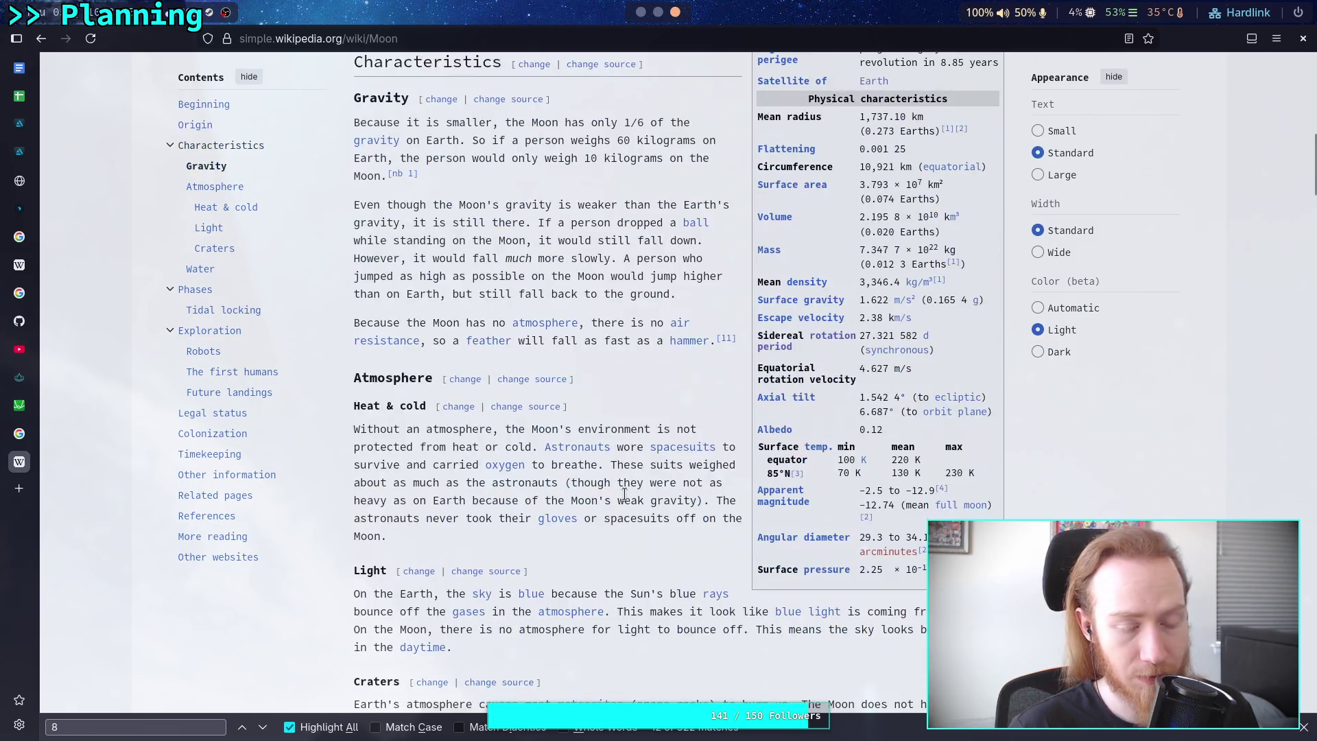
pyautogui.scroll(-5, 624, 495)
pyautogui.scroll(-10, 624, 495)
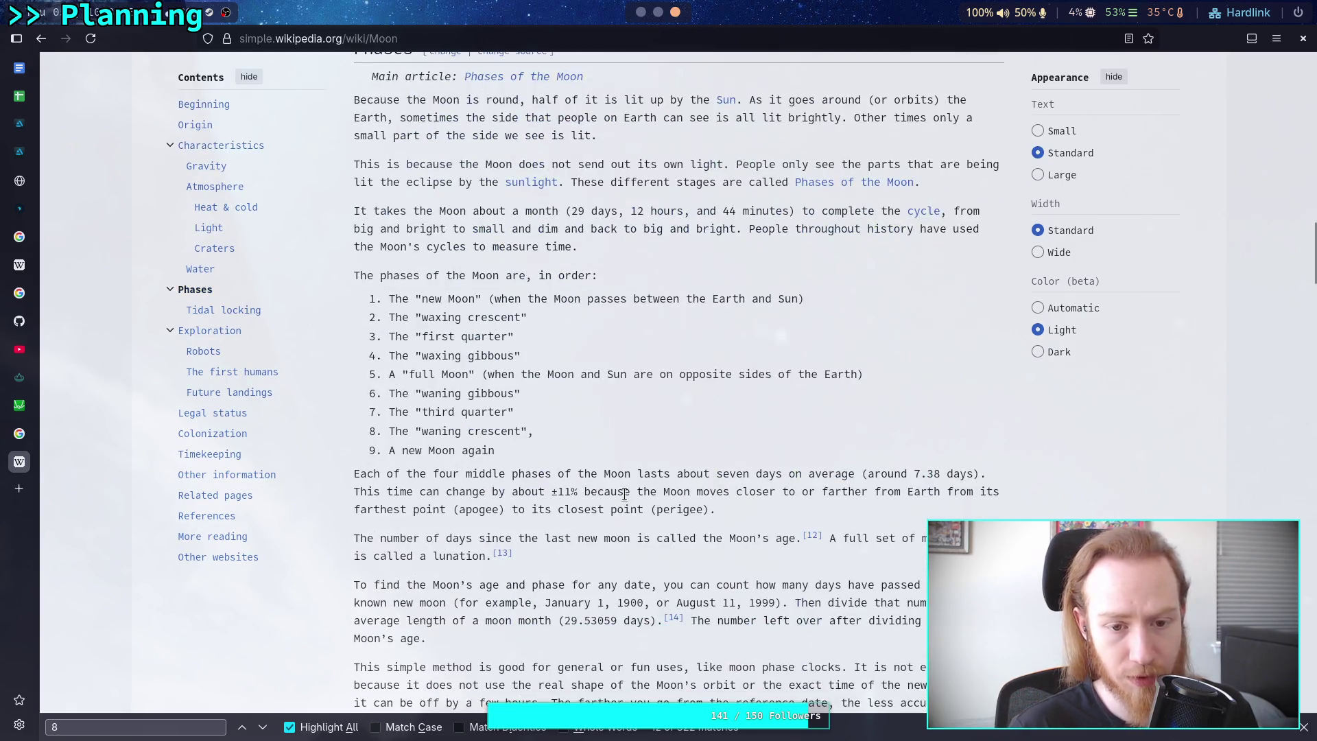
pyautogui.scroll(-10, 625, 501)
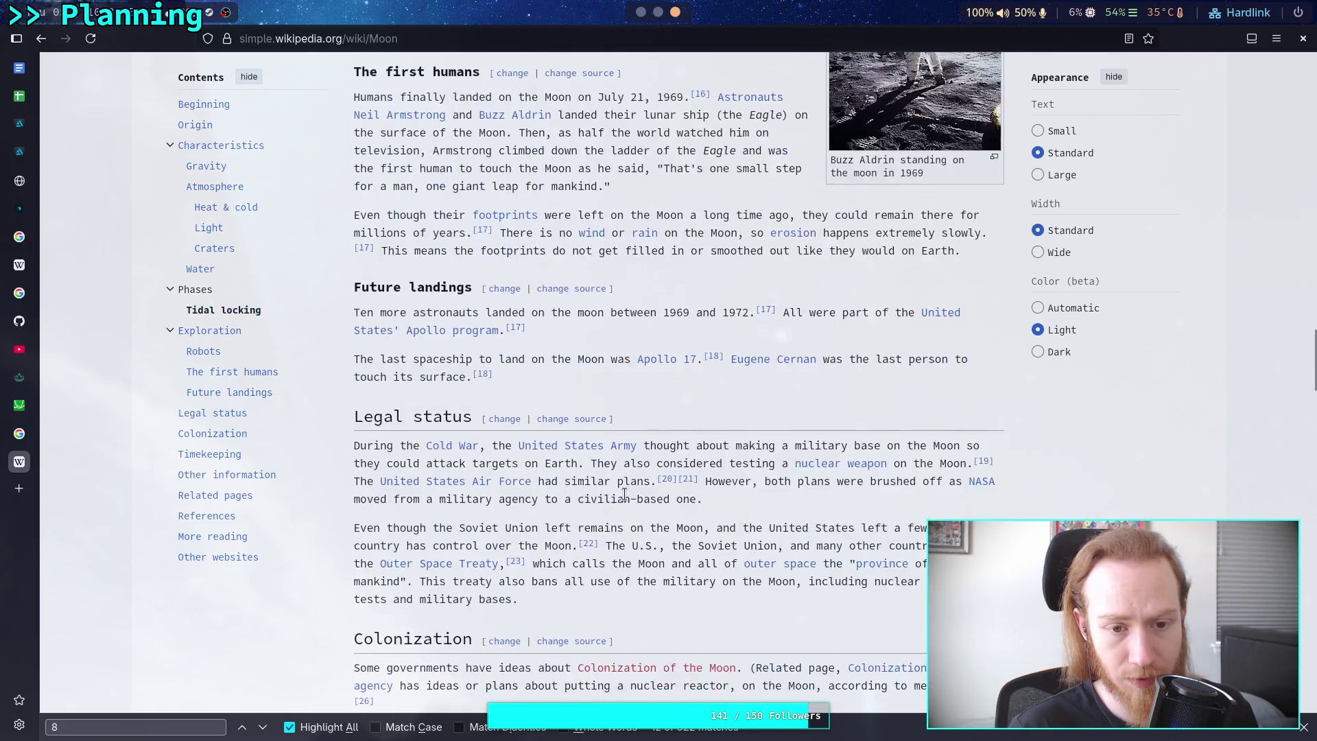
pyautogui.scroll(-6, 624, 494)
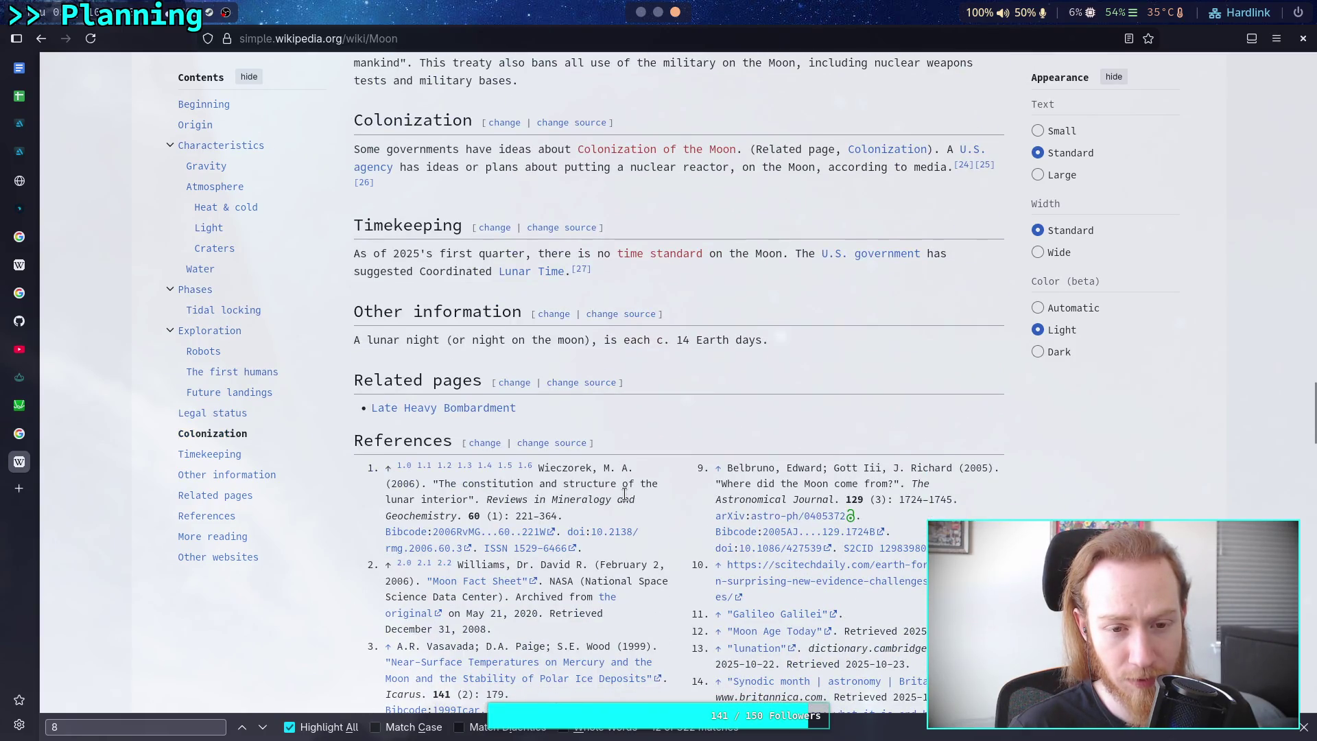
pyautogui.scroll(20, 624, 493)
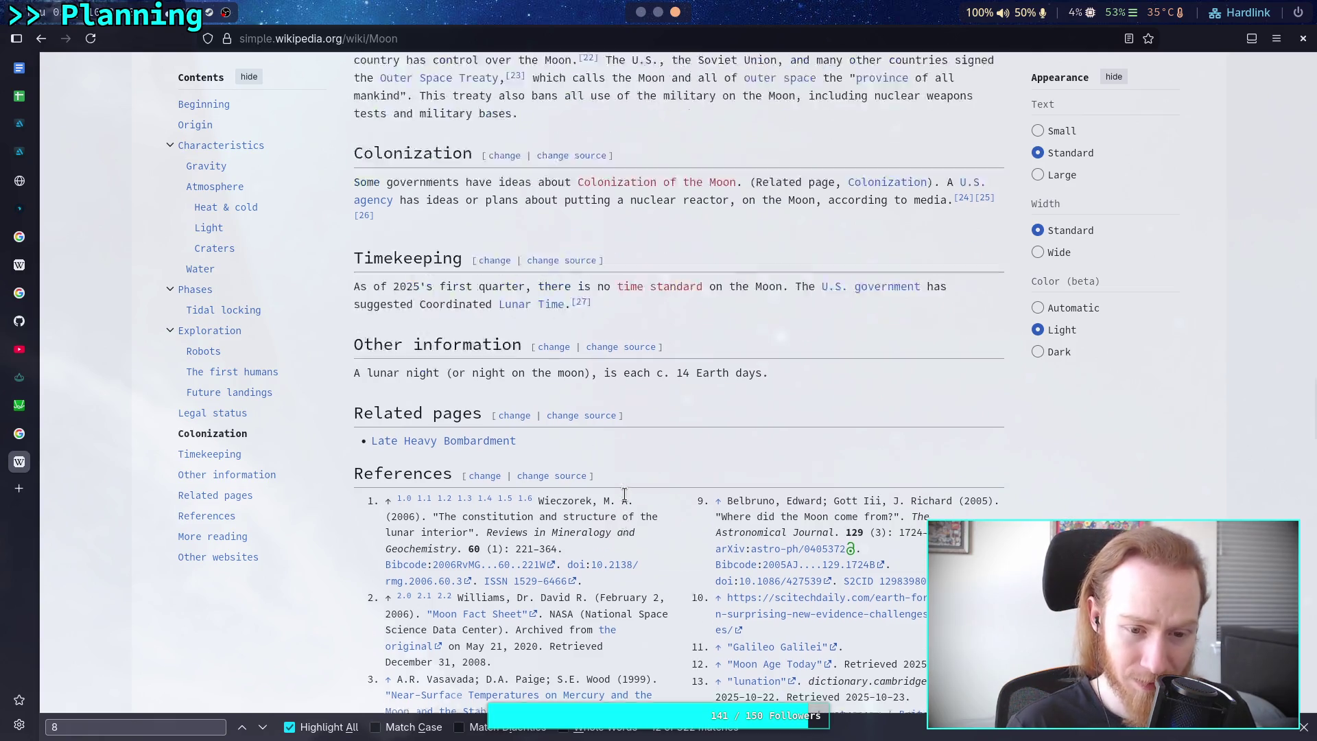
pyautogui.scroll(15, 624, 494)
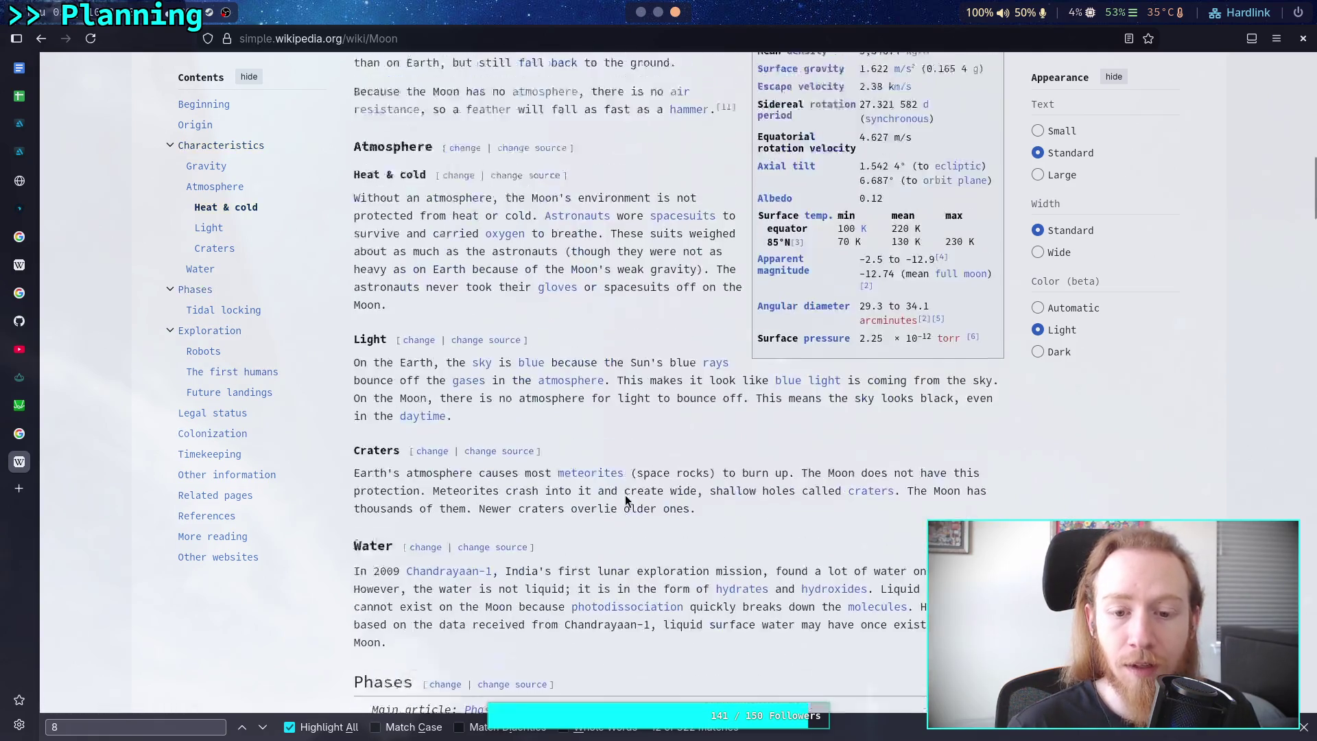
# Search Simple English Wikipedia for 'formation of the moon'.
pyautogui.click(559, 77)
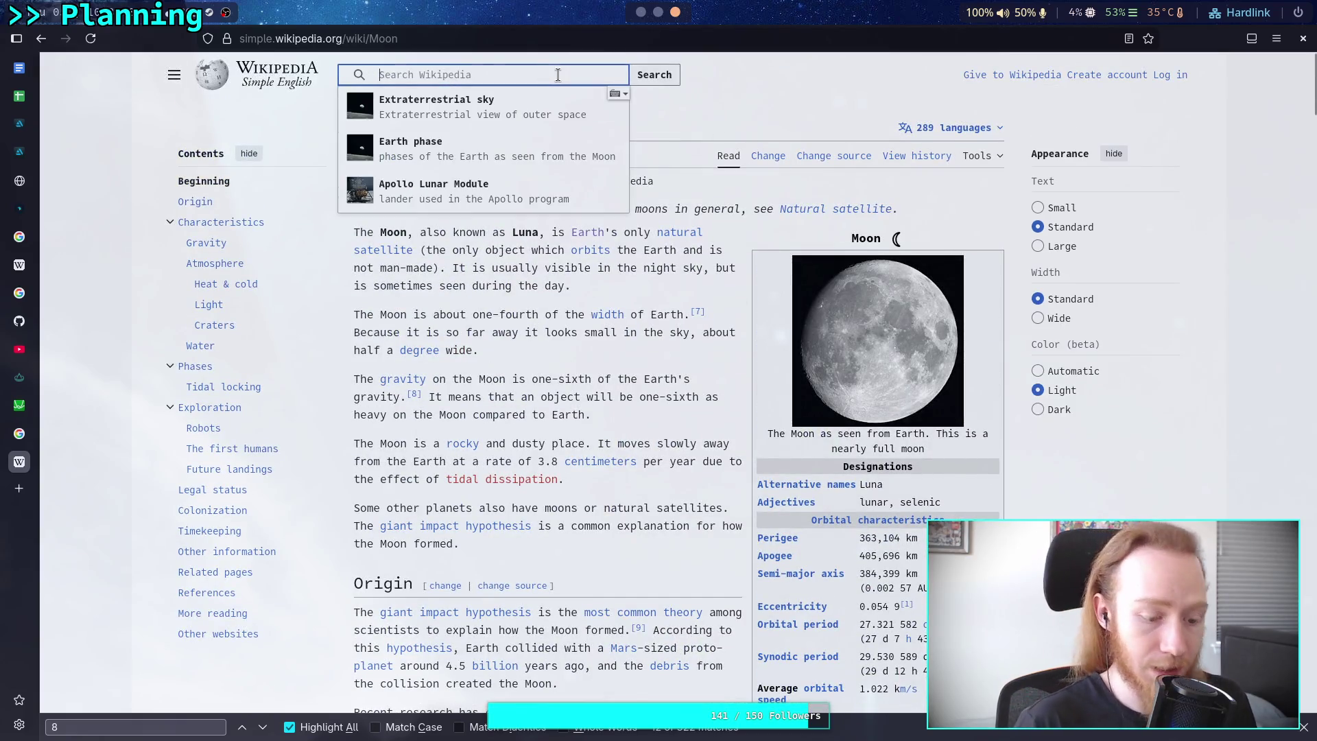
pyautogui.write('formation of the moon')
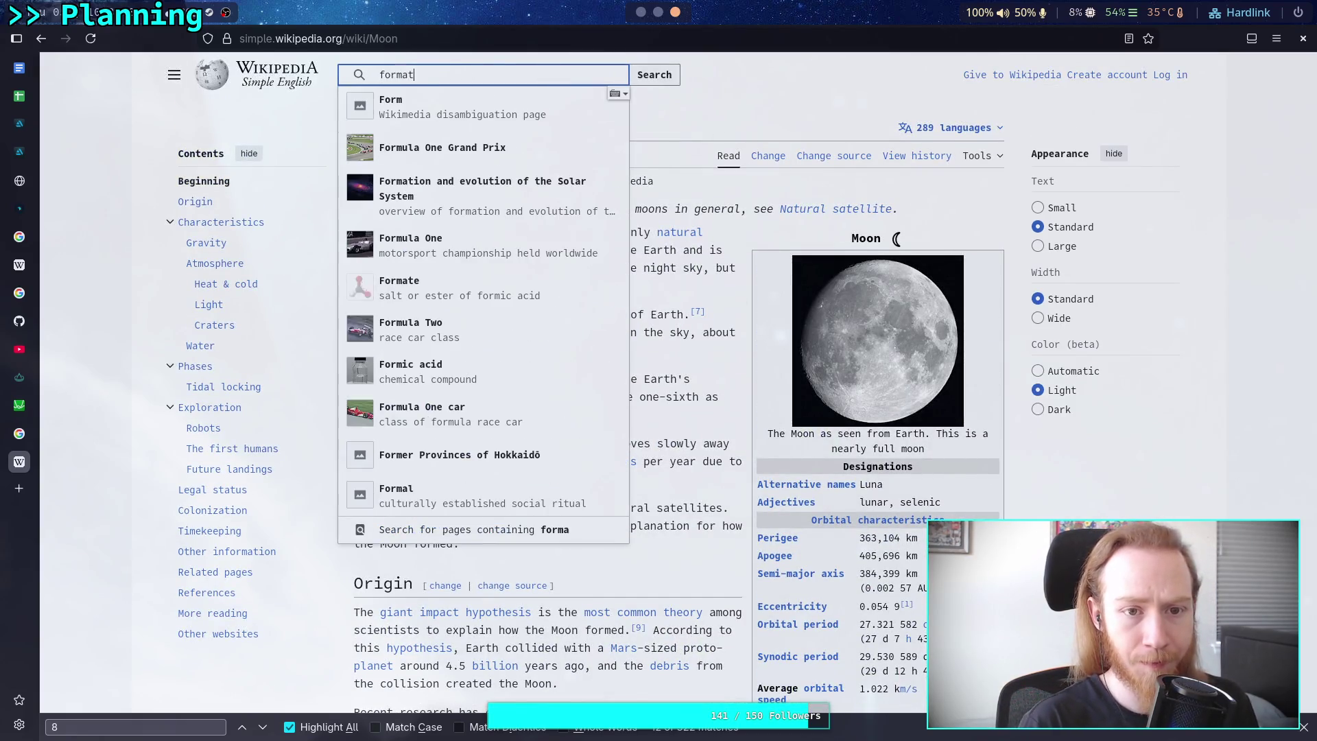
pyautogui.press('Return')
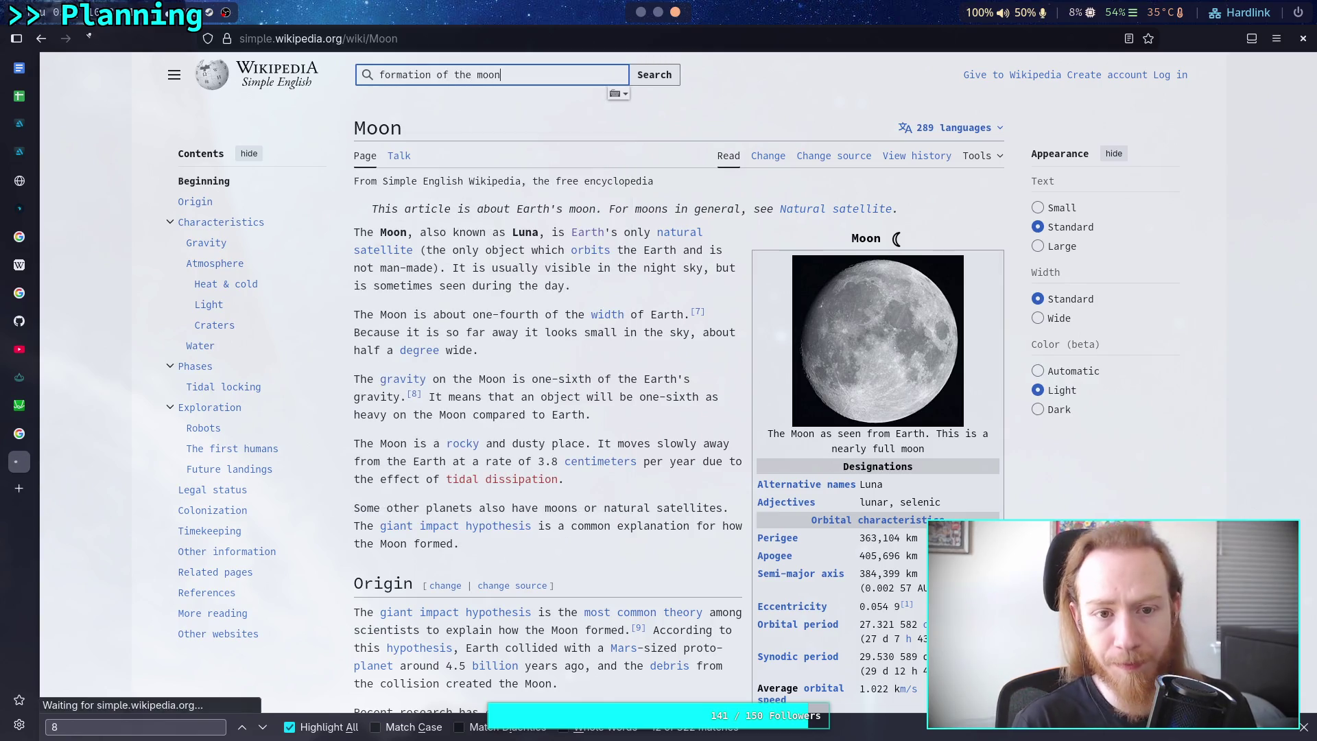
pyautogui.scroll(-3, 583, 384)
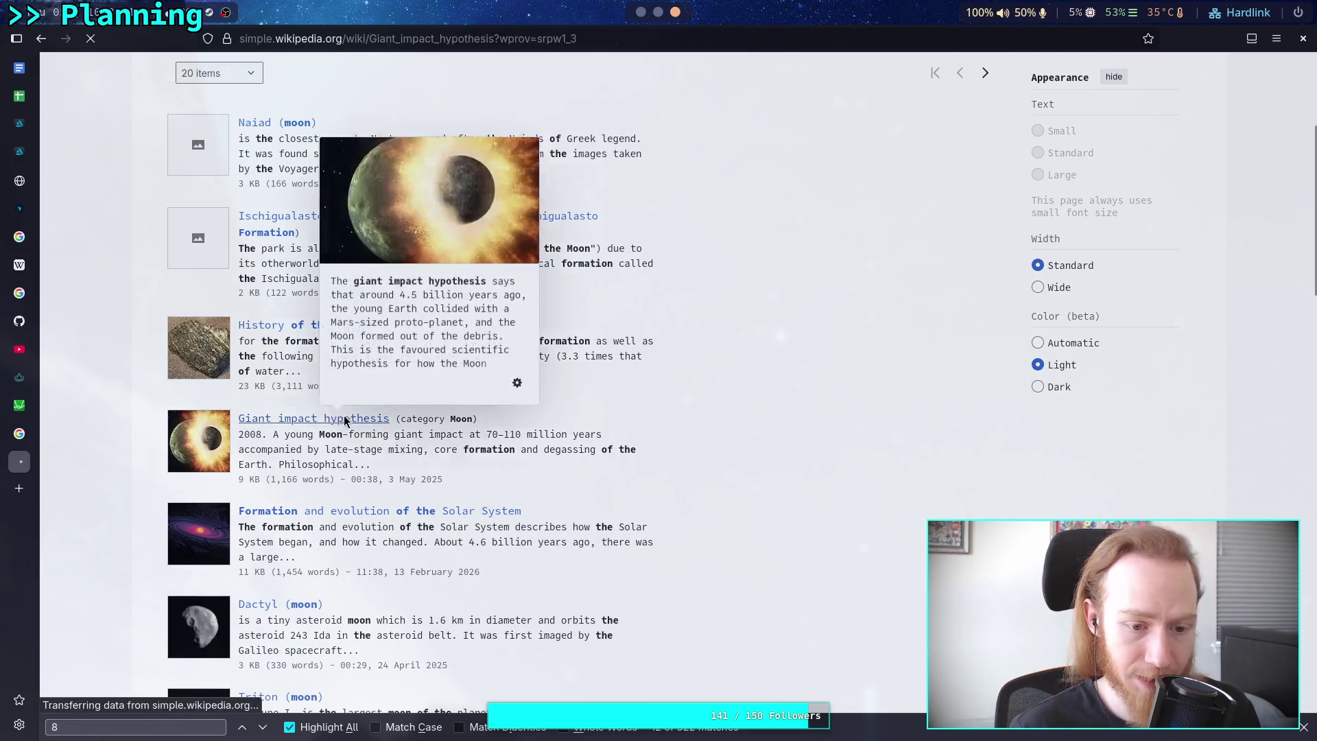
# Open the Giant impact hypothesis result and read through the article.
pyautogui.click(339, 420)
pyautogui.scroll(-4, 583, 426)
pyautogui.scroll(2, 632, 419)
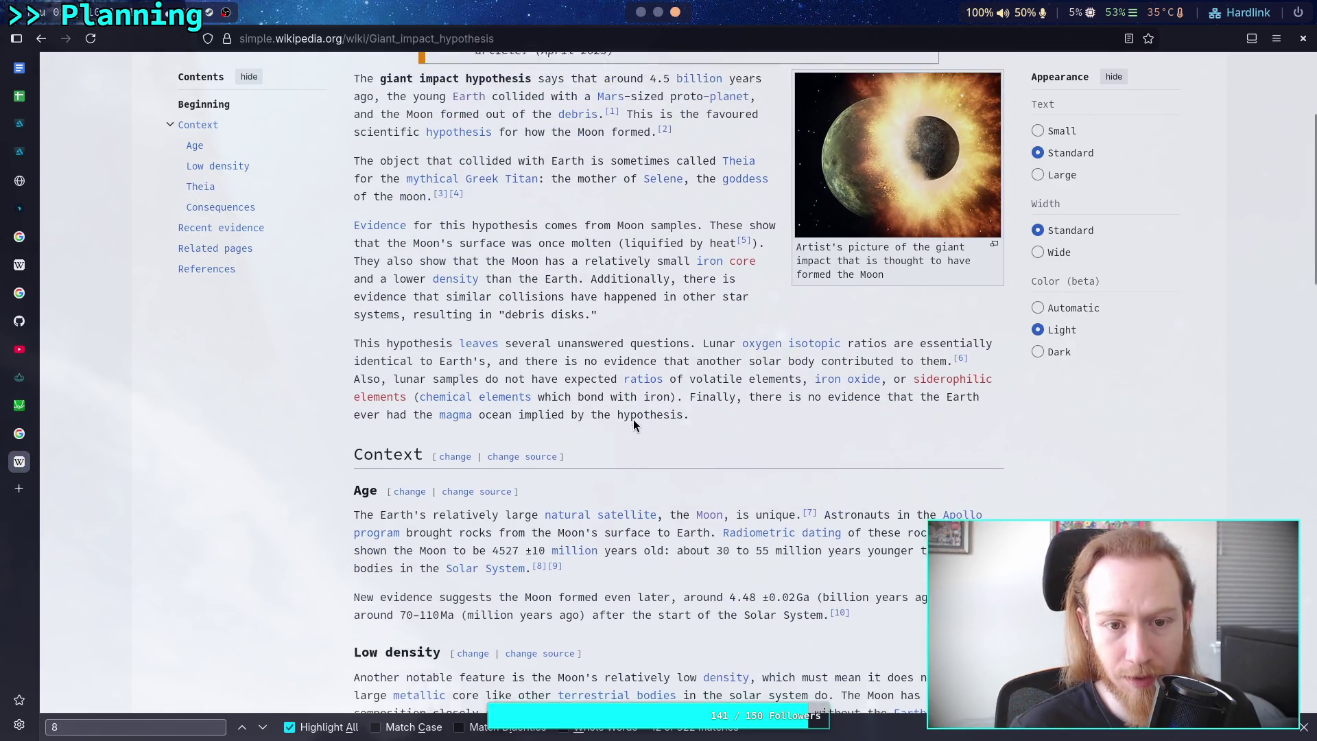
pyautogui.moveTo(626, 401)
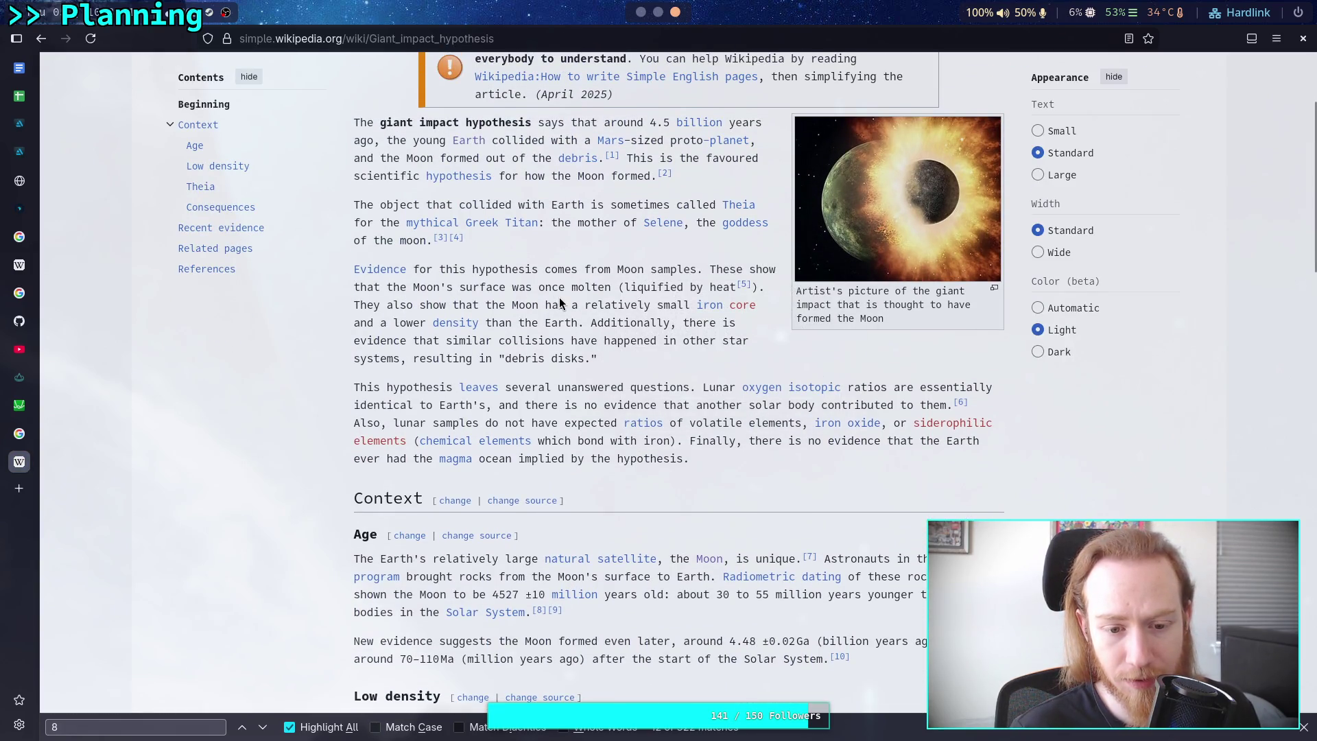
pyautogui.scroll(-3, 562, 301)
pyautogui.scroll(-3, 637, 435)
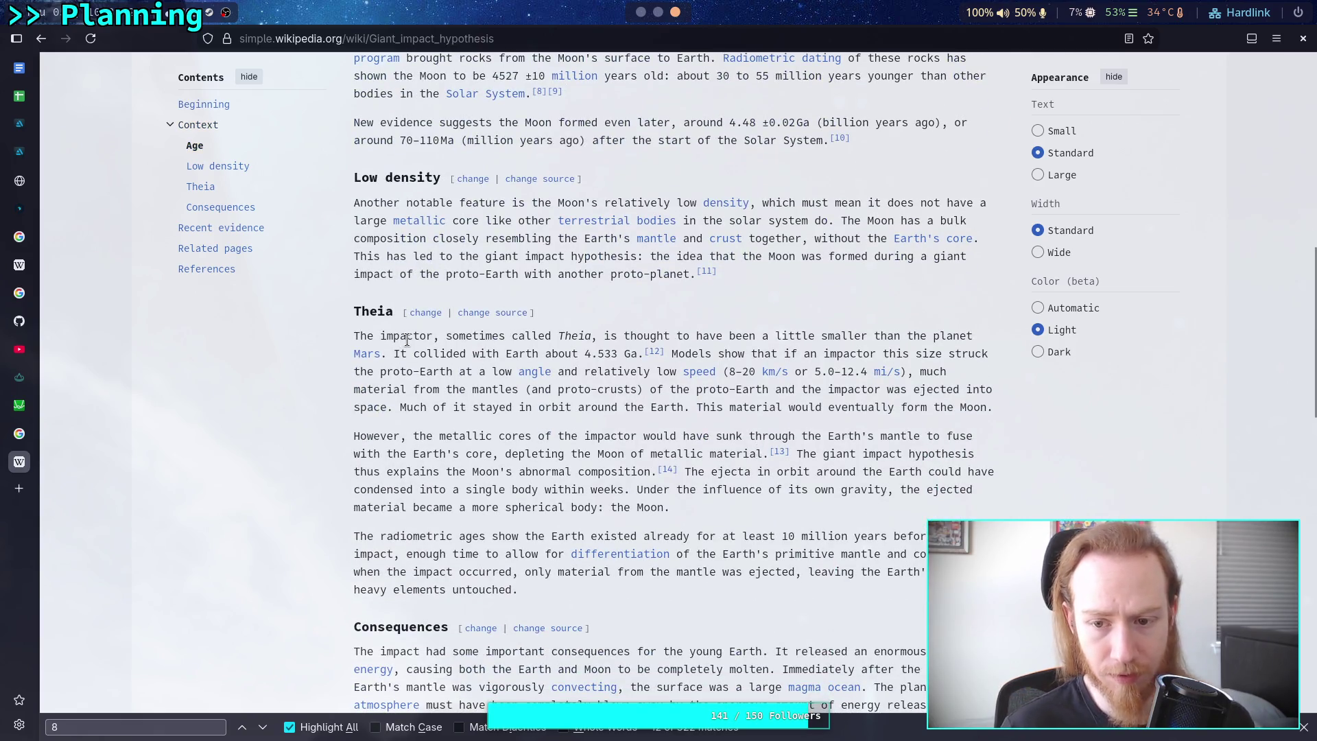
pyautogui.scroll(-1, 582, 427)
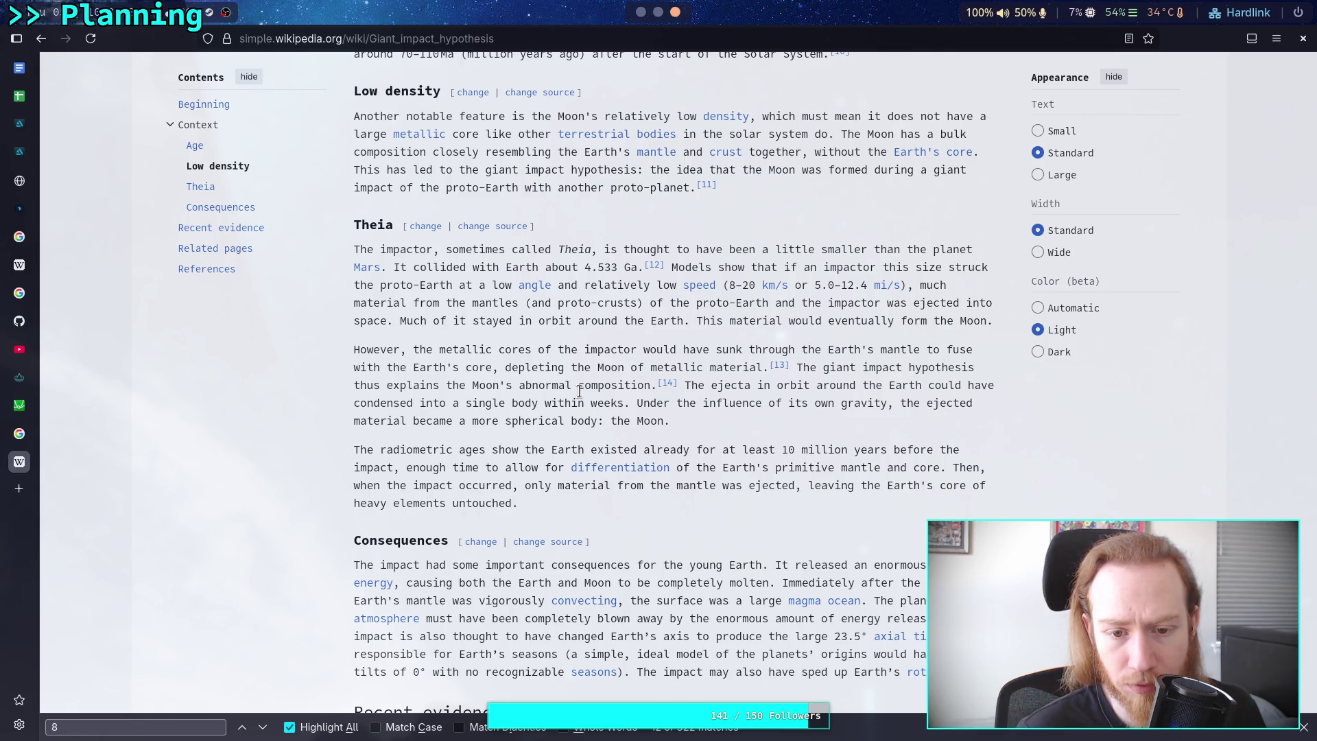
pyautogui.scroll(-5, 580, 391)
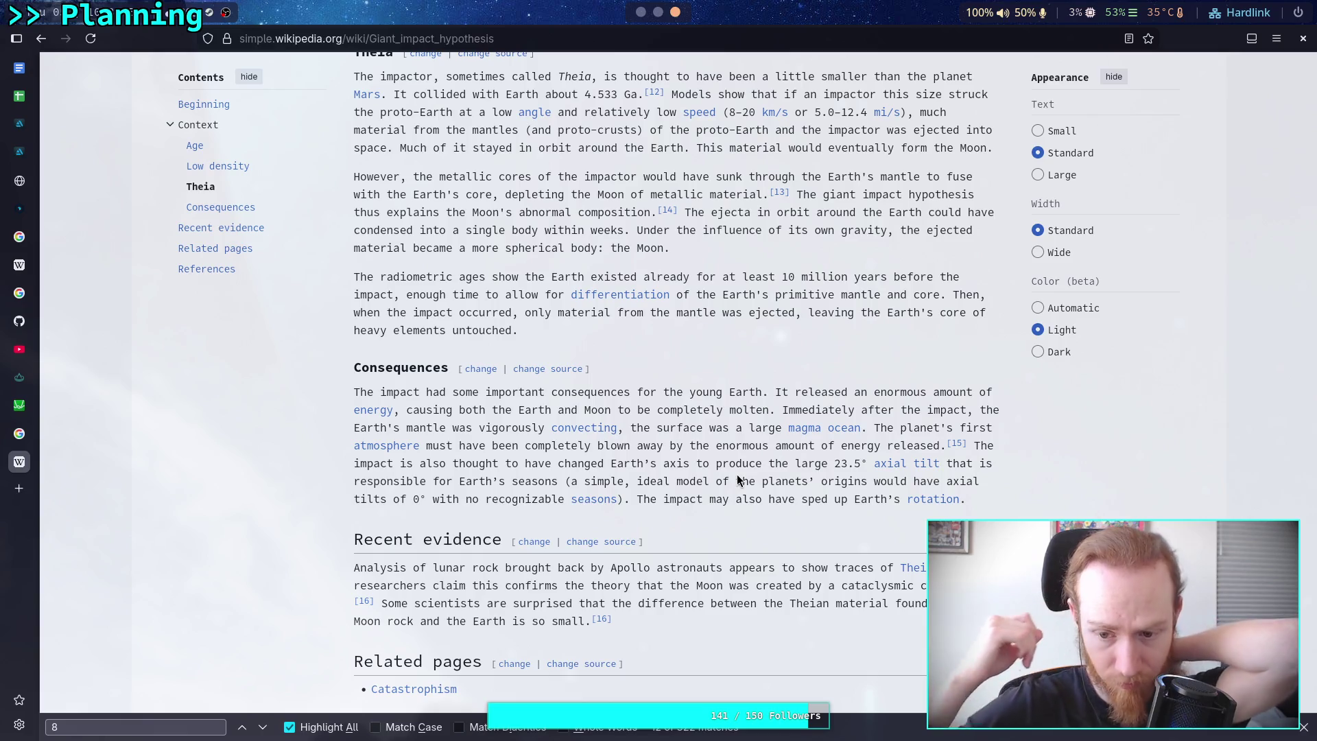
pyautogui.scroll(3, 738, 478)
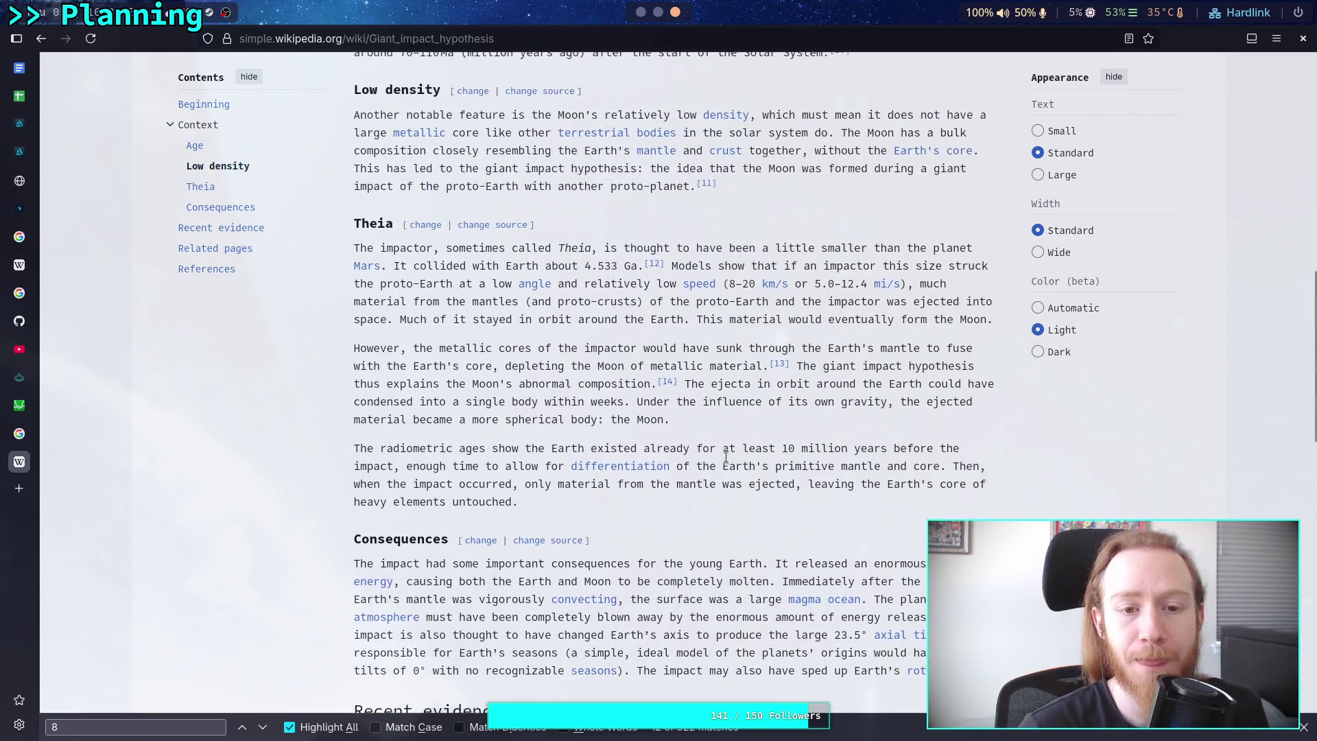
pyautogui.scroll(-8, 655, 456)
pyautogui.scroll(3, 651, 449)
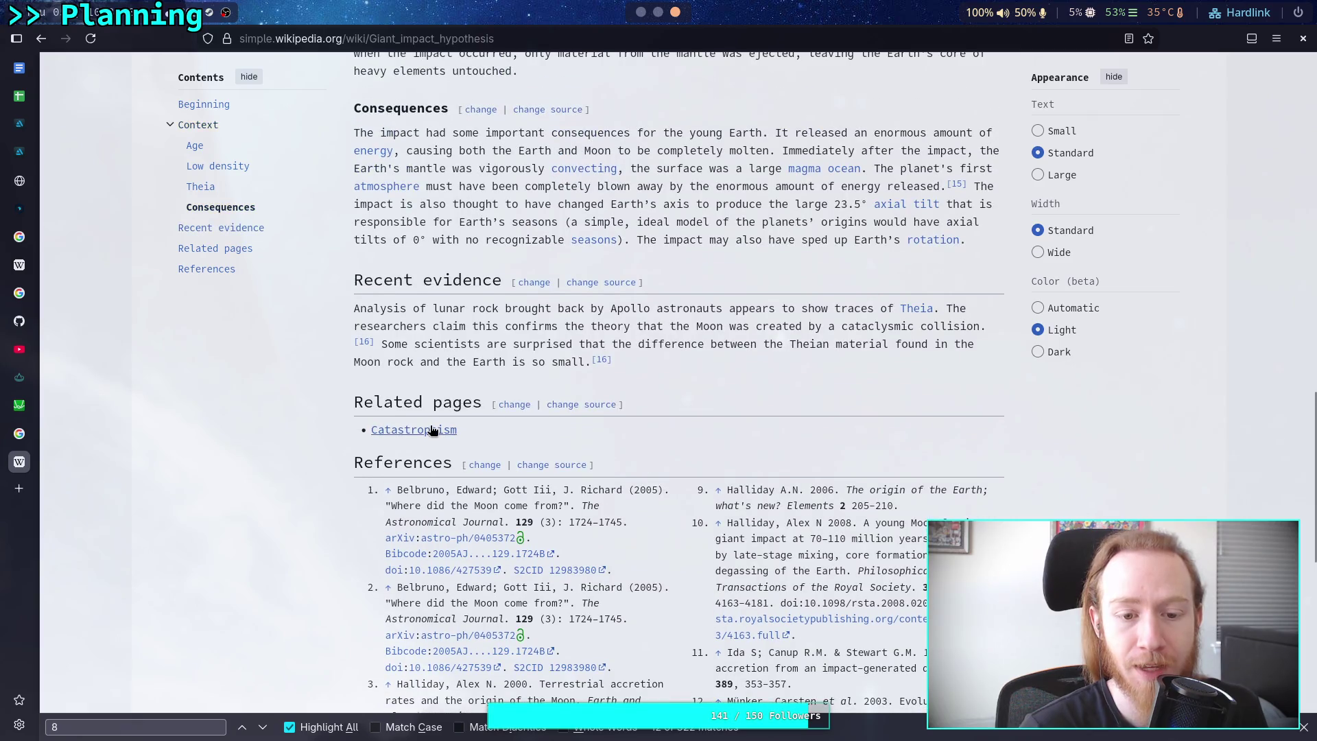
pyautogui.moveTo(432, 429)
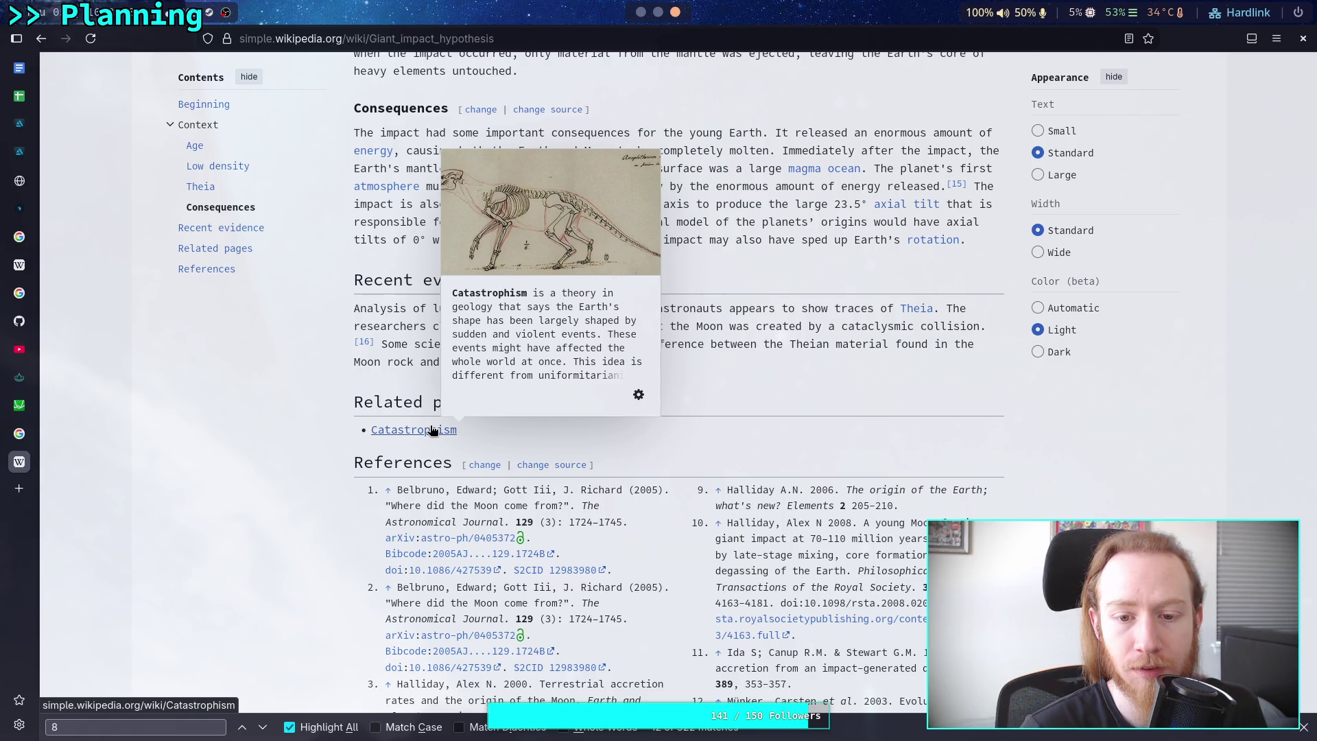
pyautogui.scroll(8, 767, 452)
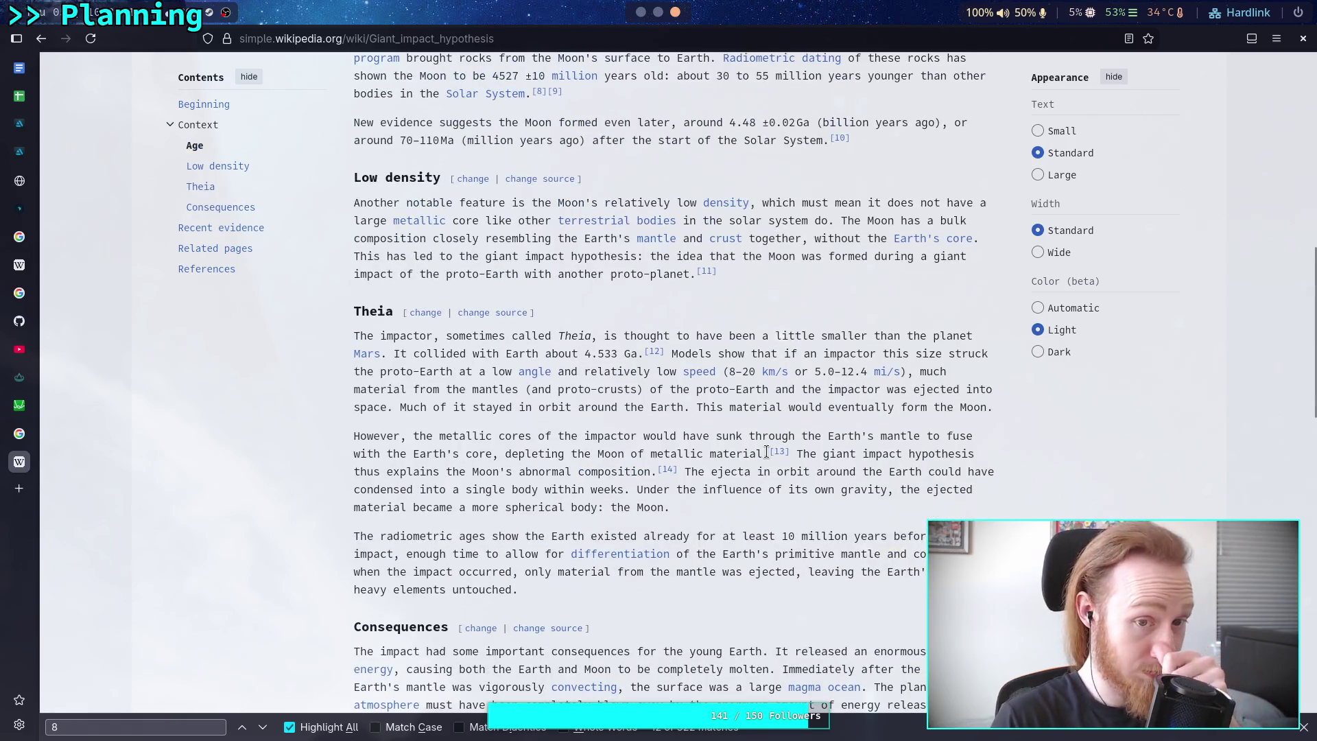
pyautogui.scroll(4, 765, 443)
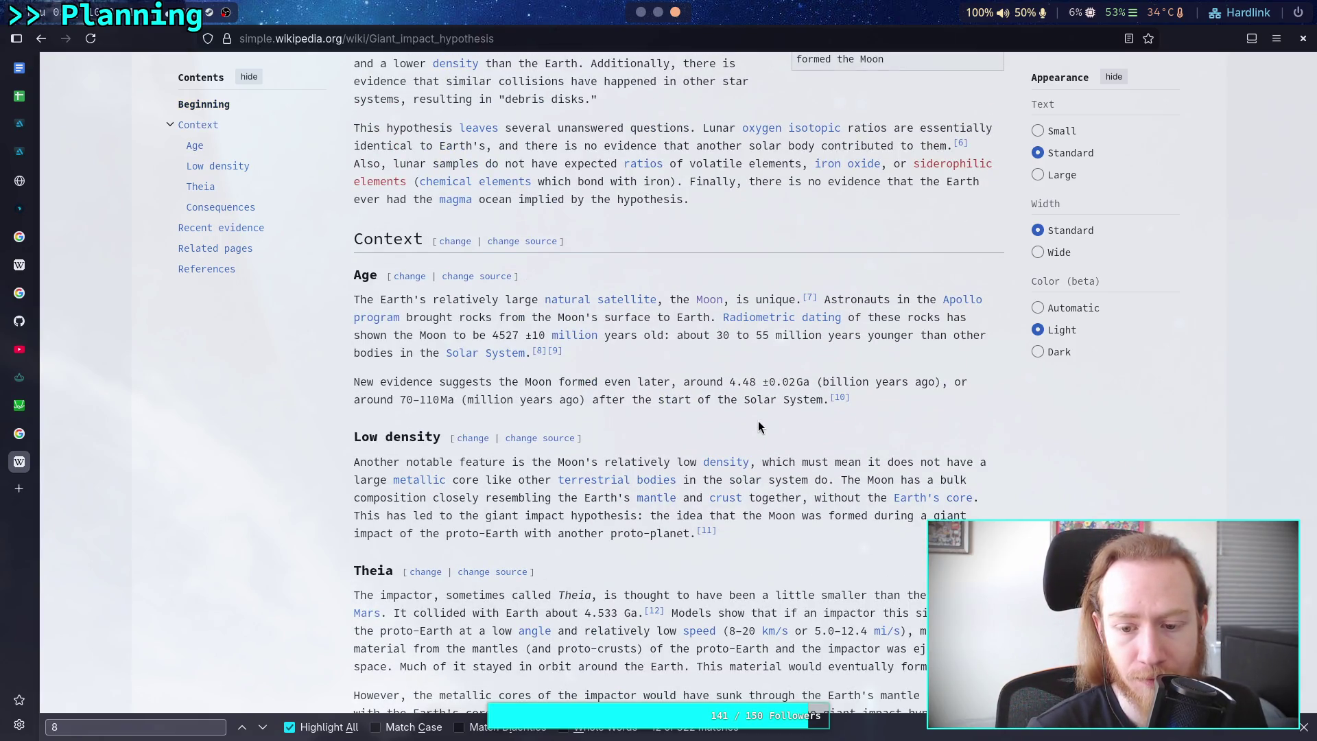
pyautogui.scroll(7, 760, 427)
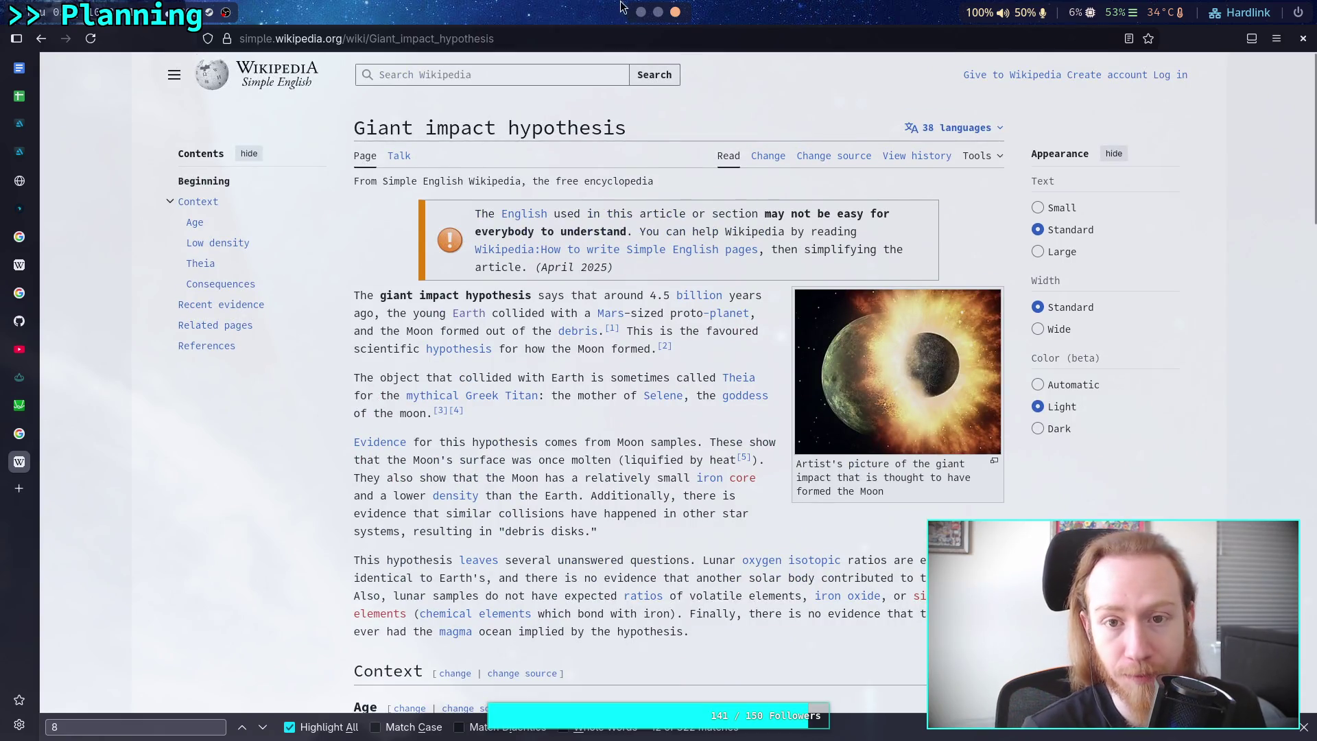
# Switch back to the Game Progression canvas in Obsidian with Super+1.
pyautogui.press('super+1')
pyautogui.scroll(3, 704, 433)
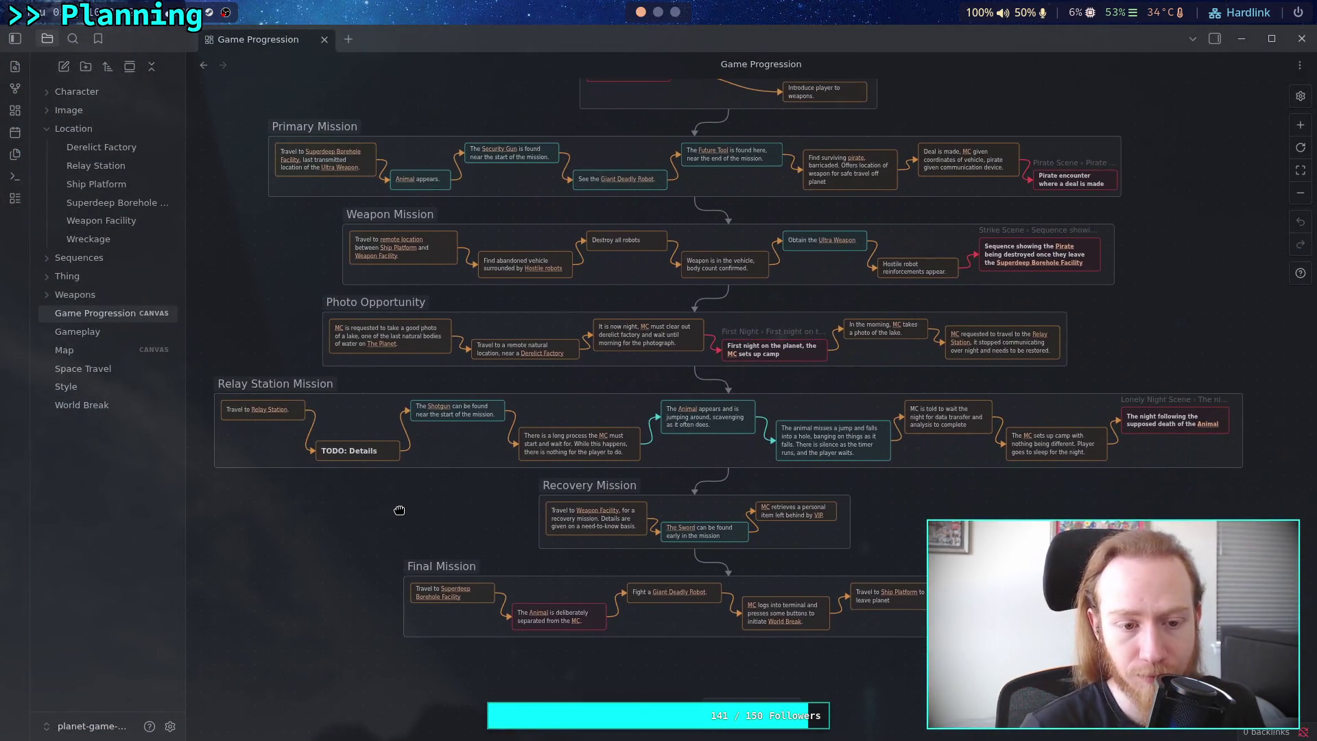
pyautogui.scroll(-2, 397, 506)
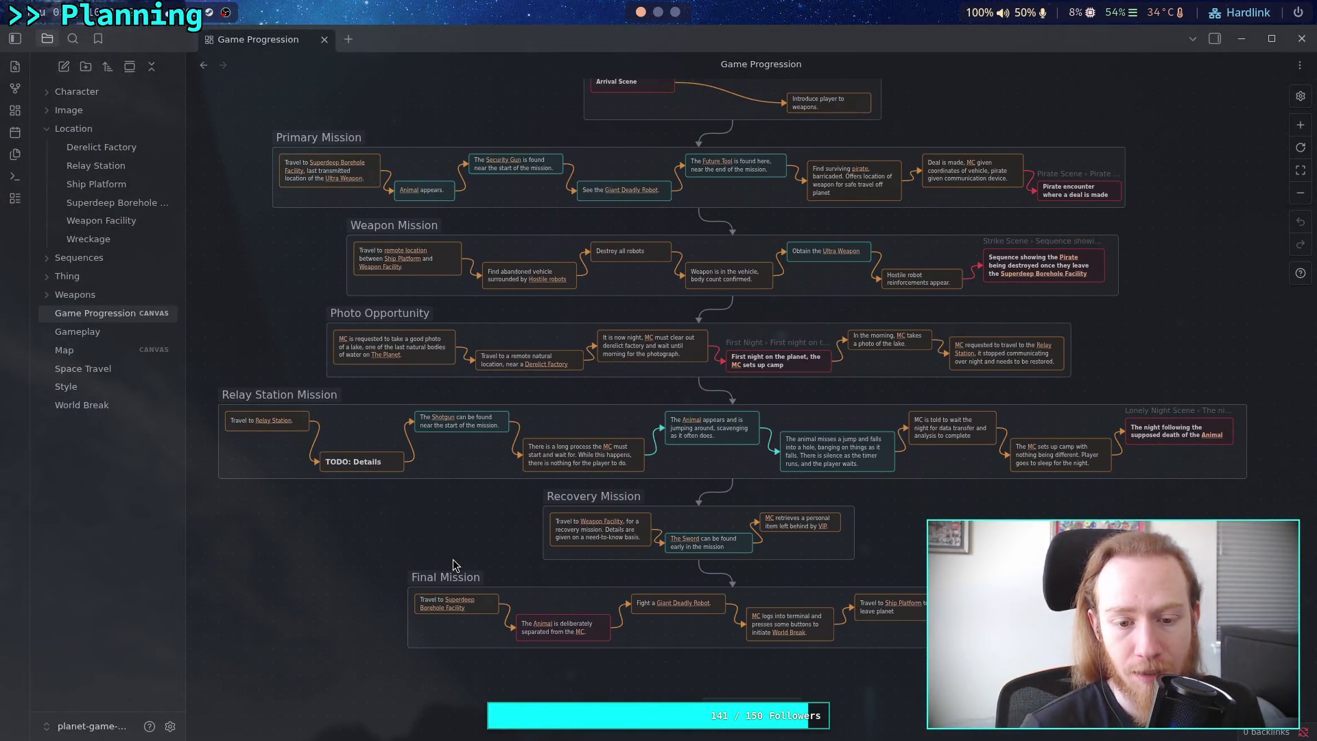
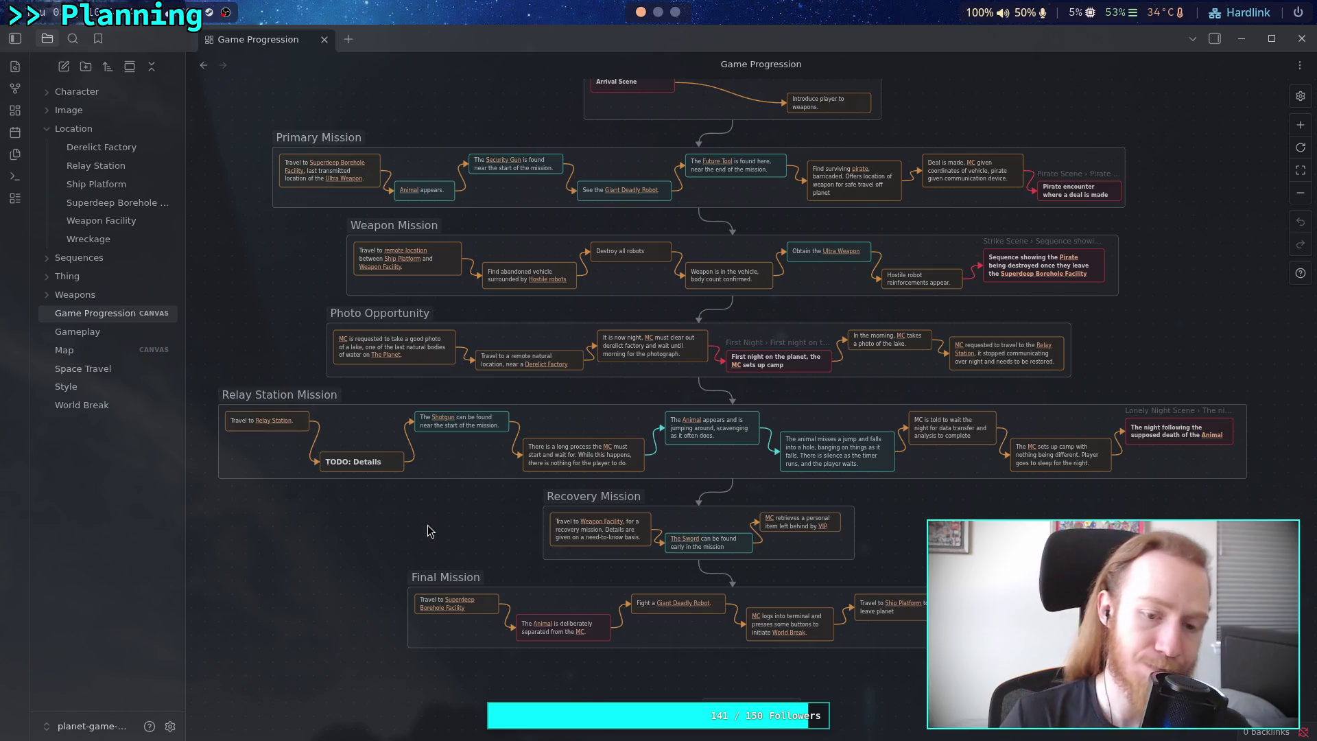
# Open the Map canvas, showing six locations linked by distance-labelled routes.
pyautogui.moveTo(112, 362)
pyautogui.mouseDown()
pyautogui.moveTo(317, 410)
pyautogui.moveTo(87, 353)
pyautogui.mouseUp()
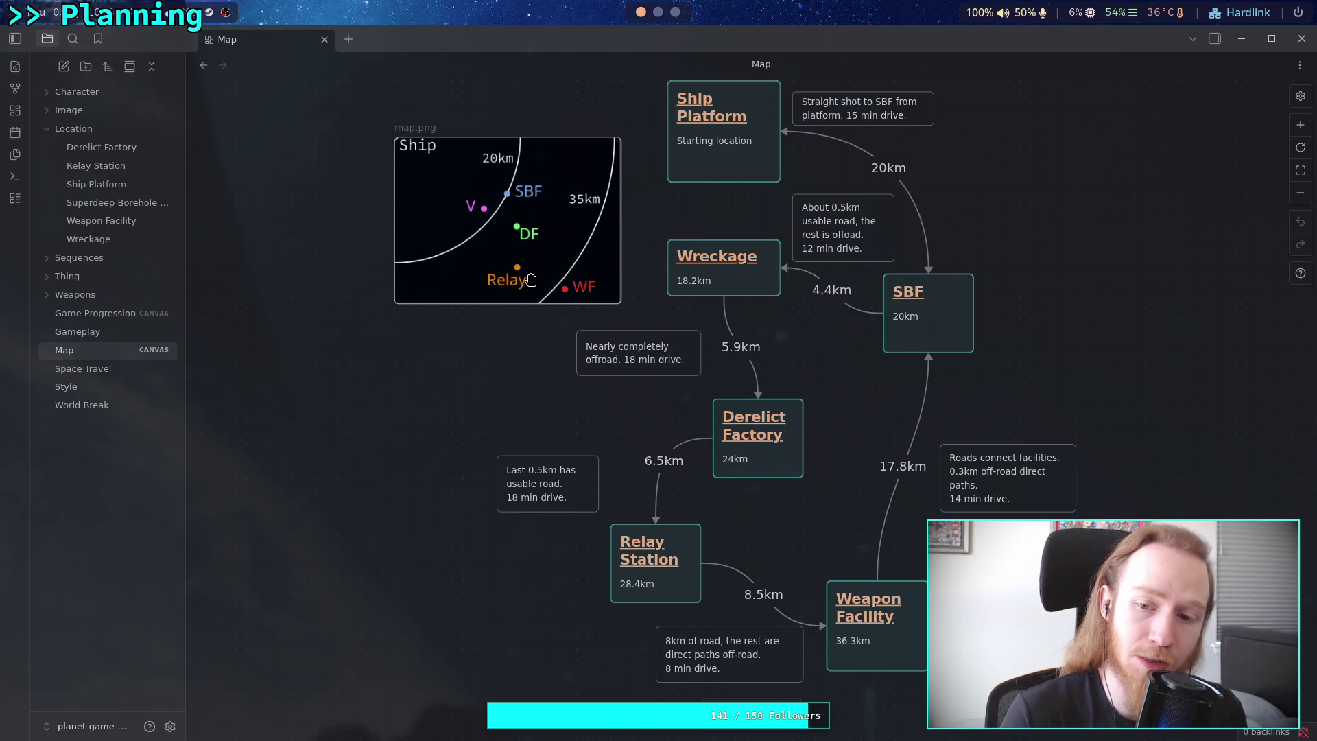
pyautogui.moveTo(864, 400); pyautogui.dragTo(1068, 264)
pyautogui.click(996, 374)
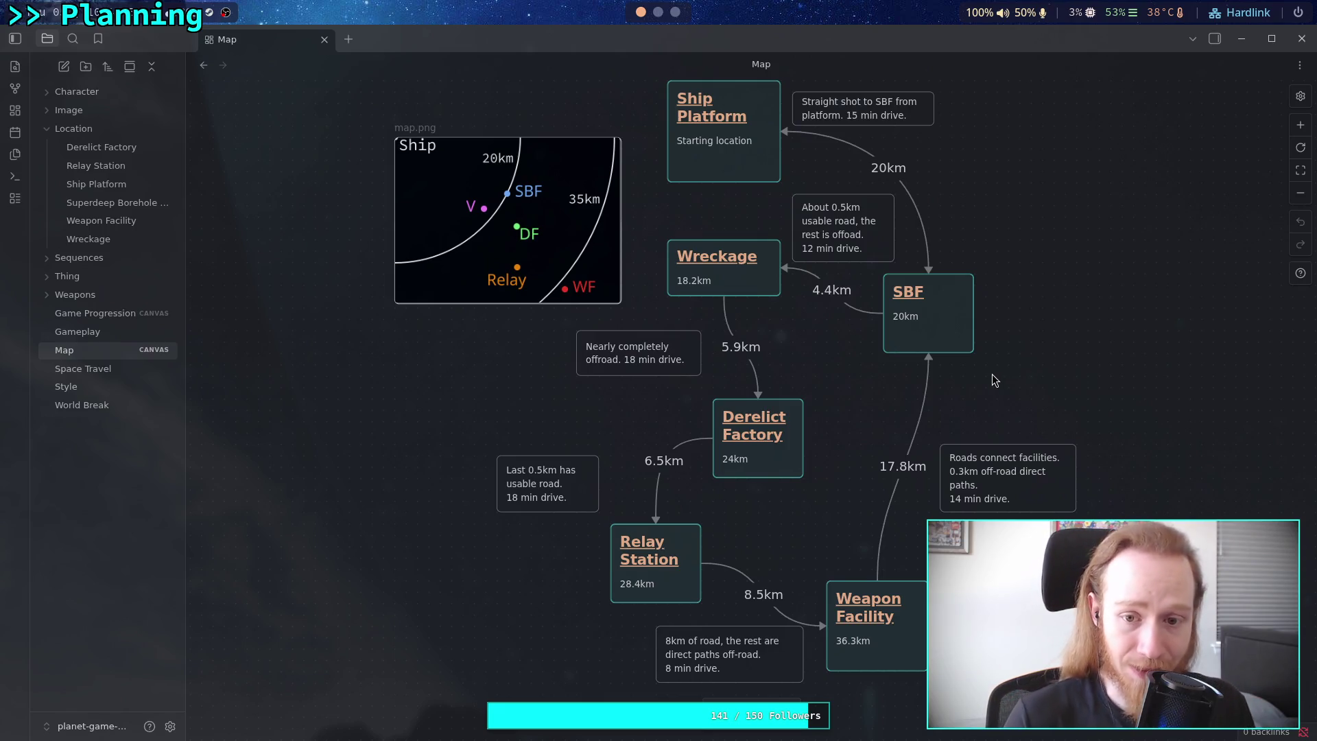
pyautogui.moveTo(642, 219)
pyautogui.mouseDown()
pyautogui.moveTo(1068, 395)
pyautogui.moveTo(1048, 410)
pyautogui.mouseUp()
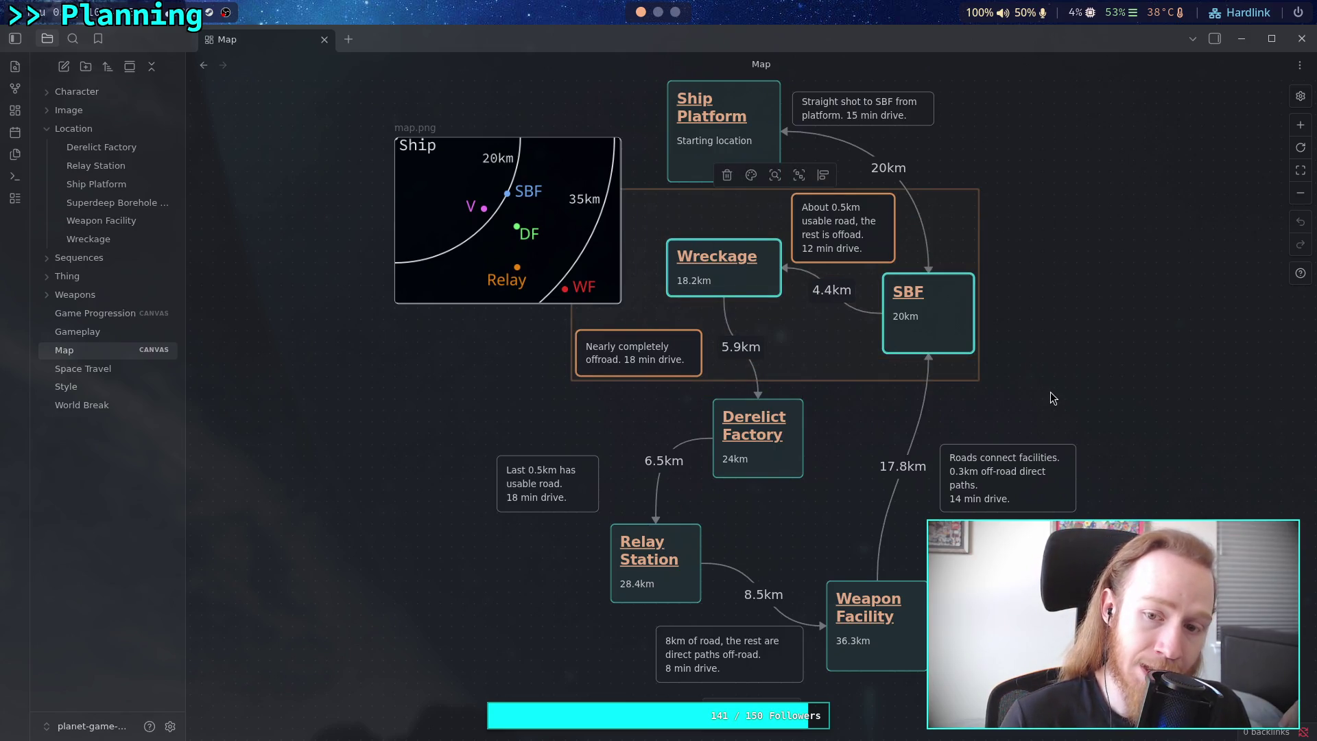
pyautogui.press('Escape')
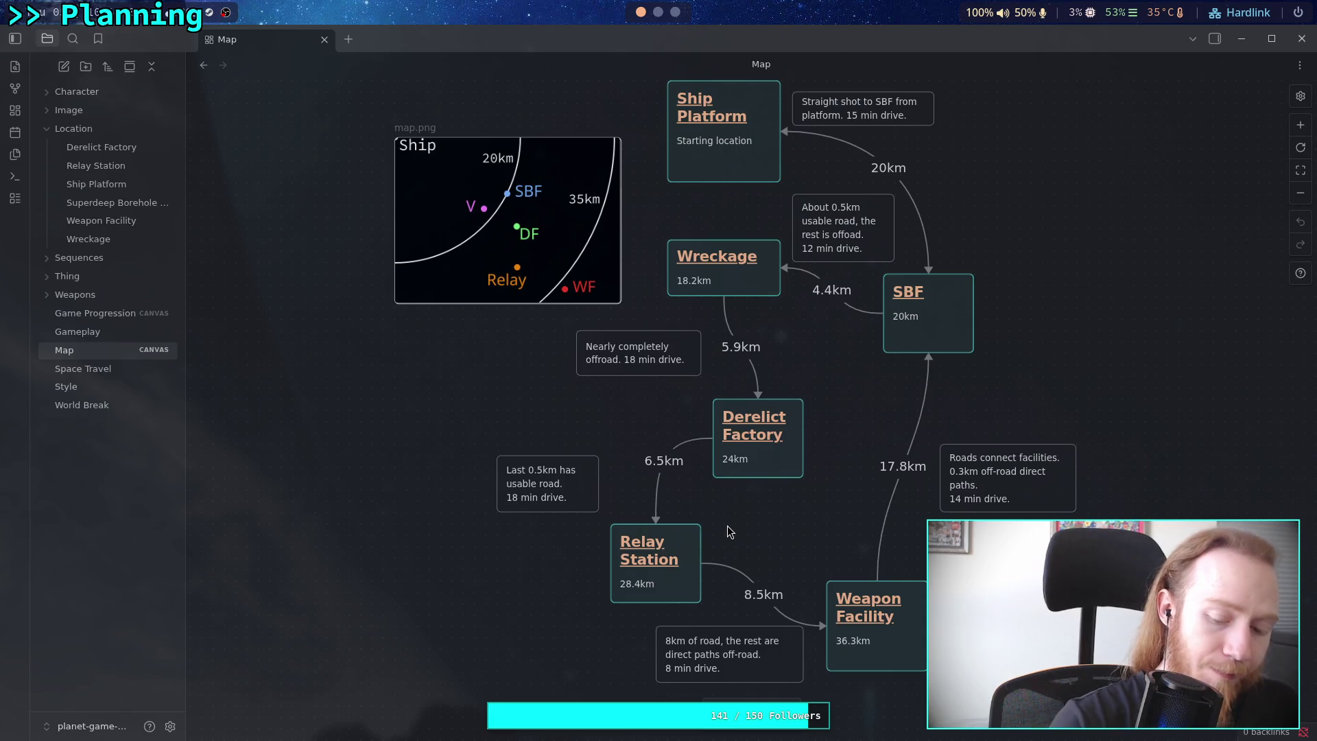
pyautogui.click(81, 258)
pyautogui.click(81, 276)
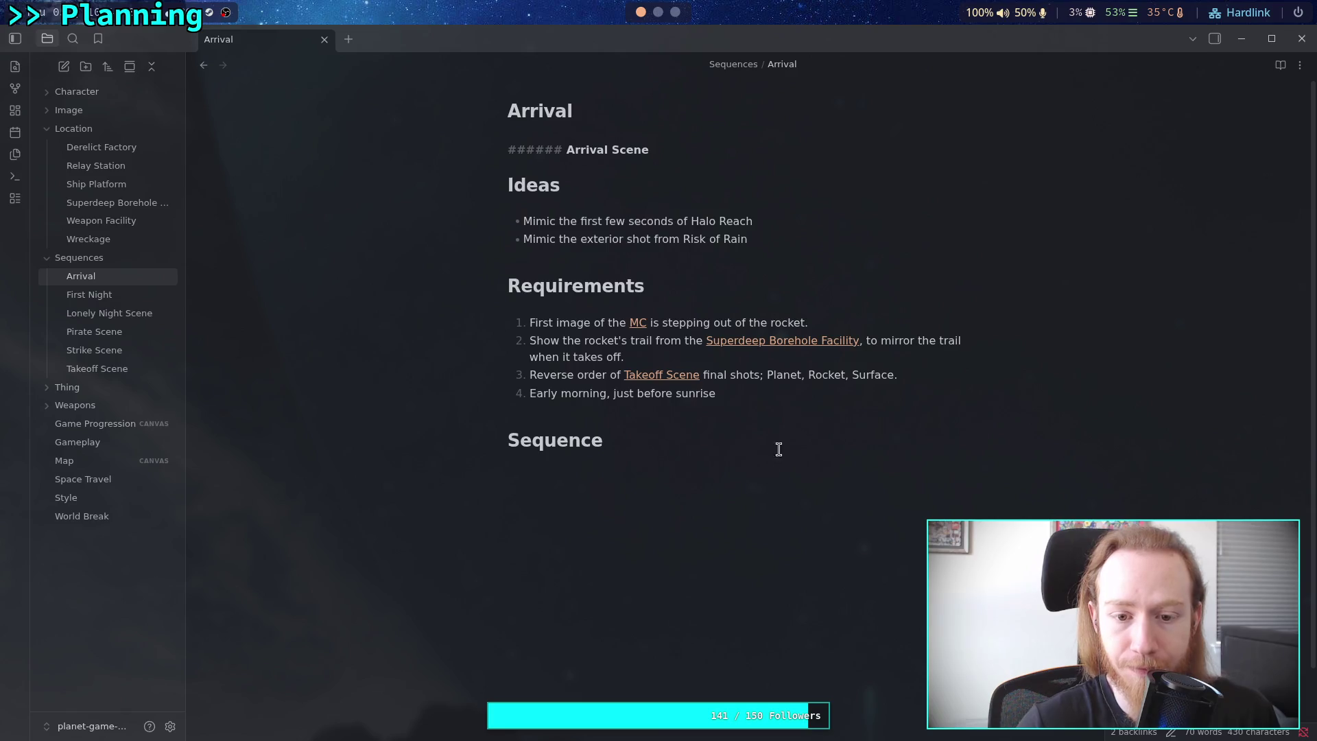
# Leave the Arrival Scene note and switch to the Game Progression canvas.
pyautogui.click(827, 395)
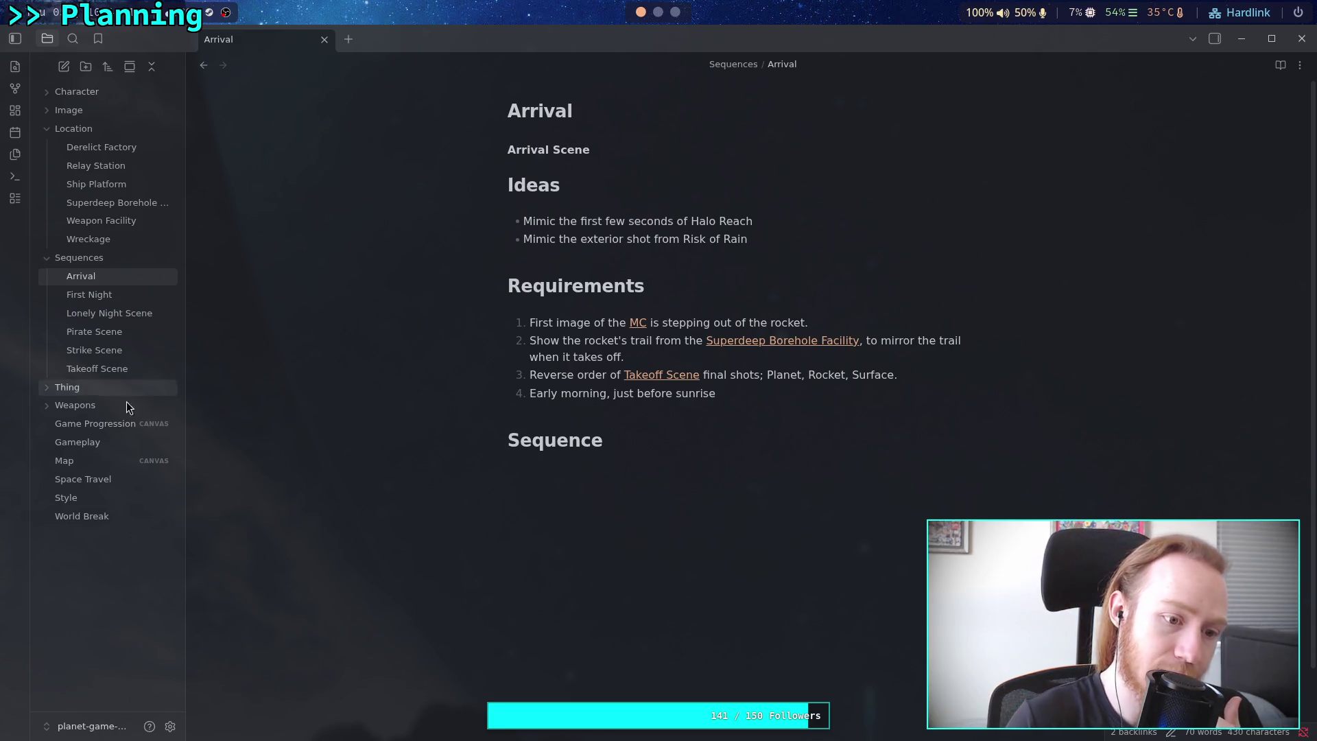
pyautogui.click(113, 425)
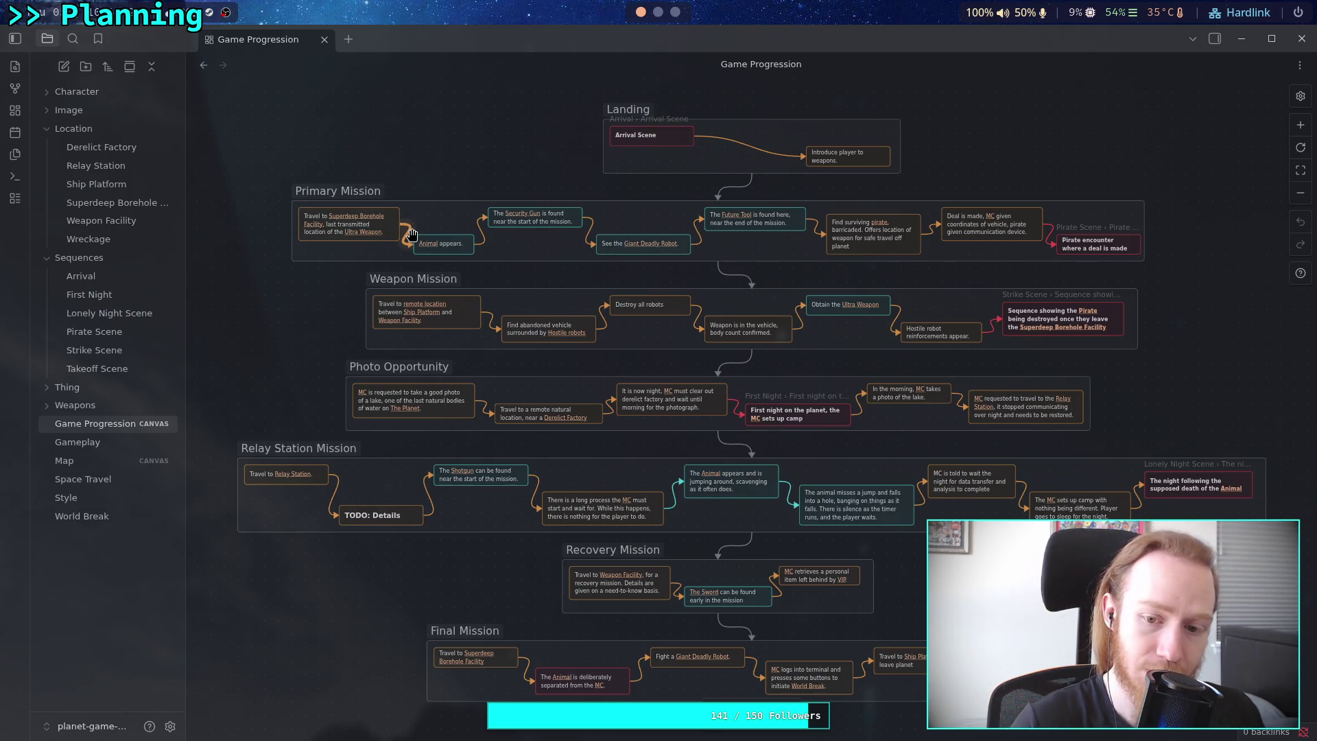
# Add a default-colour card above Landing reading '[[MC]] is on planet for several days before the incident.'.
pyautogui.moveTo(400, 285); pyautogui.dragTo(323, 389)
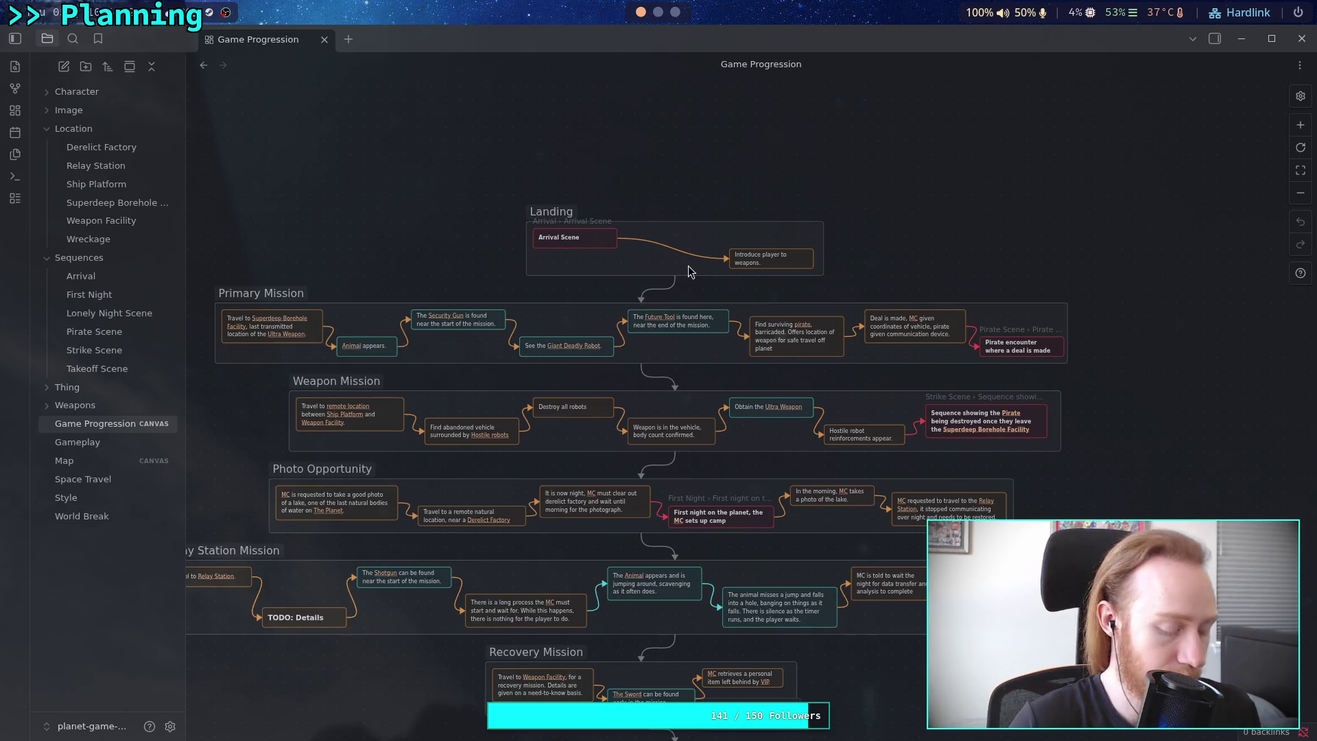
pyautogui.scroll(5, 689, 258)
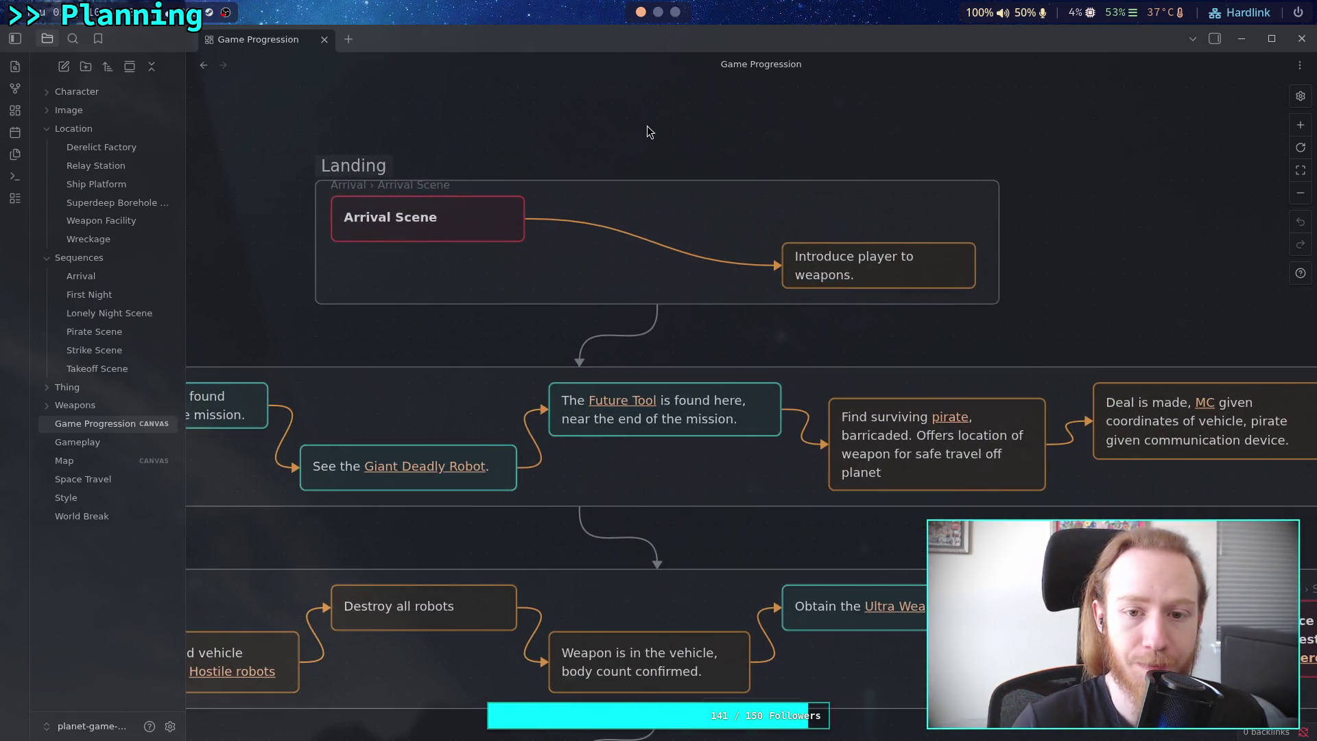
pyautogui.doubleClick(649, 124)
pyautogui.click(636, 98)
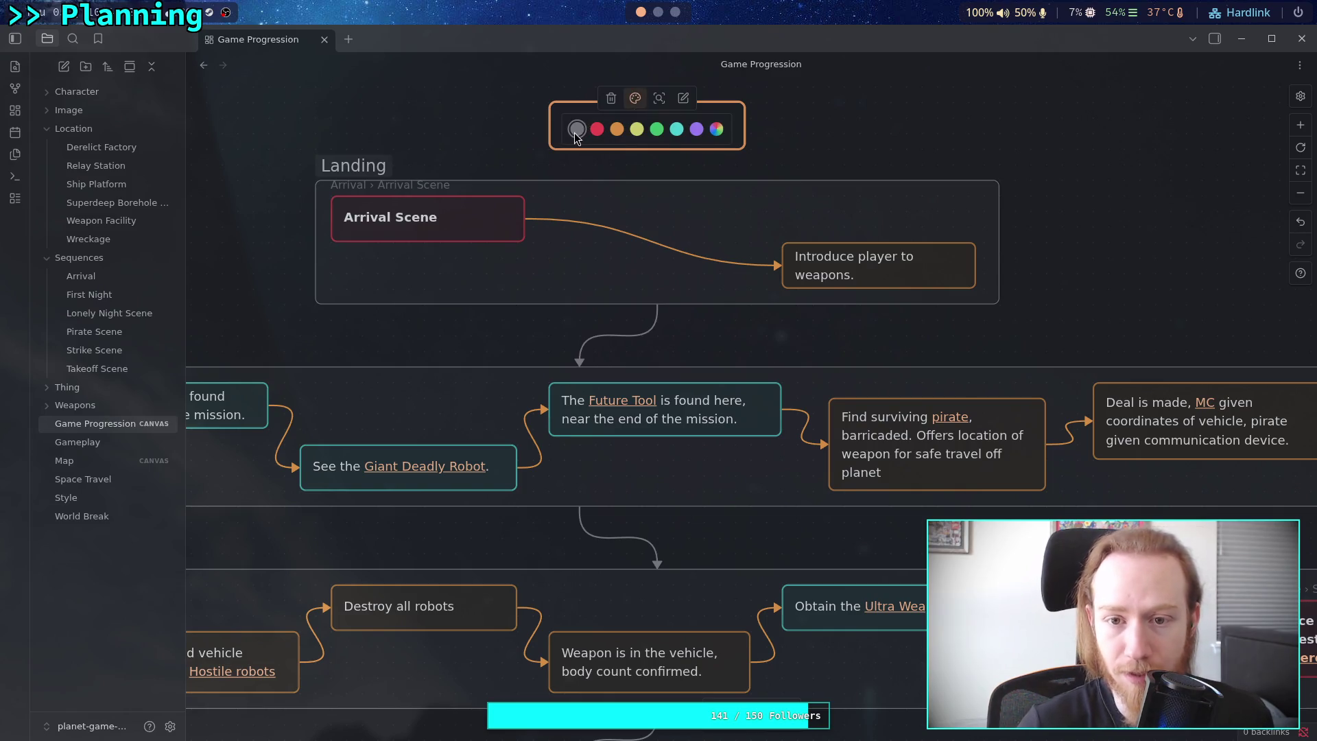
pyautogui.click(575, 131)
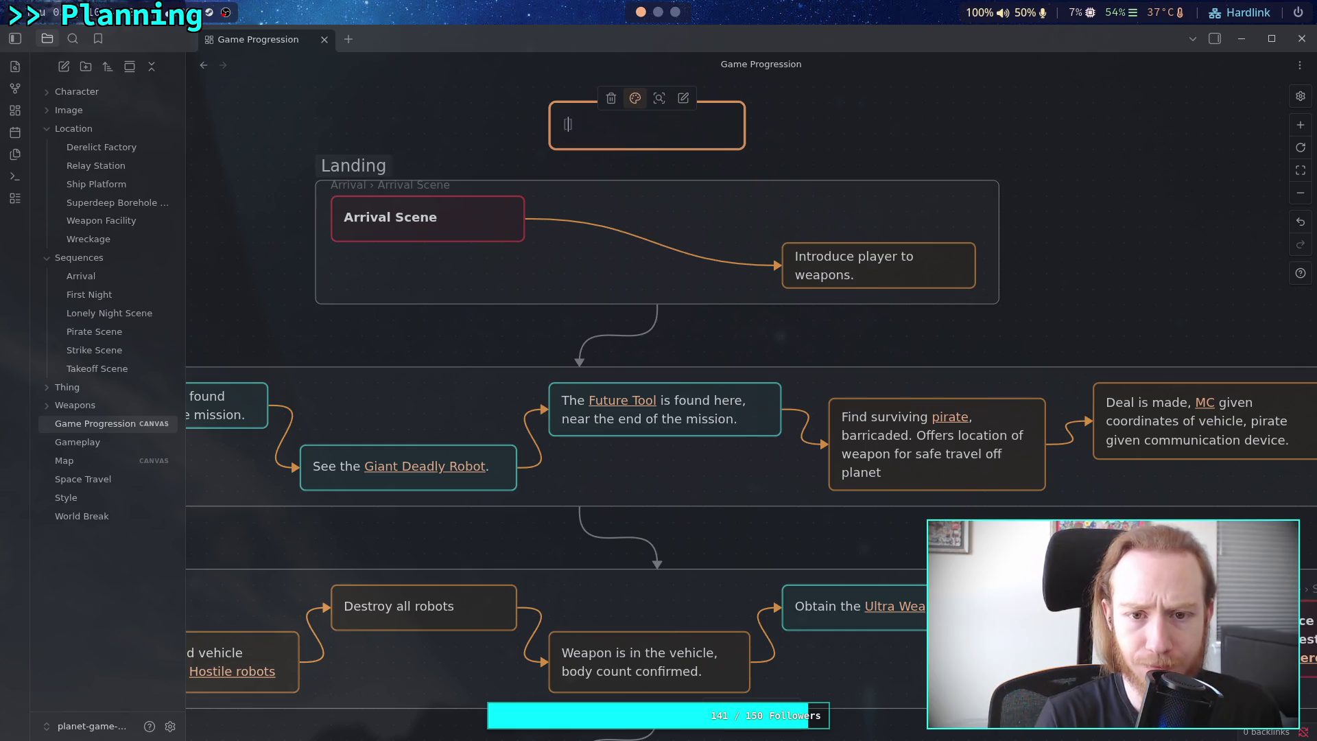
pyautogui.write('[[MC')
pyautogui.press('Return')
pyautogui.write('is on pl')
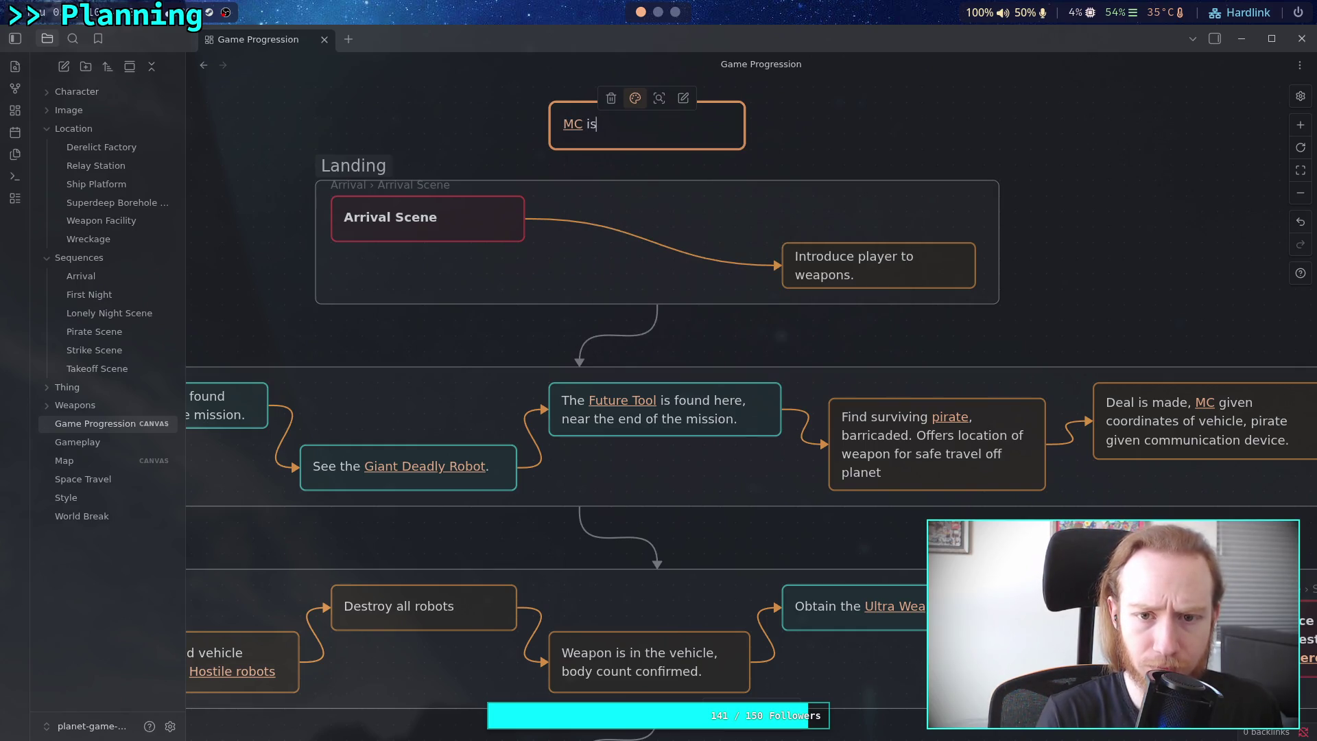
pyautogui.write('for several days before the i')
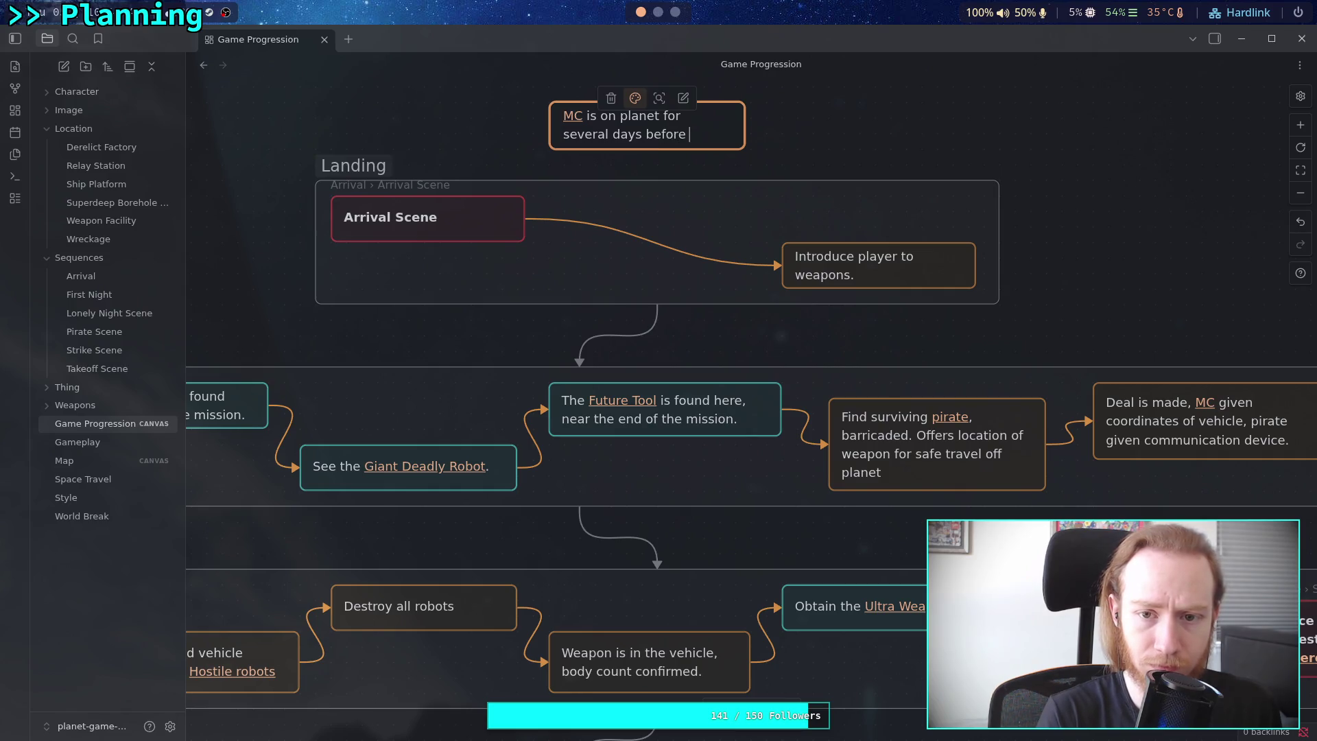
pyautogui.write('n')
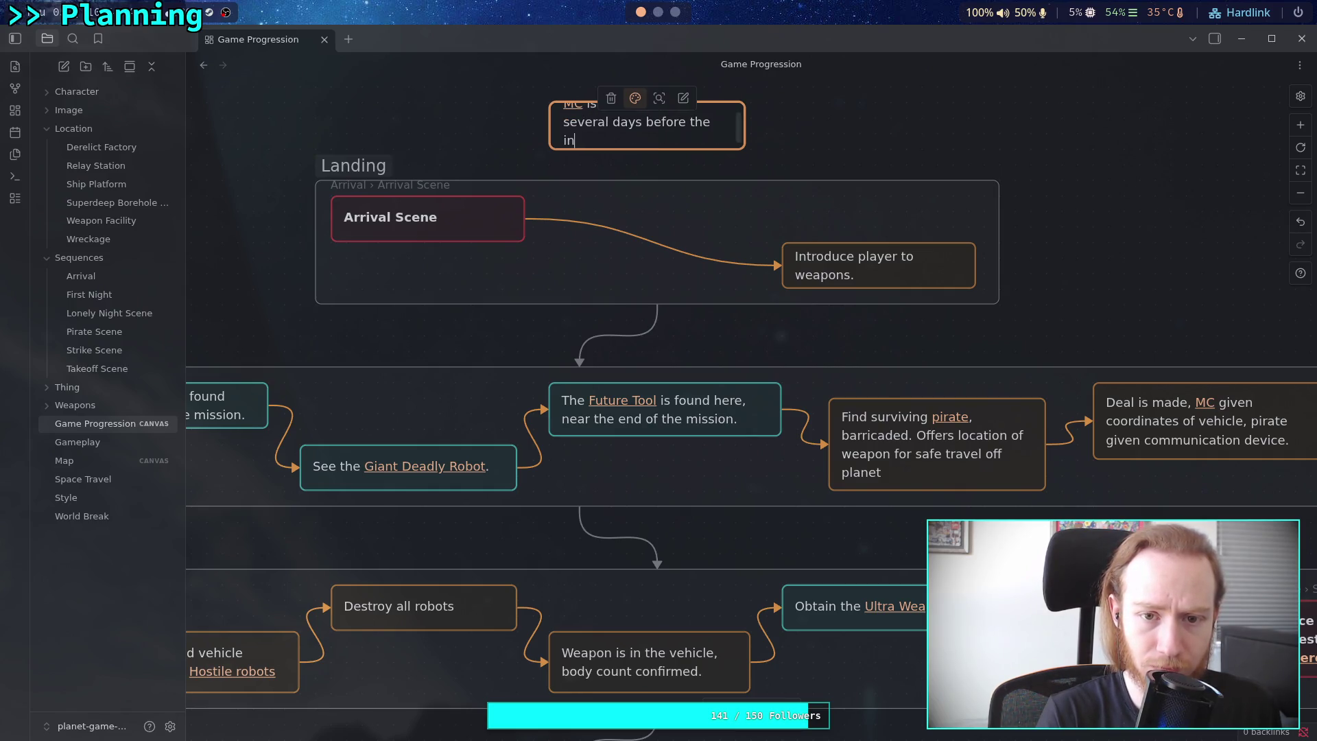
pyautogui.write('cident.')
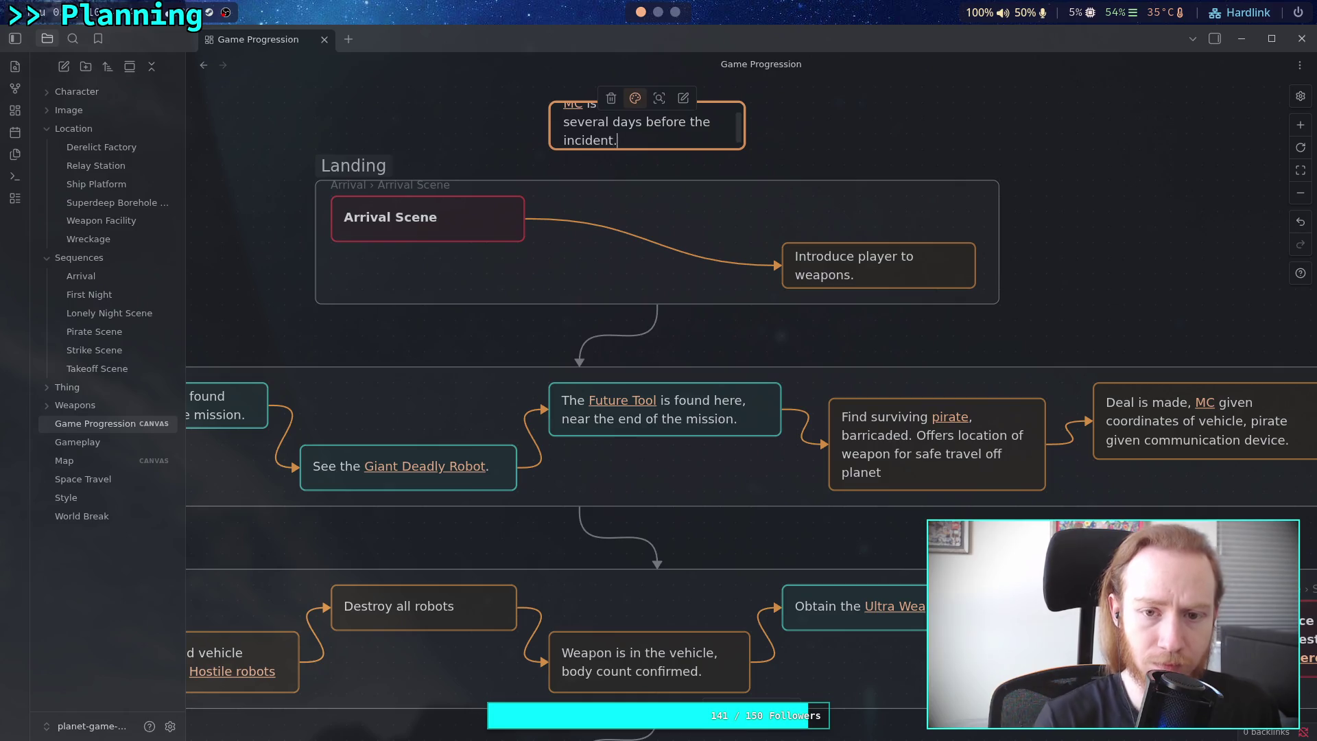
pyautogui.press('Escape')
# Resize the new MC card so its text fits, then make it shorter.
pyautogui.moveTo(740, 149); pyautogui.dragTo(766, 165)
pyautogui.scroll(1, 548, 91)
pyautogui.scroll(1, 548, 91)
pyautogui.moveTo(547, 171)
pyautogui.mouseDown()
pyautogui.moveTo(553, 147)
pyautogui.moveTo(544, 184)
pyautogui.mouseUp()
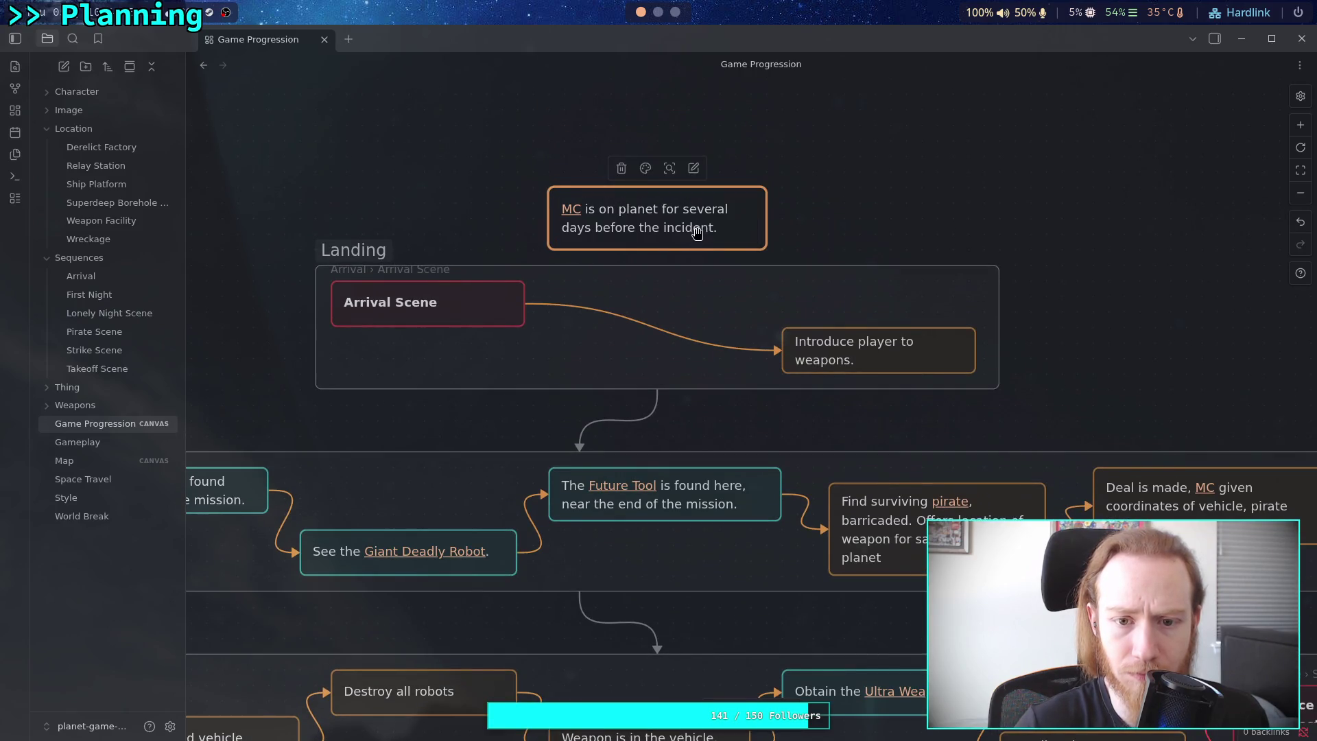
# Link the MC card to Introduce player to weapons and move it into the Landing group.
pyautogui.press('Escape')
pyautogui.moveTo(766, 217)
pyautogui.mouseDown()
pyautogui.moveTo(789, 216)
pyautogui.moveTo(776, 362)
pyautogui.moveTo(632, 368)
pyautogui.moveTo(660, 404)
pyautogui.moveTo(492, 415)
pyautogui.mouseUp()
pyautogui.moveTo(651, 232)
pyautogui.mouseDown()
pyautogui.moveTo(652, 356)
pyautogui.moveTo(671, 358)
pyautogui.mouseUp()
pyautogui.moveTo(865, 352)
pyautogui.mouseDown()
pyautogui.moveTo(894, 298)
pyautogui.moveTo(886, 306)
pyautogui.mouseUp()
# Widen the Landing group to fit its cards and shift it slightly left.
pyautogui.moveTo(1000, 355)
pyautogui.mouseDown()
pyautogui.moveTo(1026, 368)
pyautogui.moveTo(1015, 371)
pyautogui.mouseUp()
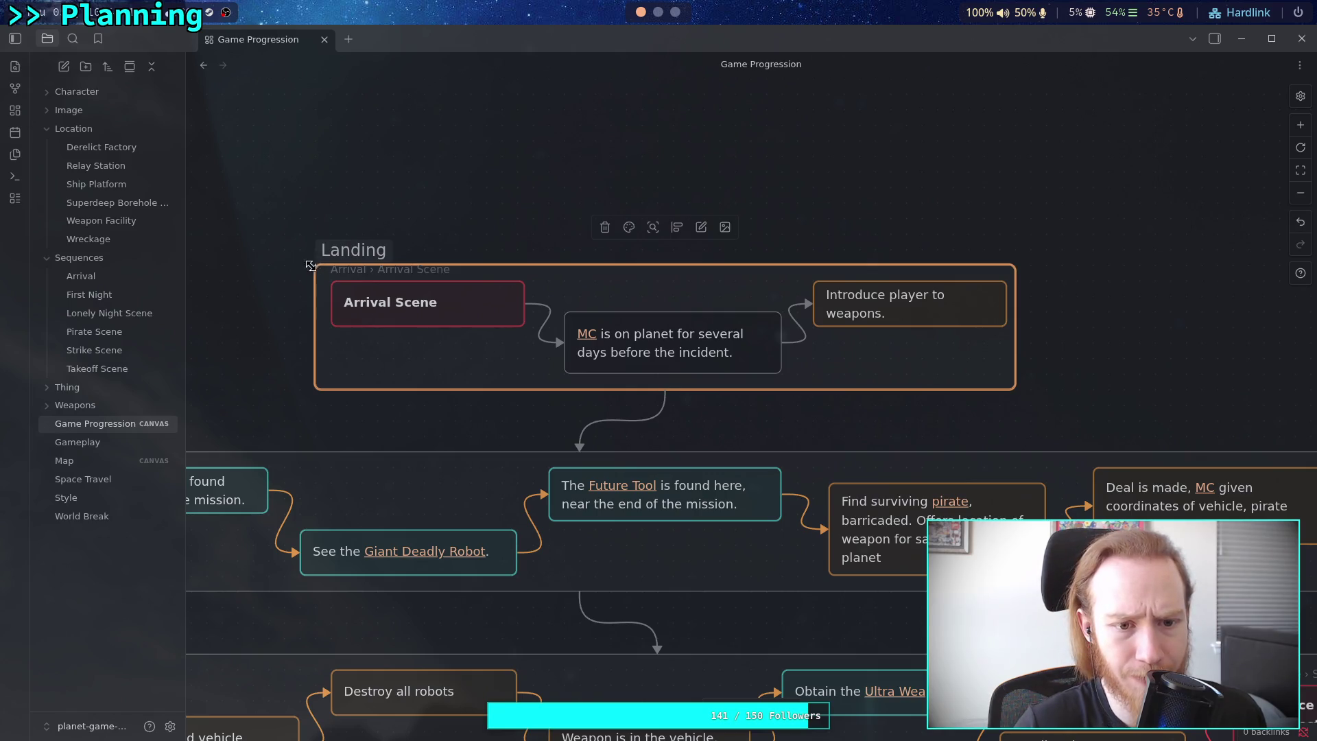
pyautogui.click(353, 305)
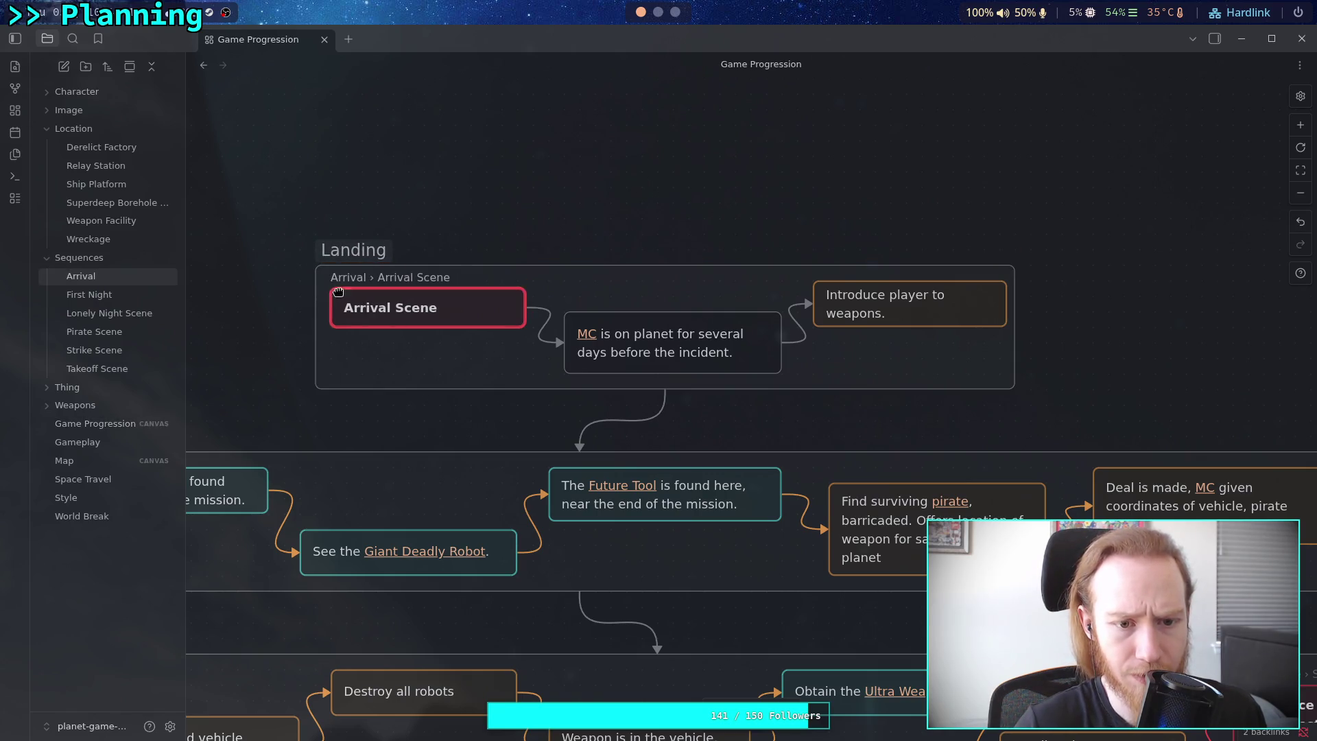
pyautogui.click(1015, 388)
pyautogui.moveTo(1016, 389); pyautogui.dragTo(1032, 389)
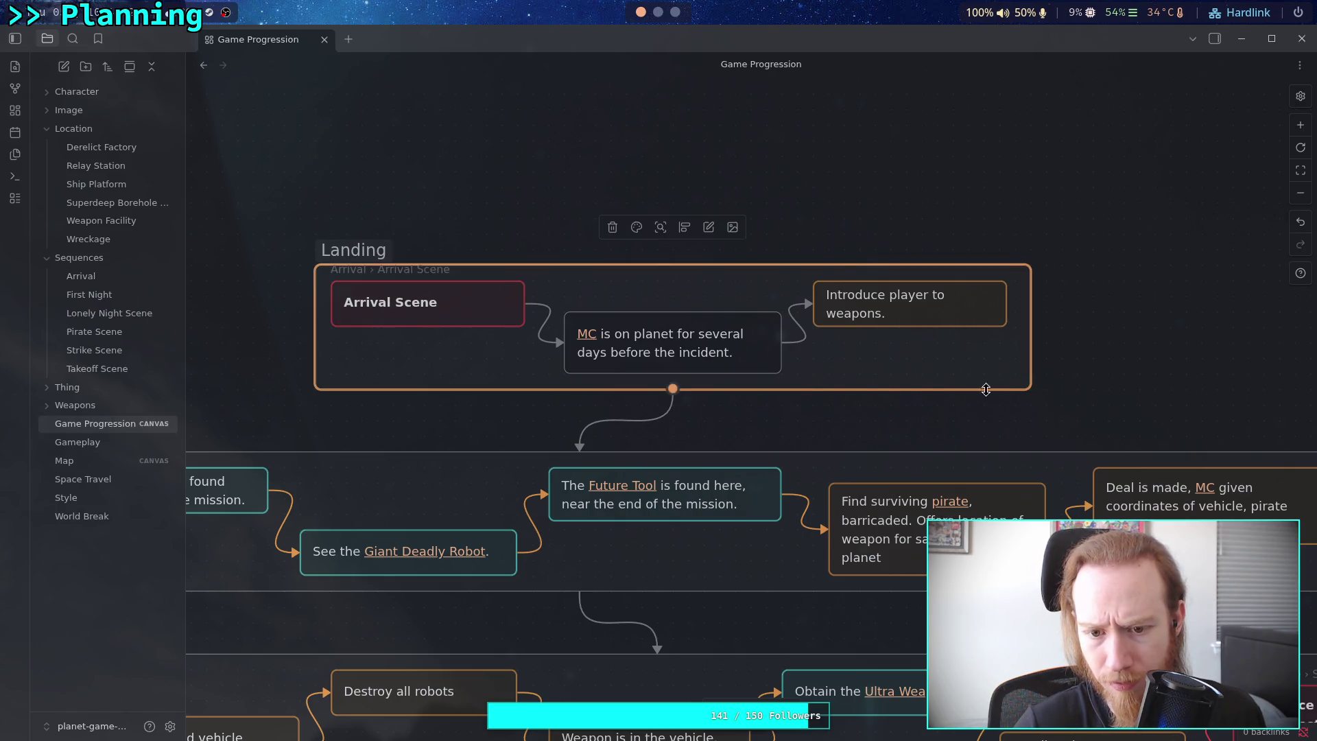
pyautogui.moveTo(881, 372); pyautogui.dragTo(866, 371)
pyautogui.click(871, 419)
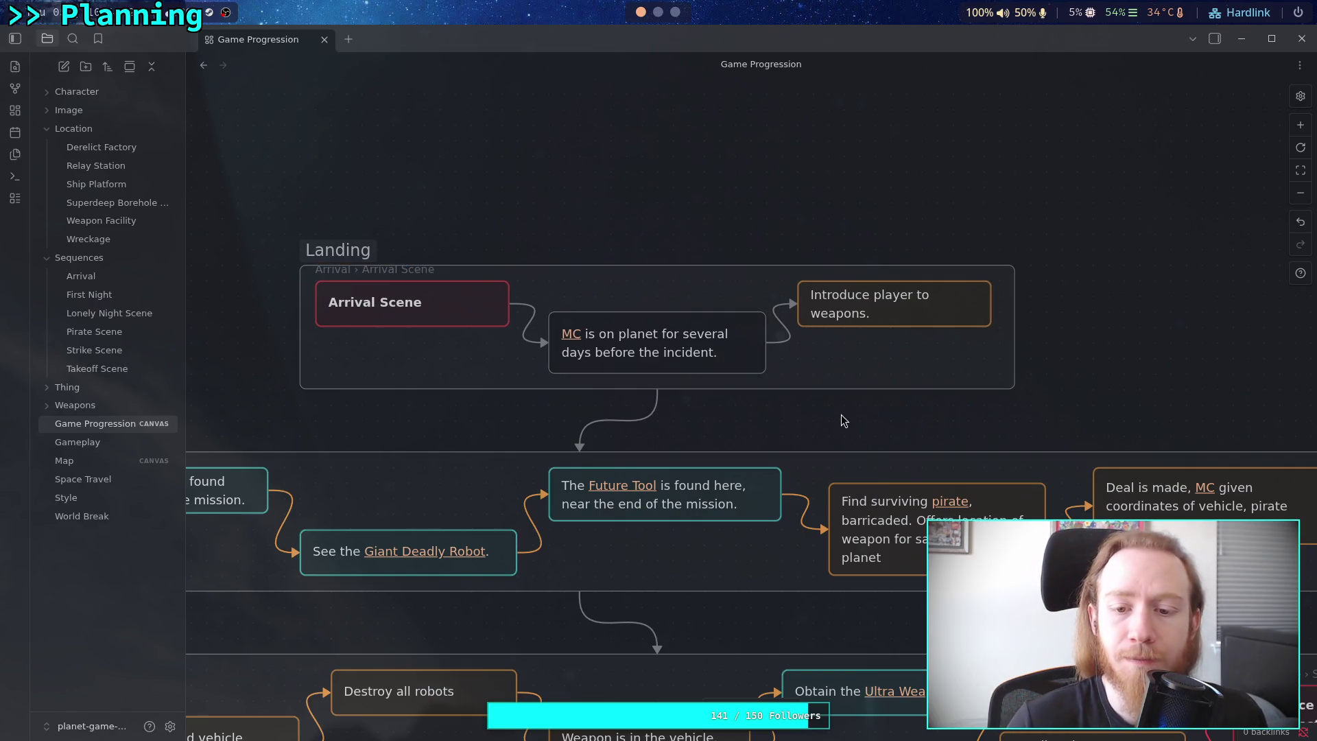
# Look over the rearranged Game Progression canvas, then switch to the Map canvas.
pyautogui.scroll(-1, 665, 391)
pyautogui.scroll(-5, 686, 322)
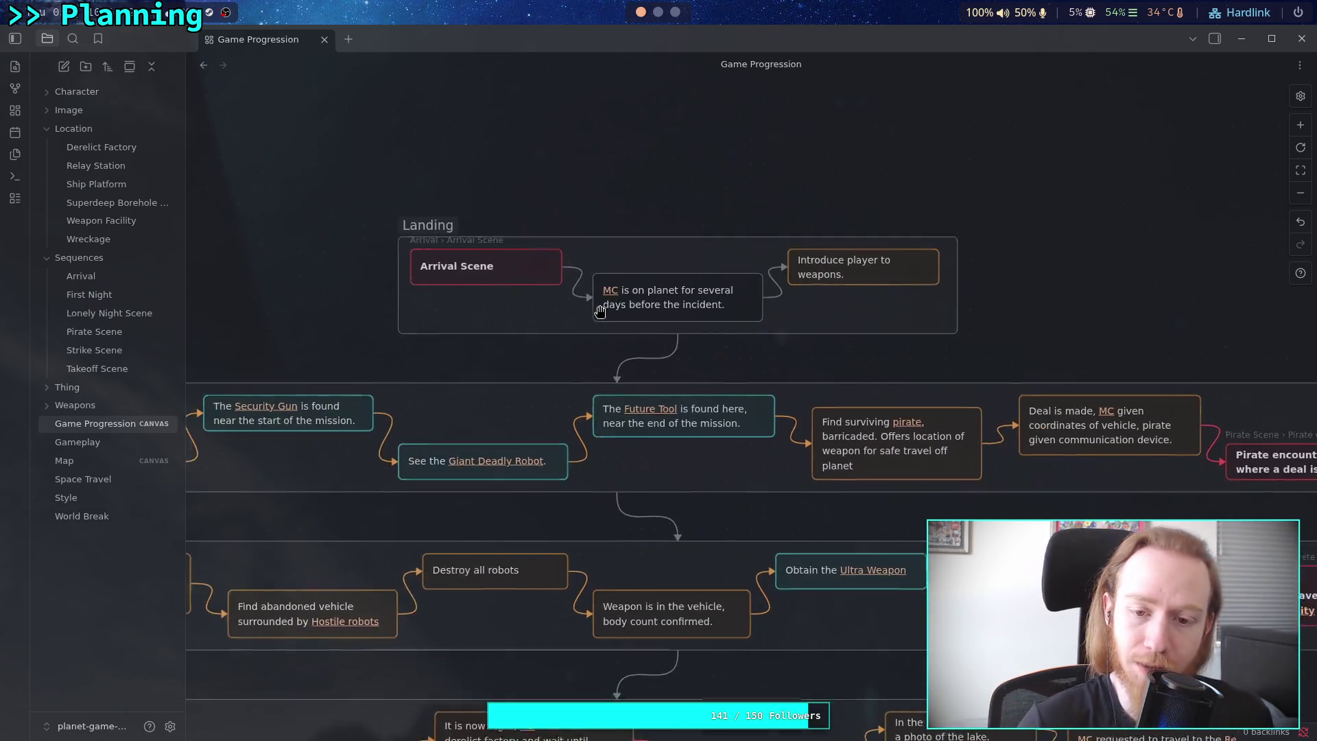
pyautogui.scroll(-1, 773, 386)
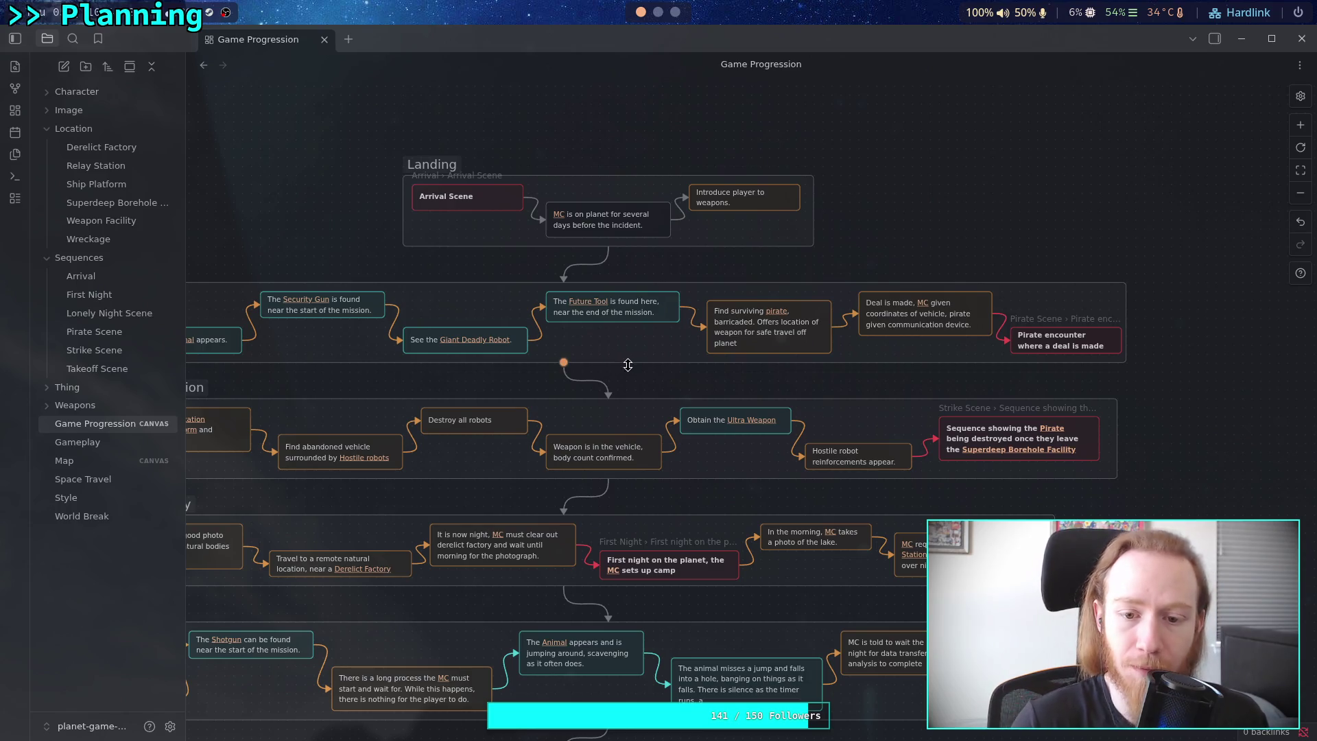
pyautogui.scroll(-1, 618, 363)
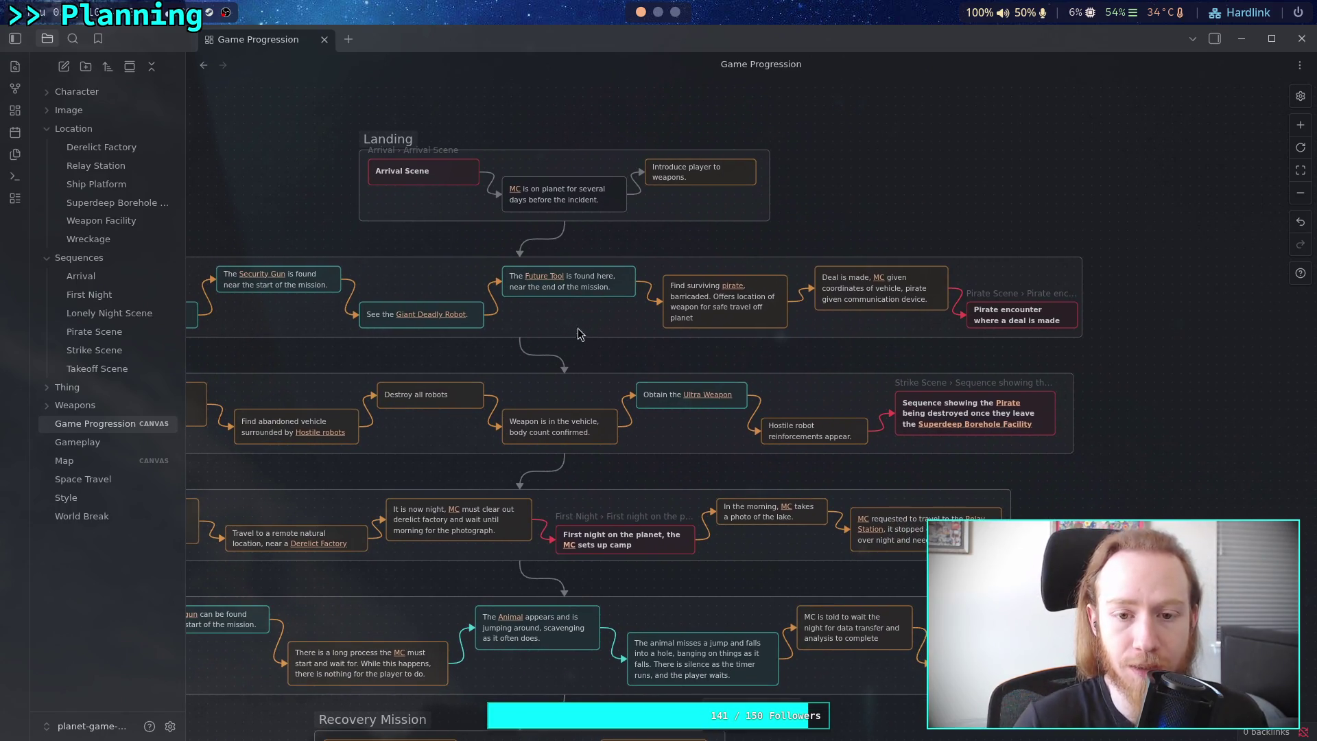
pyautogui.hscroll(-2, 617, 356)
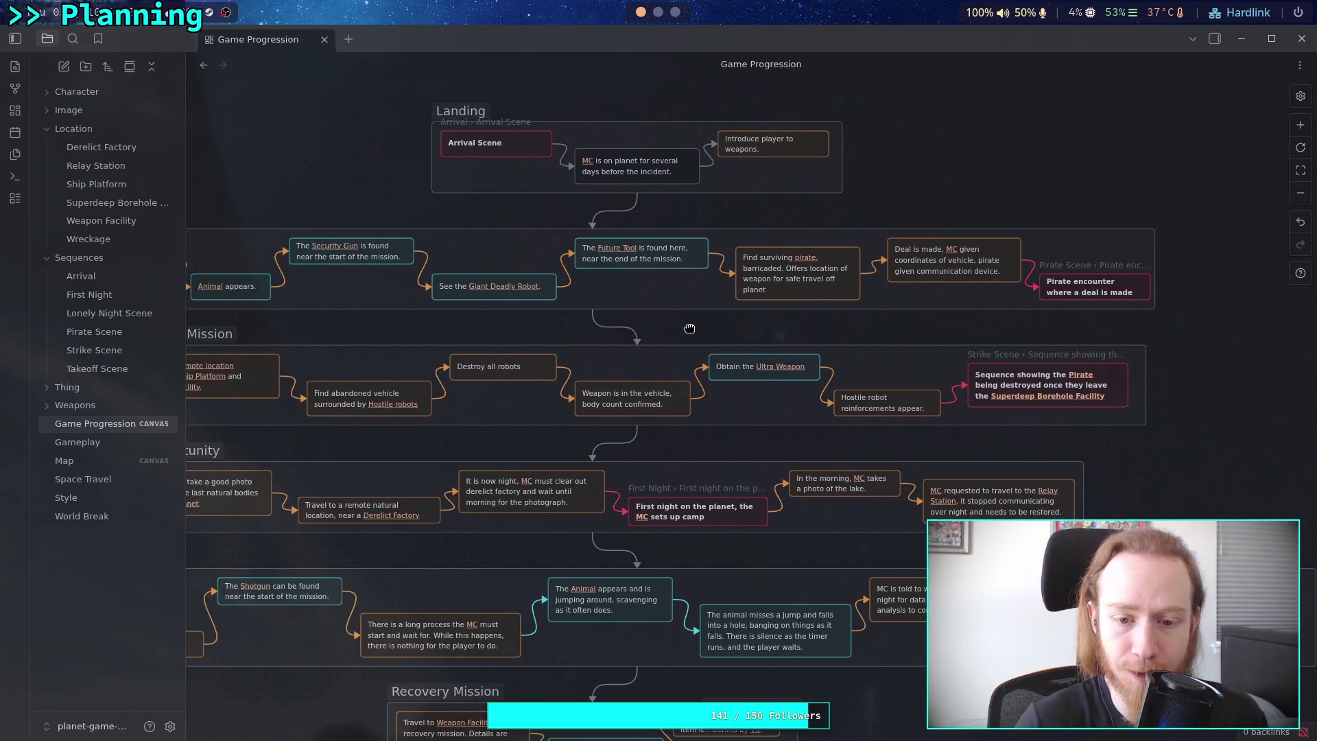
pyautogui.scroll(-1, 644, 331)
pyautogui.hscroll(1, 662, 291)
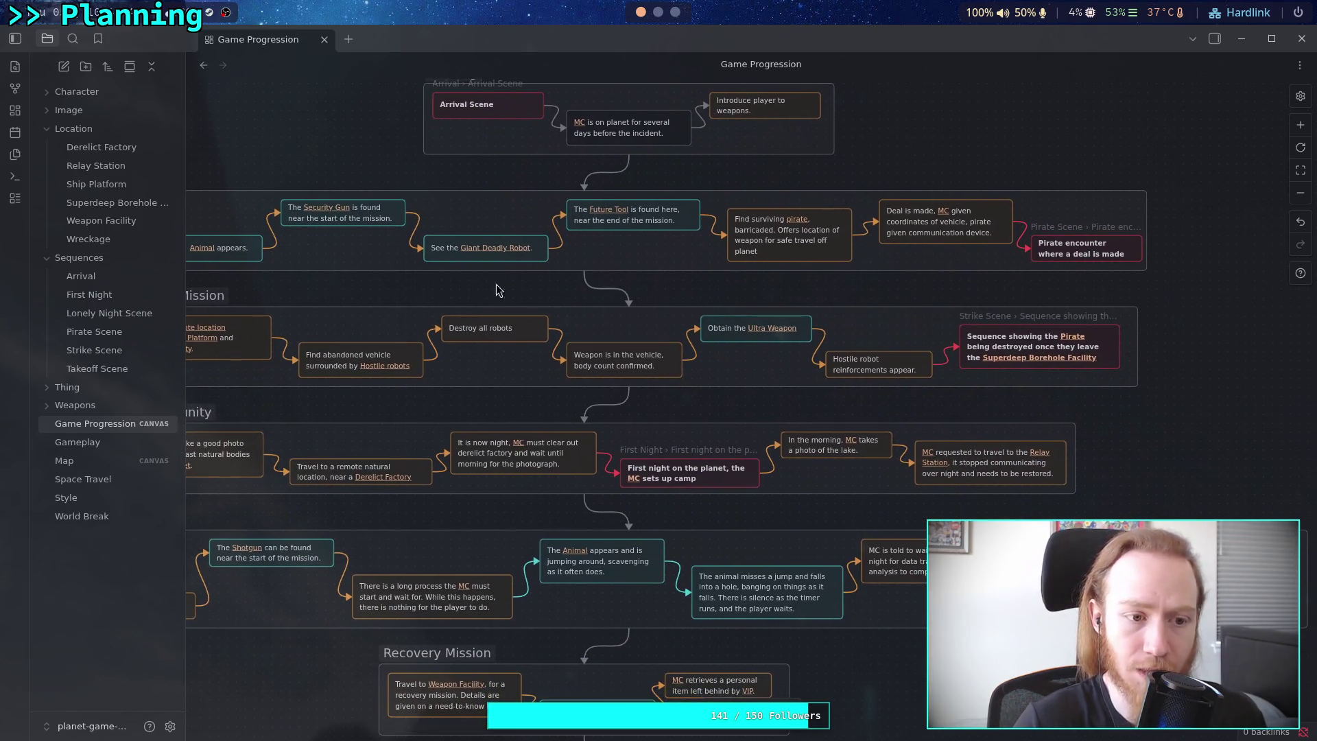
pyautogui.hscroll(-2, 528, 295)
pyautogui.click(97, 464)
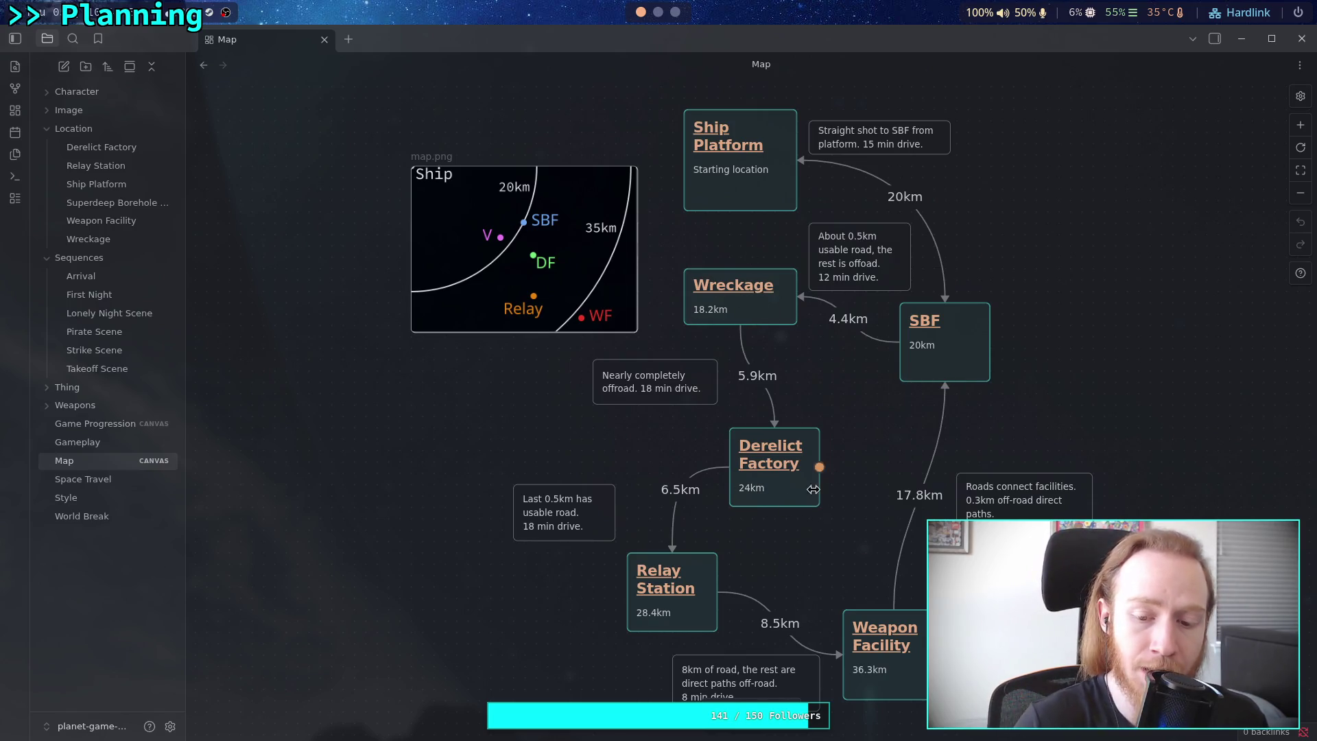
pyautogui.scroll(-3, 853, 518)
pyautogui.hscroll(3, 852, 517)
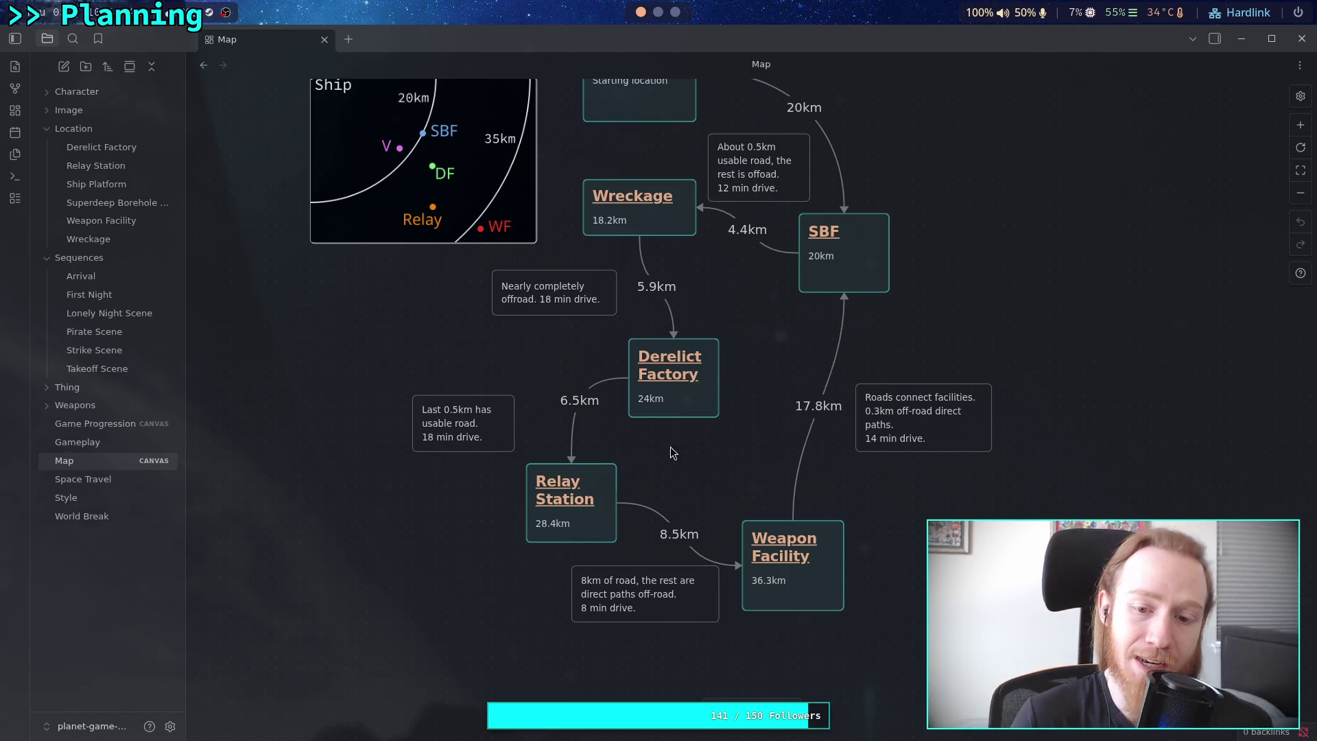
pyautogui.scroll(1, 755, 408)
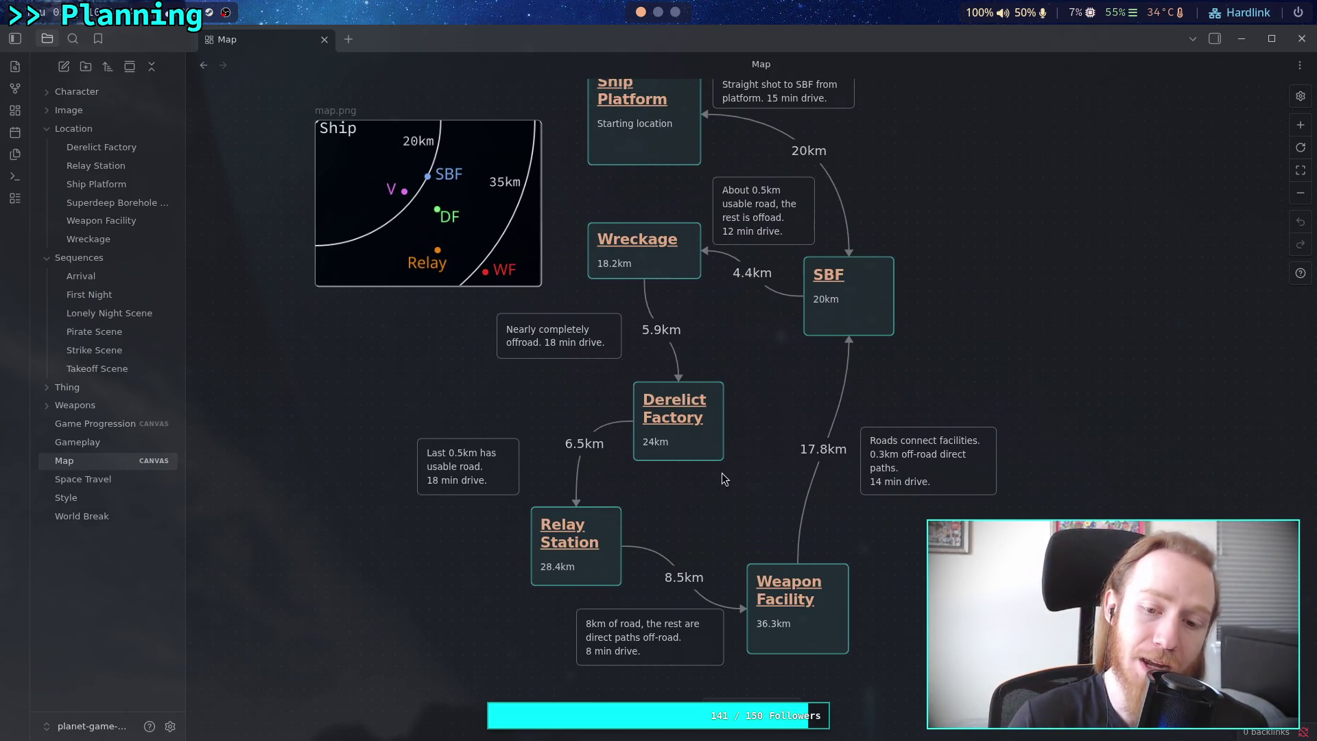
pyautogui.scroll(1, 724, 476)
pyautogui.click(700, 473)
pyautogui.moveTo(589, 238)
pyautogui.mouseDown()
pyautogui.moveTo(561, 186)
pyautogui.moveTo(734, 133)
pyautogui.moveTo(727, 261)
pyautogui.mouseUp()
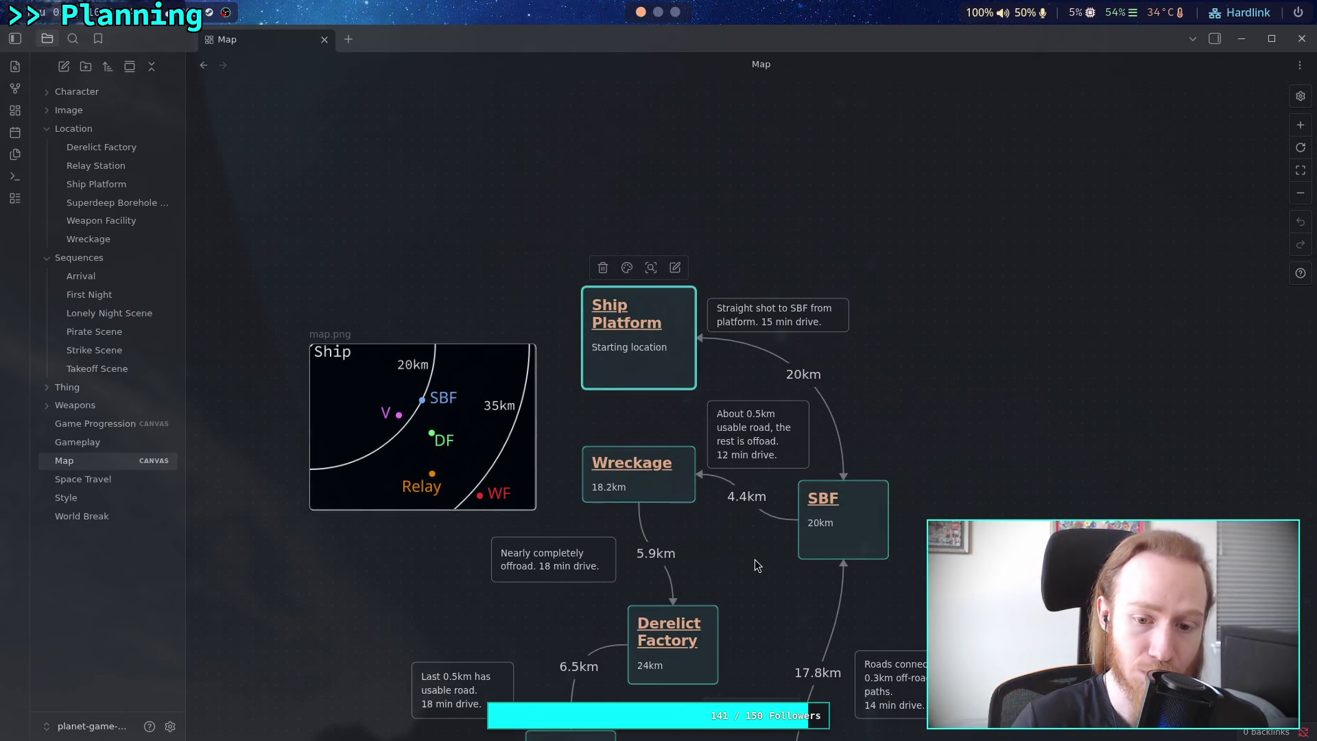
pyautogui.moveTo(755, 559); pyautogui.dragTo(743, 388)
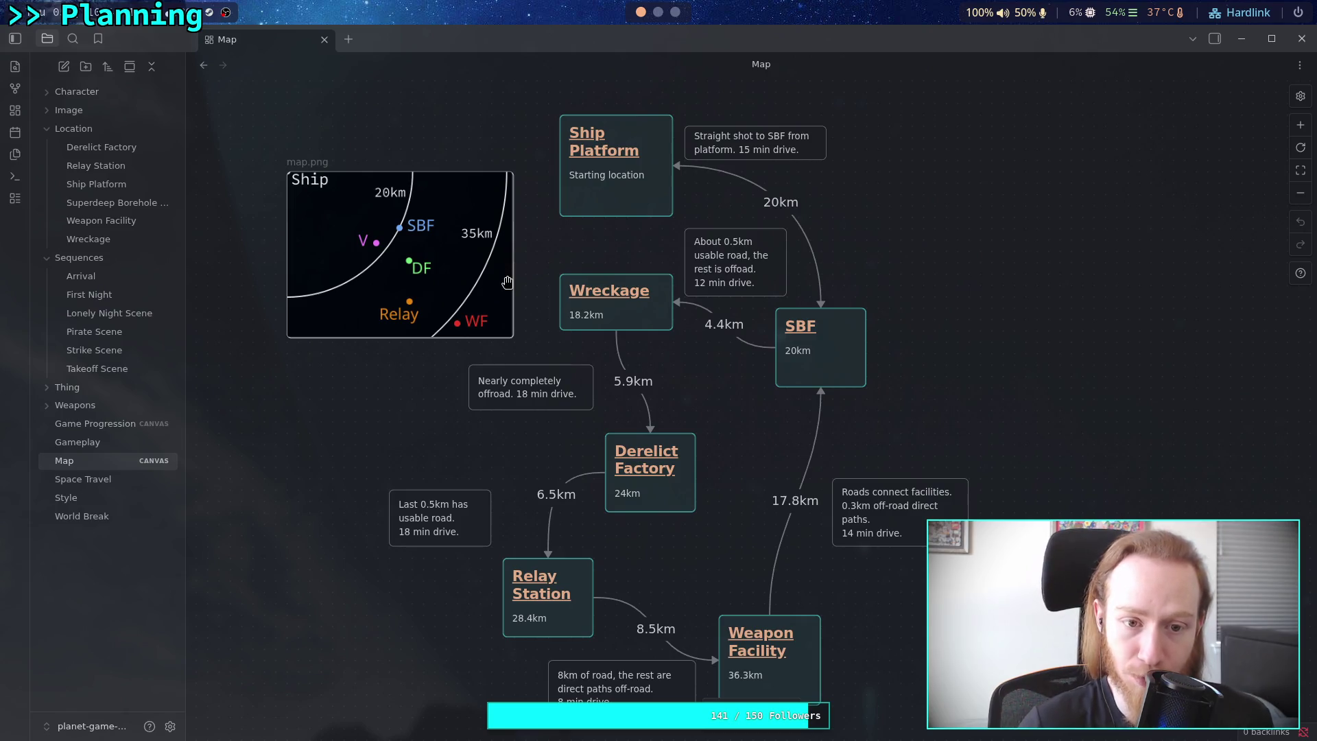
# Select Ship Platform, SBF and nearby travel notes, then clear the selection.
pyautogui.moveTo(706, 184); pyautogui.dragTo(936, 198)
pyautogui.click(933, 192)
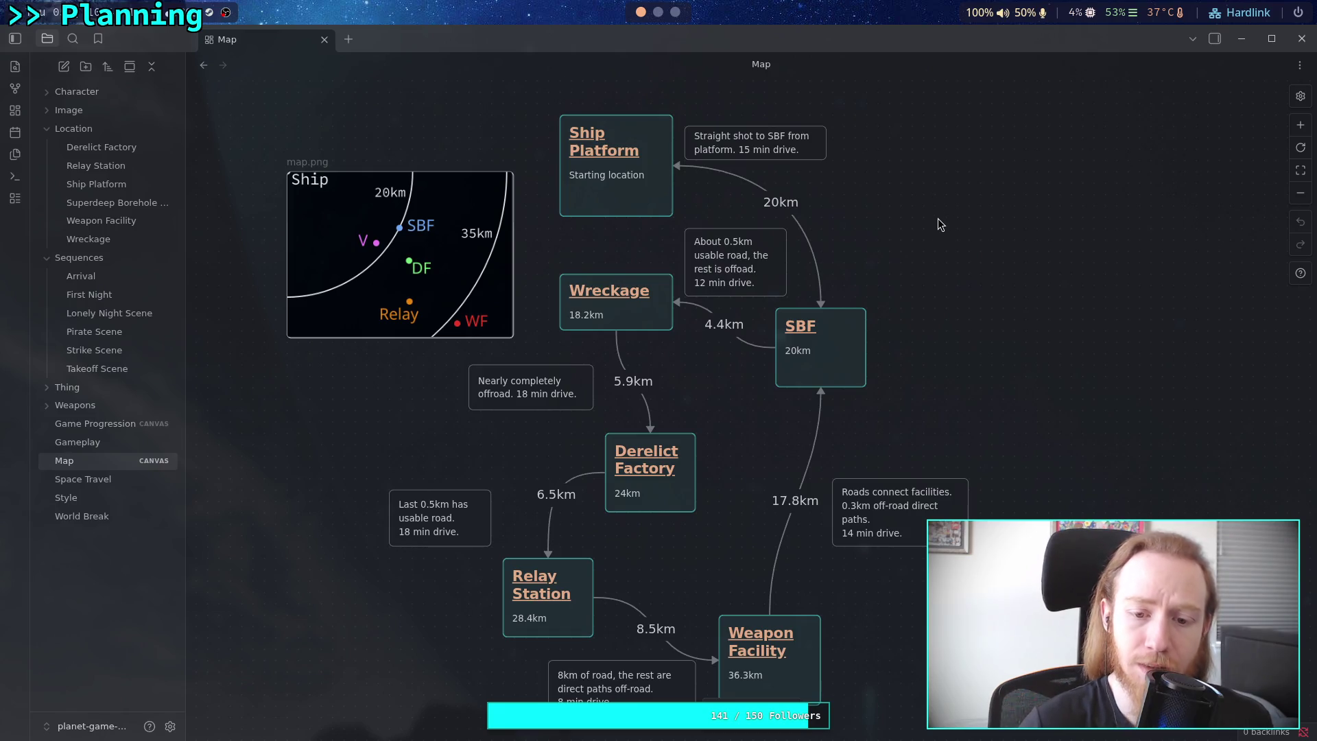
pyautogui.click(504, 397)
pyautogui.moveTo(705, 397); pyautogui.dragTo(852, 184)
pyautogui.click(853, 185)
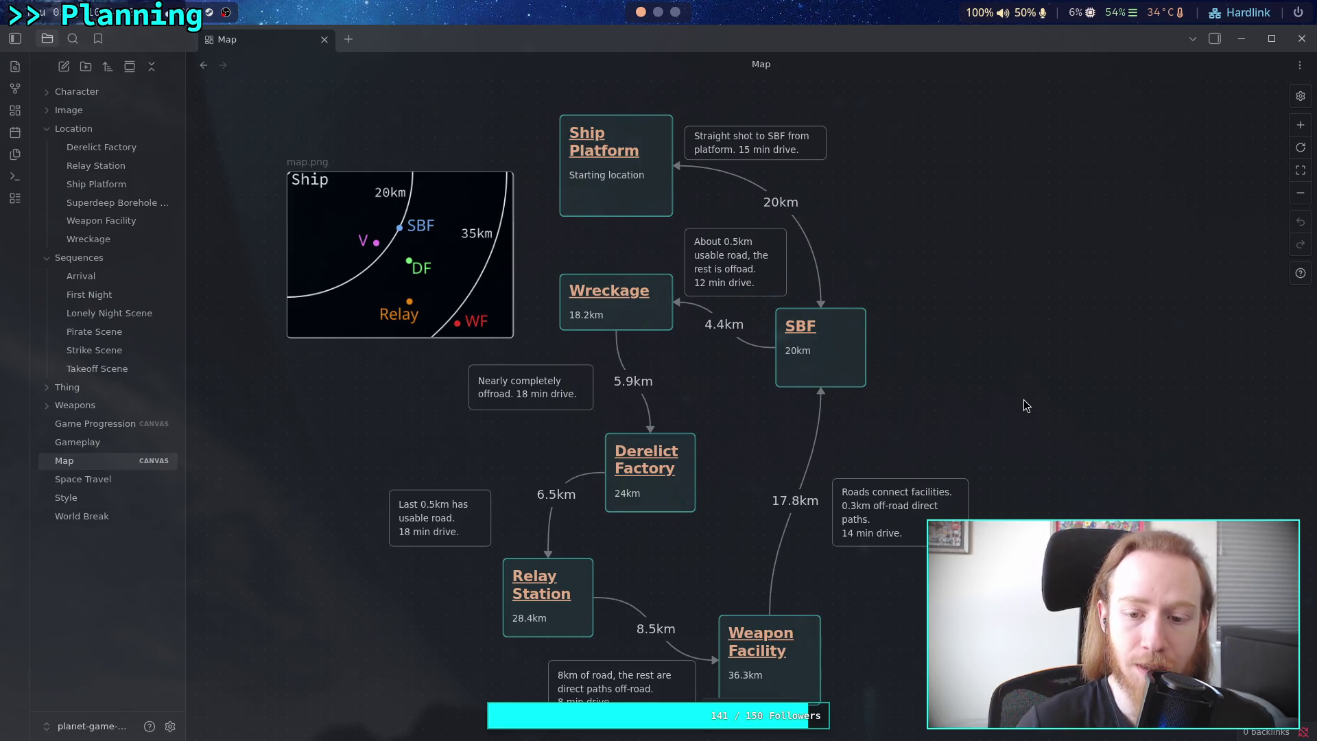
pyautogui.scroll(-2, 985, 385)
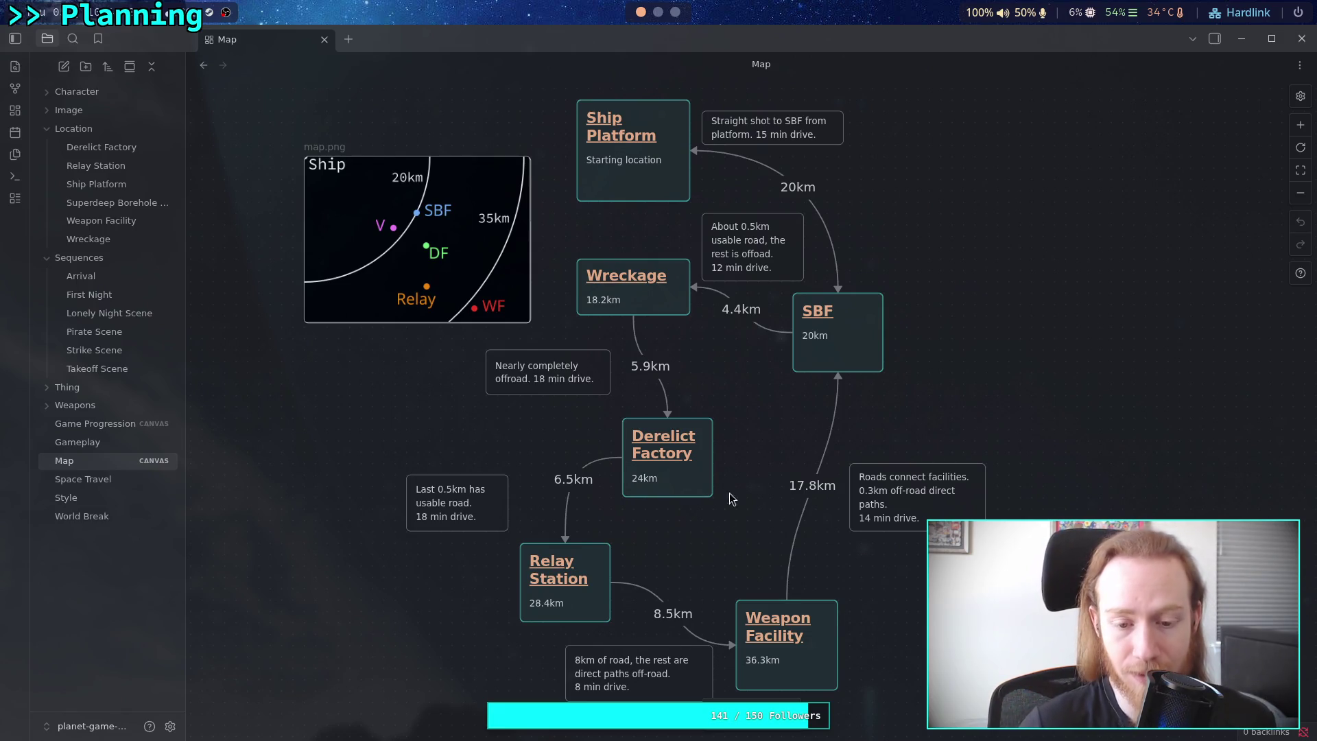
pyautogui.scroll(2, 658, 497)
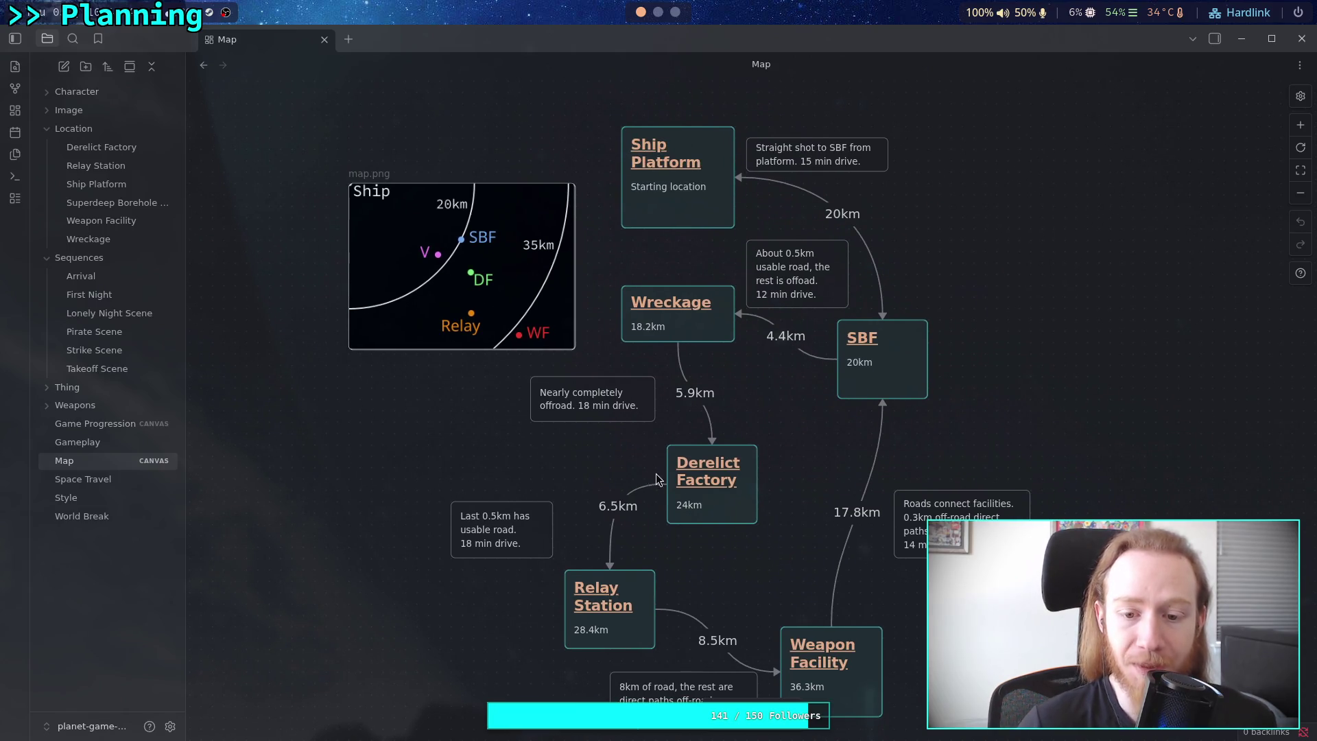
# Attach the 6.5km link to Ship Platform, reposition map, Relay Station, offroad note, and add a card.
pyautogui.moveTo(626, 474); pyautogui.dragTo(603, 211)
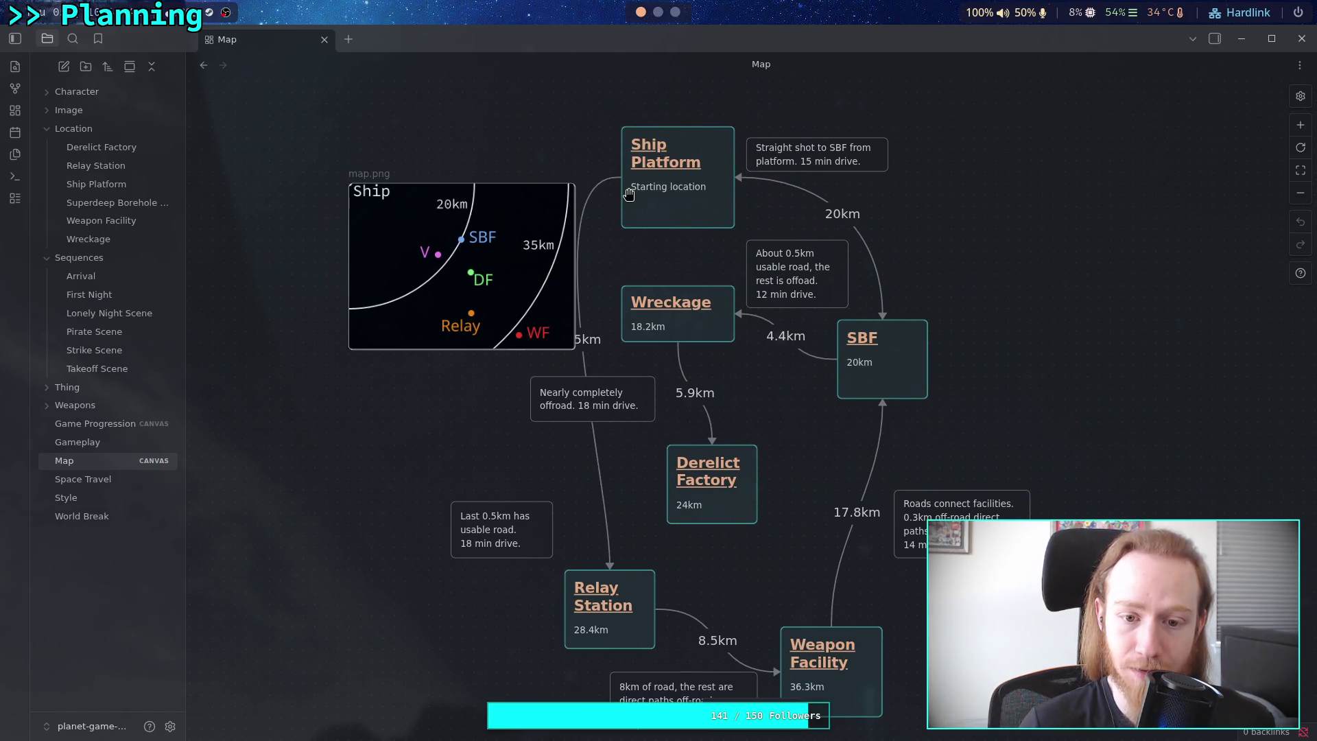
pyautogui.moveTo(465, 270); pyautogui.dragTo(442, 236)
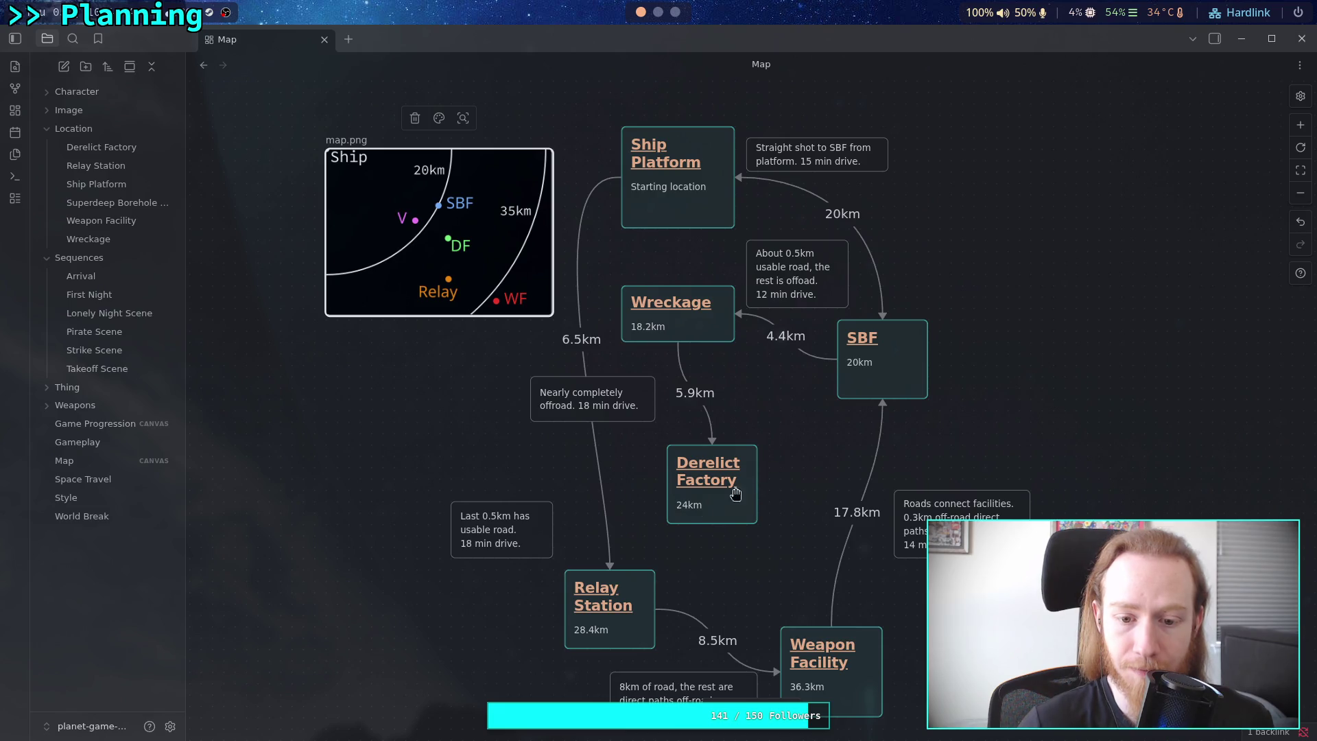
pyautogui.moveTo(640, 585); pyautogui.dragTo(594, 585)
pyautogui.moveTo(612, 391)
pyautogui.mouseDown()
pyautogui.moveTo(633, 415)
pyautogui.moveTo(588, 482)
pyautogui.moveTo(619, 448)
pyautogui.mouseUp()
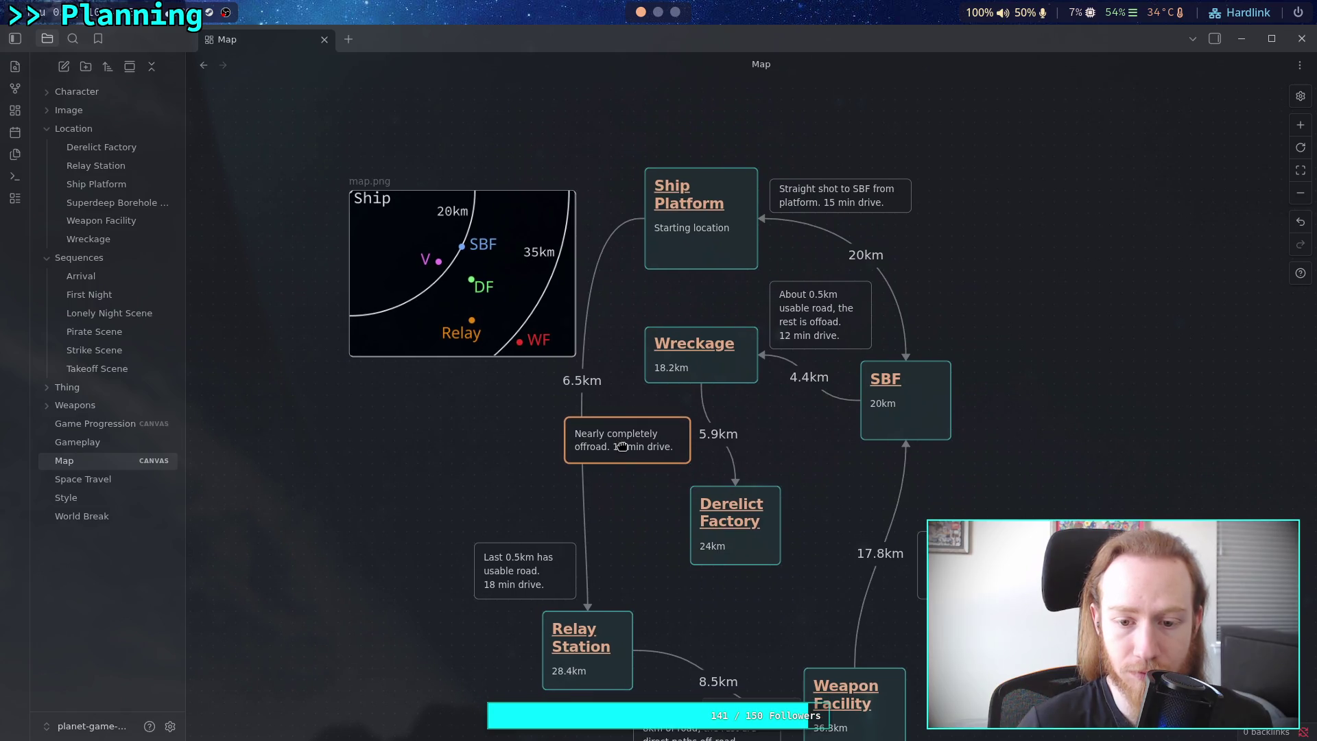
pyautogui.doubleClick(459, 451)
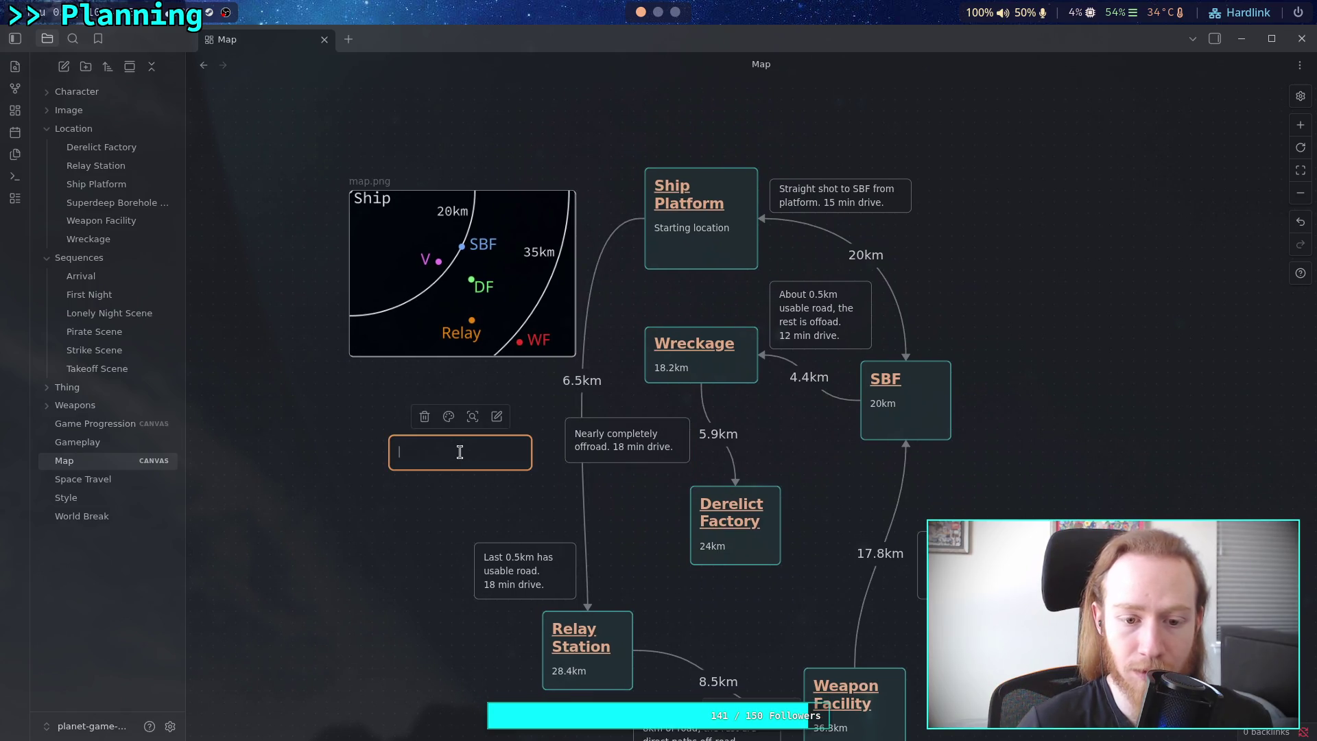
# Shrink the new card into a waypoint and route Ship Platform through it to Relay Station via the 6.5km link.
pyautogui.moveTo(532, 471); pyautogui.dragTo(424, 446)
pyautogui.moveTo(587, 606)
pyautogui.mouseDown()
pyautogui.moveTo(529, 481)
pyautogui.moveTo(408, 416)
pyautogui.moveTo(528, 451)
pyautogui.moveTo(588, 621)
pyautogui.mouseUp()
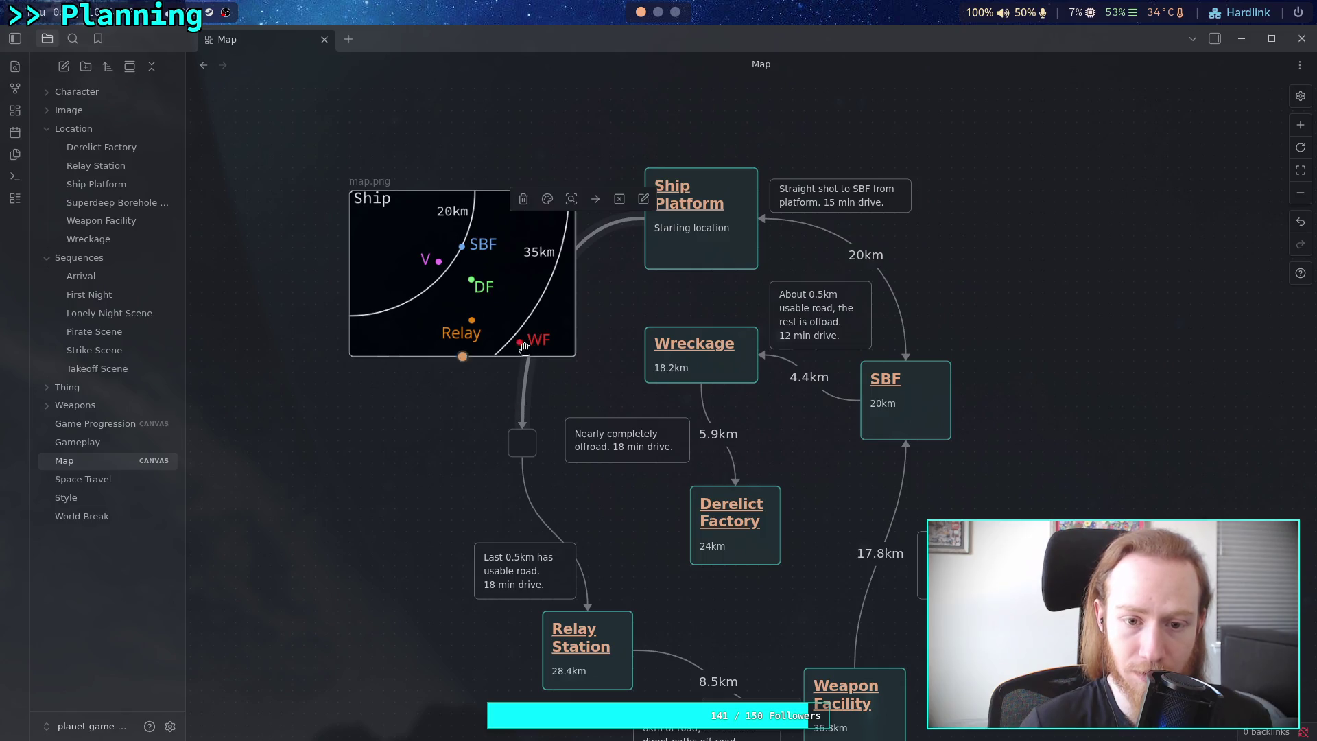
pyautogui.moveTo(513, 282); pyautogui.dragTo(400, 213)
pyautogui.click(532, 501)
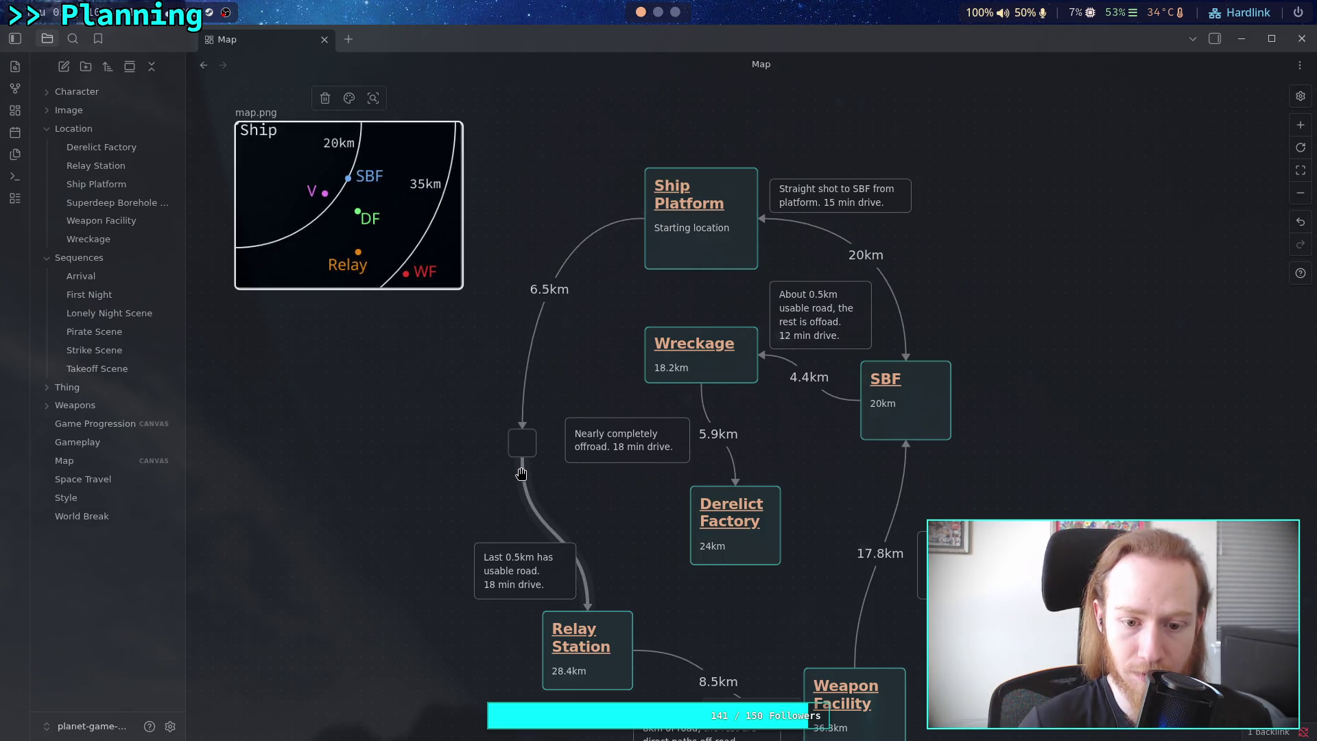
pyautogui.press('Delete')
pyautogui.moveTo(528, 419)
pyautogui.mouseDown()
pyautogui.moveTo(590, 572)
pyautogui.moveTo(588, 618)
pyautogui.mouseUp()
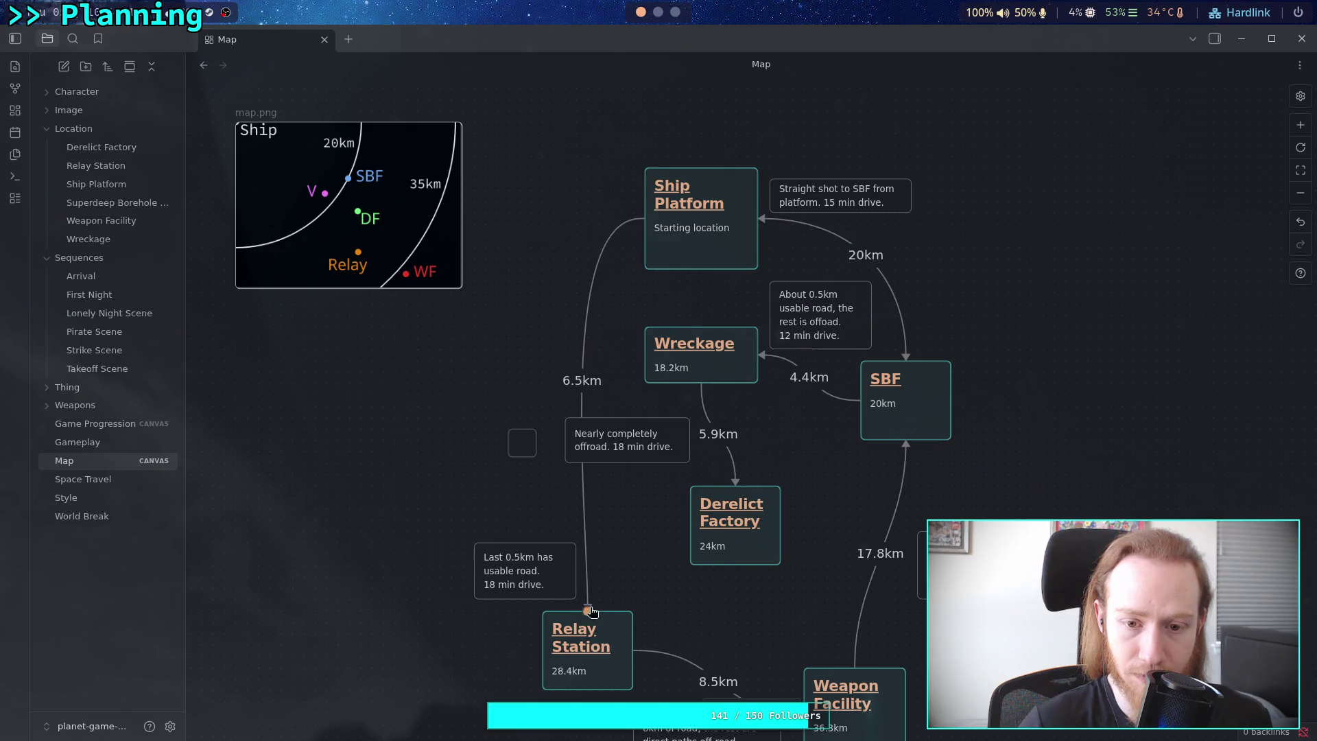
pyautogui.moveTo(578, 350); pyautogui.dragTo(521, 438)
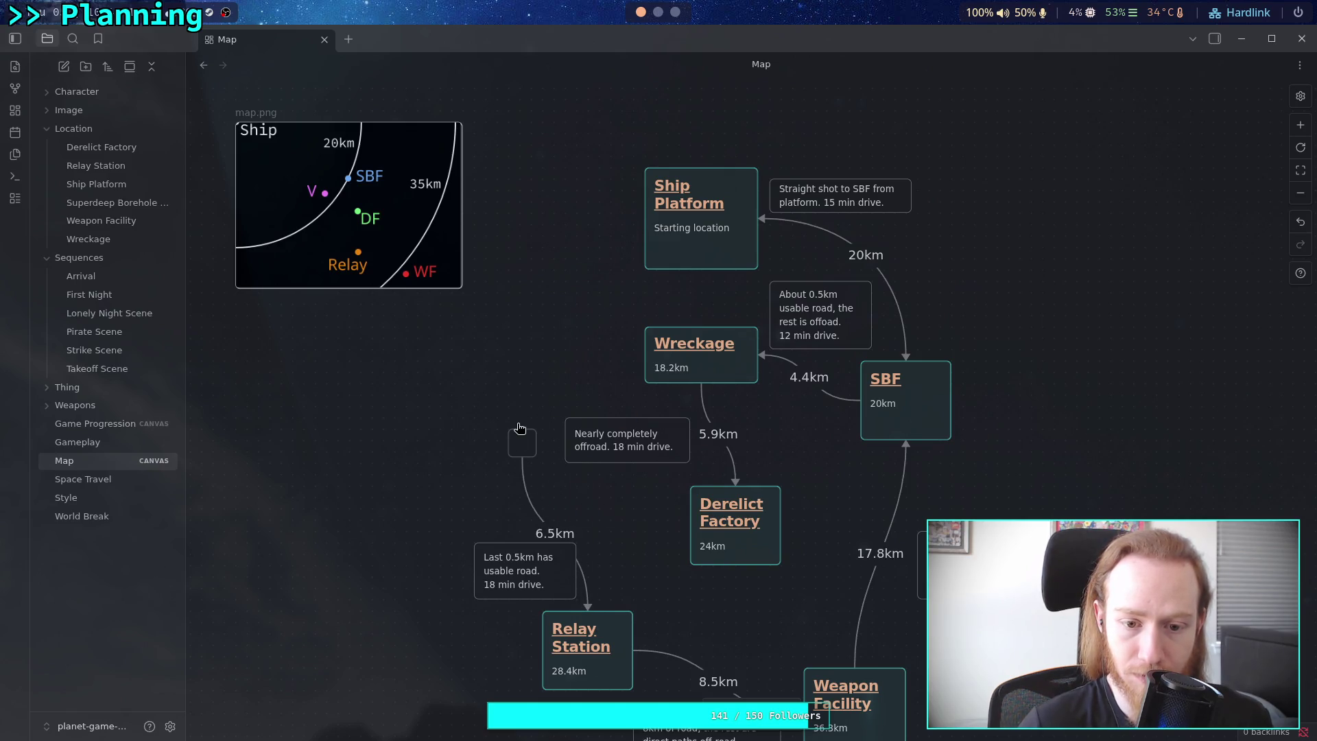
pyautogui.moveTo(645, 219)
pyautogui.mouseDown()
pyautogui.moveTo(564, 341)
pyautogui.moveTo(524, 453)
pyautogui.moveTo(549, 430)
pyautogui.moveTo(525, 450)
pyautogui.mouseUp()
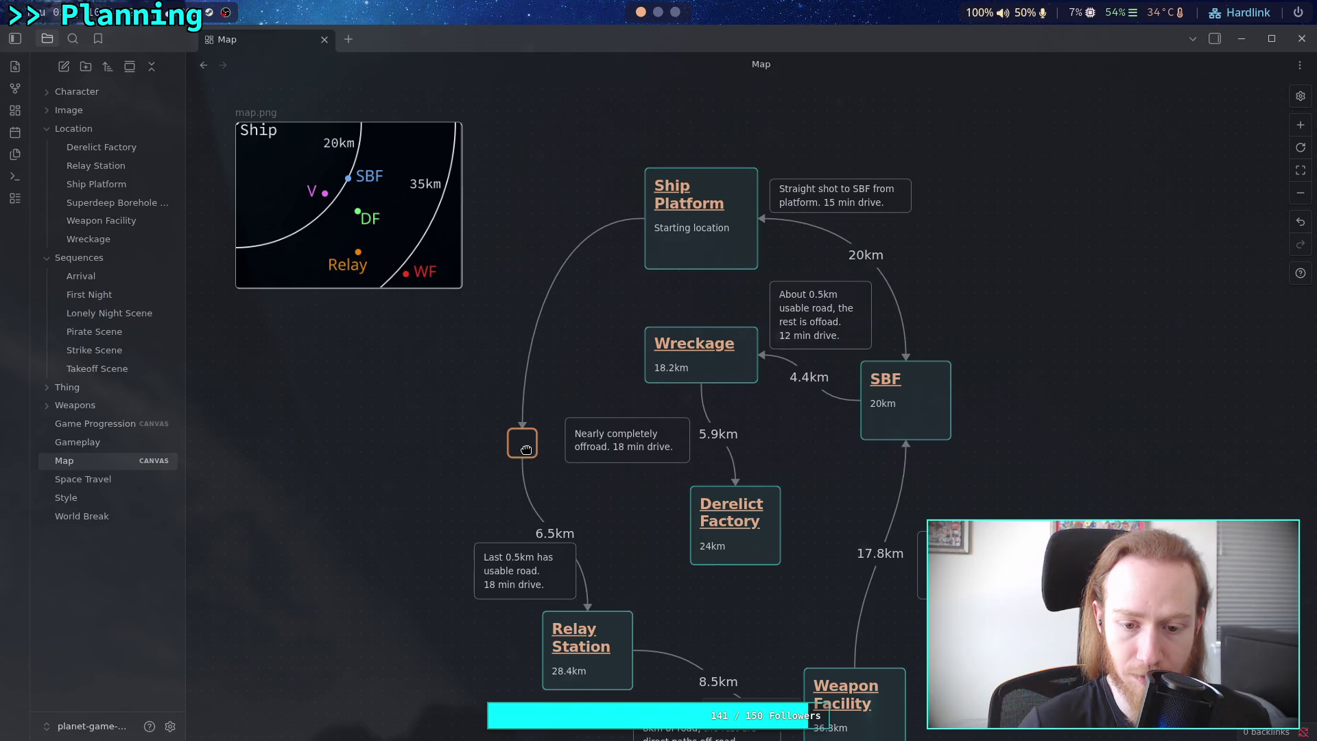
# Reposition the Last 0.5km note, map image and waypoint card around the new route.
pyautogui.moveTo(512, 572)
pyautogui.mouseDown()
pyautogui.moveTo(455, 552)
pyautogui.moveTo(455, 536)
pyautogui.mouseUp()
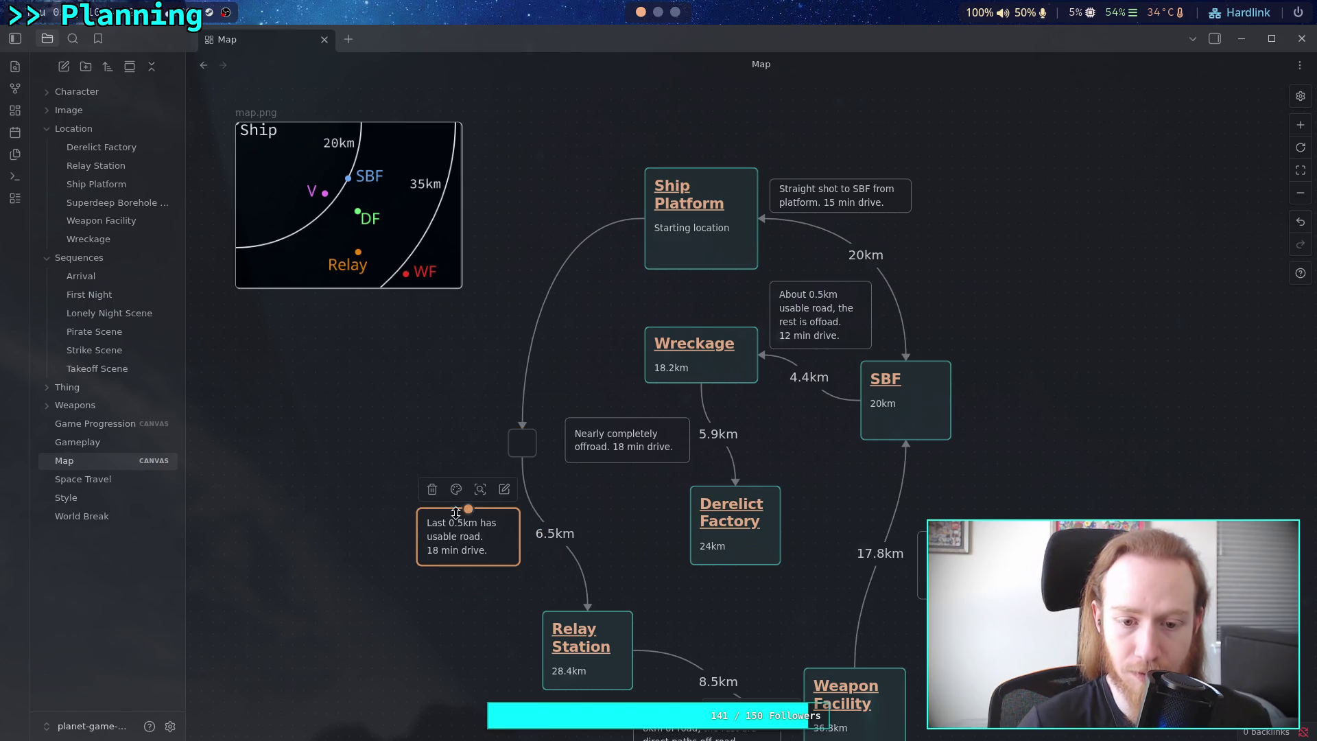
pyautogui.moveTo(395, 228); pyautogui.dragTo(426, 226)
pyautogui.hscroll(2, 500, 310)
pyautogui.scroll(-1, 500, 310)
pyautogui.moveTo(514, 306)
pyautogui.mouseDown()
pyautogui.moveTo(586, 333)
pyautogui.moveTo(518, 317)
pyautogui.mouseUp()
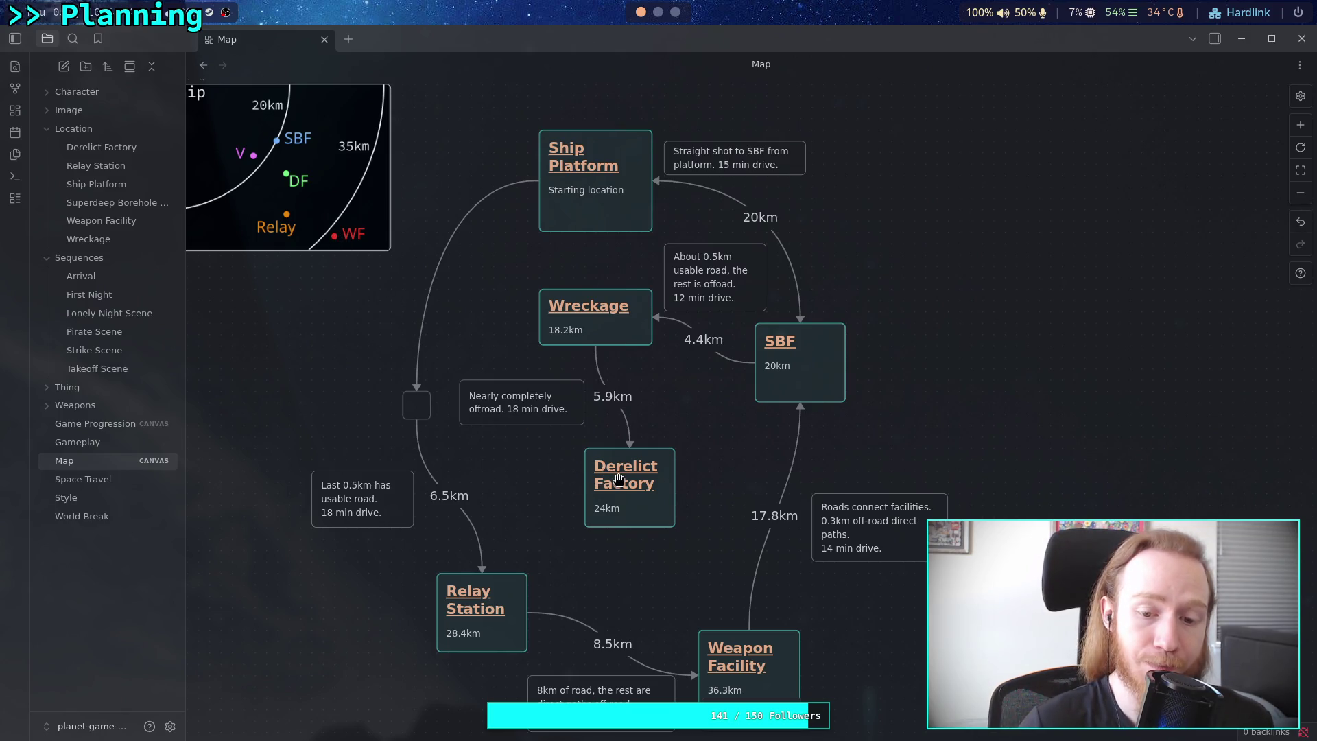
pyautogui.moveTo(609, 473); pyautogui.dragTo(674, 511)
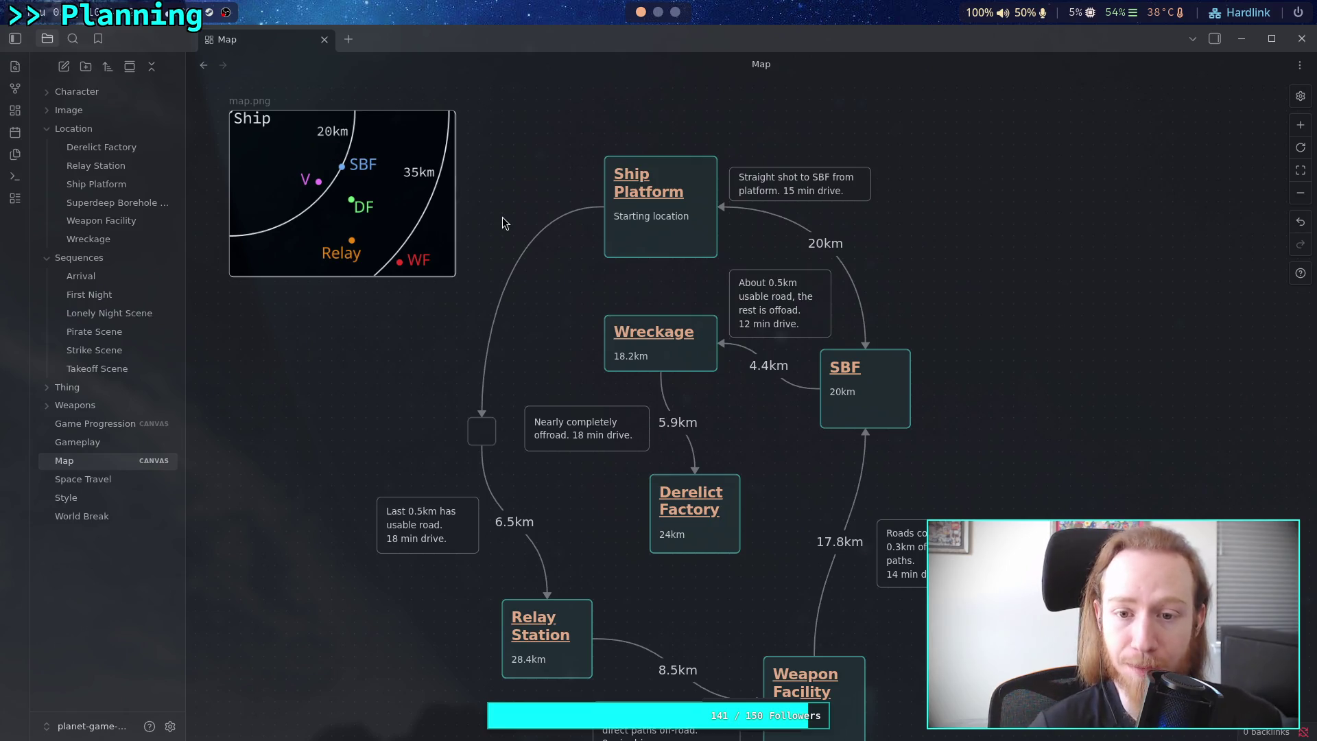
pyautogui.moveTo(488, 437)
pyautogui.mouseDown()
pyautogui.moveTo(489, 404)
pyautogui.moveTo(492, 421)
pyautogui.mouseUp()
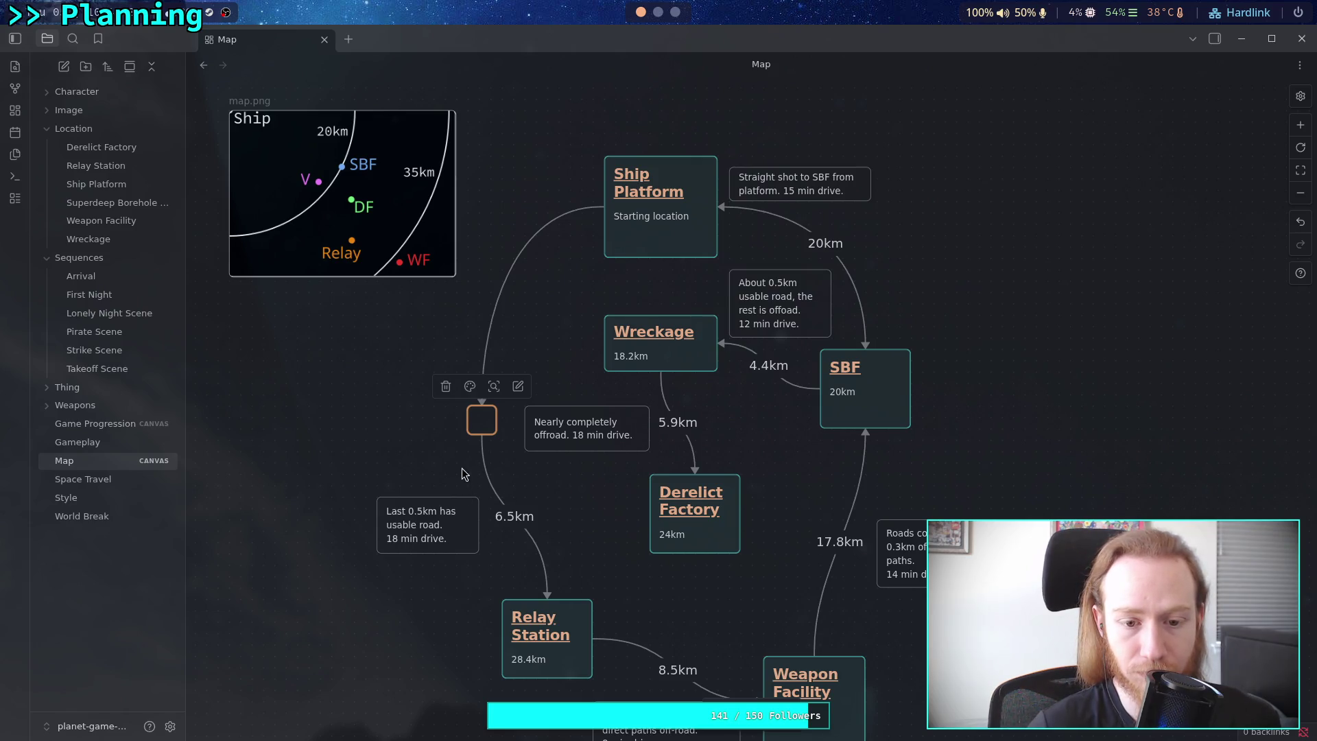
pyautogui.doubleClick(419, 534)
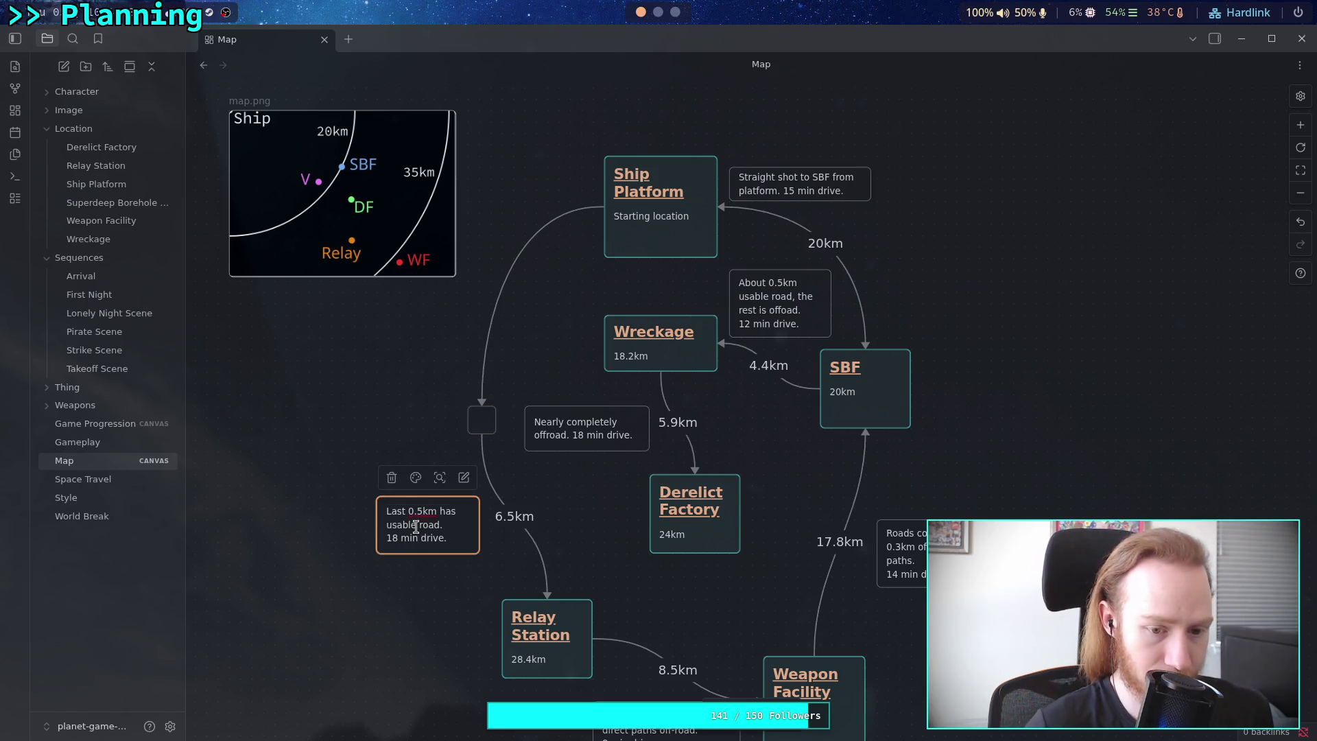
# Move the Last 0.5km note's text into the waypoint card and enlarge the card.
pyautogui.hotkey('ctrl', 'a')
pyautogui.hotkey('ctrl', 'x')
pyautogui.click(483, 421)
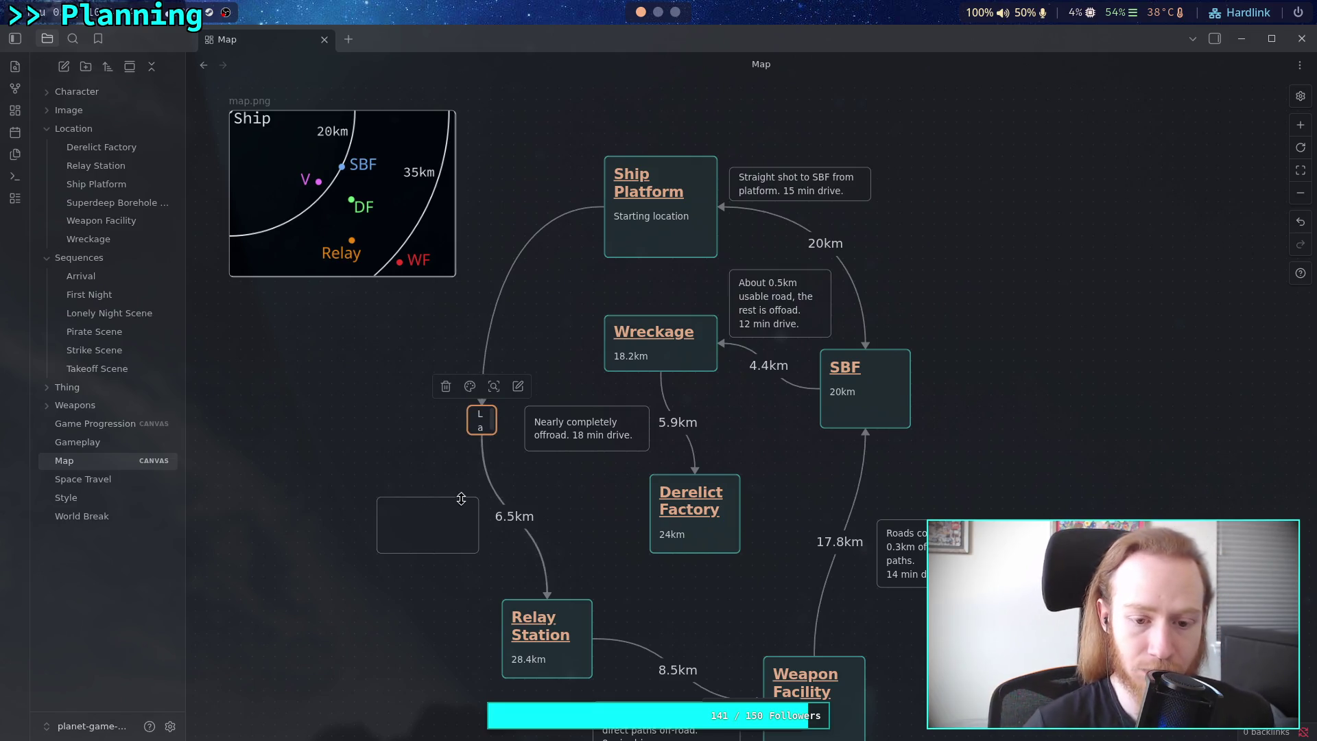
pyautogui.click(455, 523)
pyautogui.click(477, 422)
pyautogui.moveTo(469, 406)
pyautogui.mouseDown()
pyautogui.moveTo(398, 382)
pyautogui.moveTo(461, 422)
pyautogui.mouseUp()
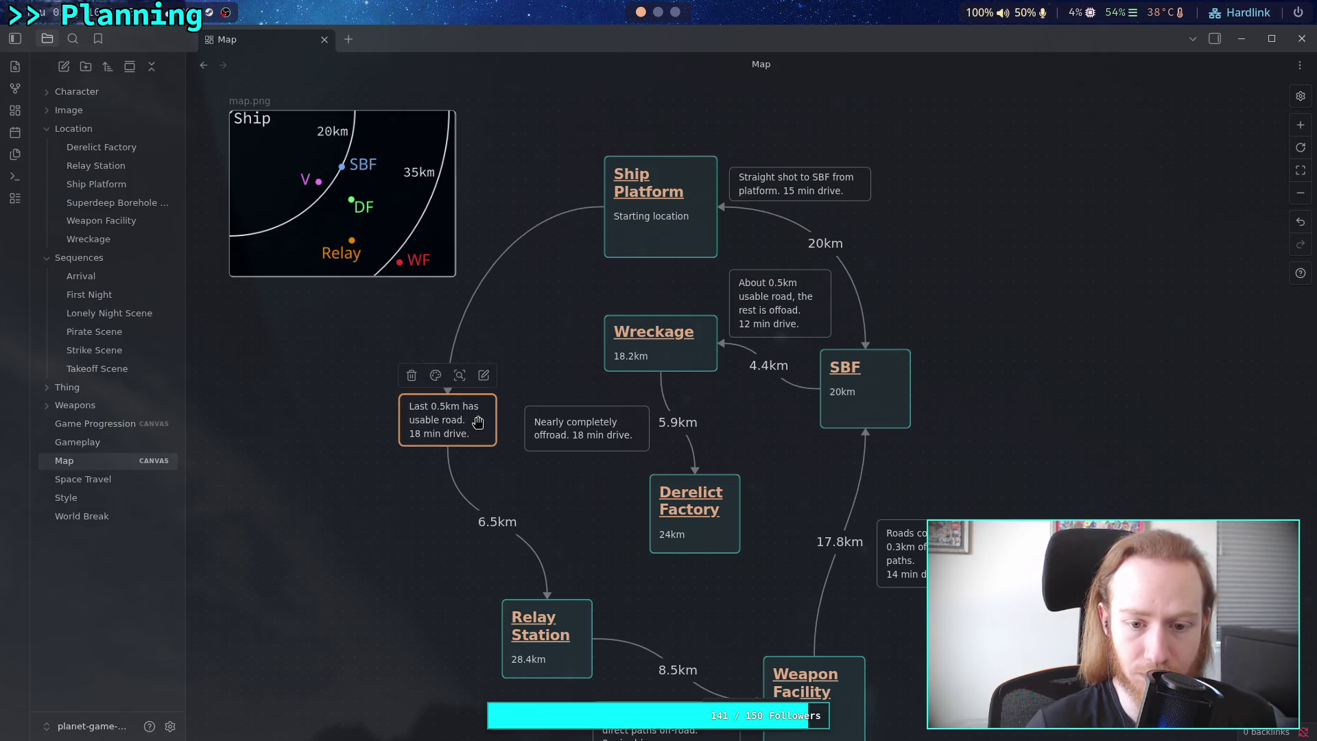
# Reword the offroad note to 'Completely offroad. 18 min drive.'.
pyautogui.click(578, 430)
pyautogui.click(578, 431)
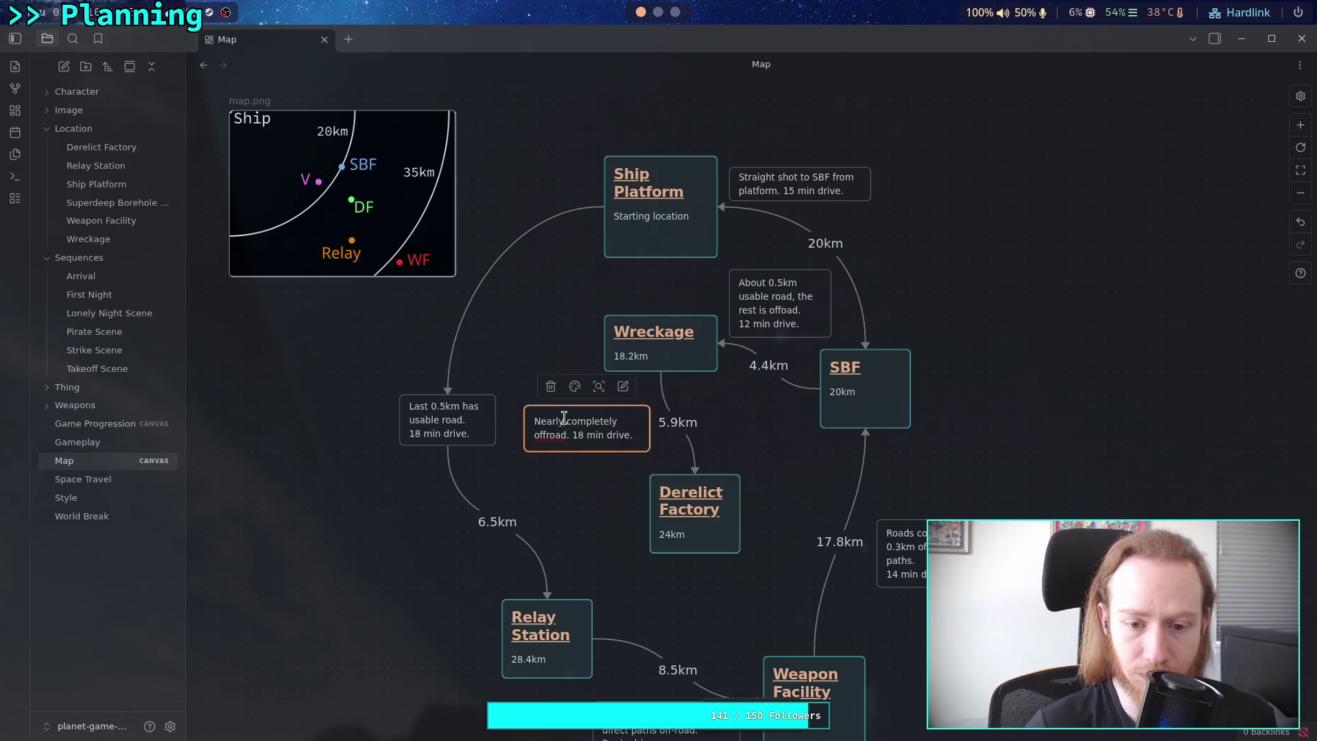
pyautogui.moveTo(564, 419); pyautogui.dragTo(530, 420)
pyautogui.press('BackSpace')
pyautogui.press('Delete')
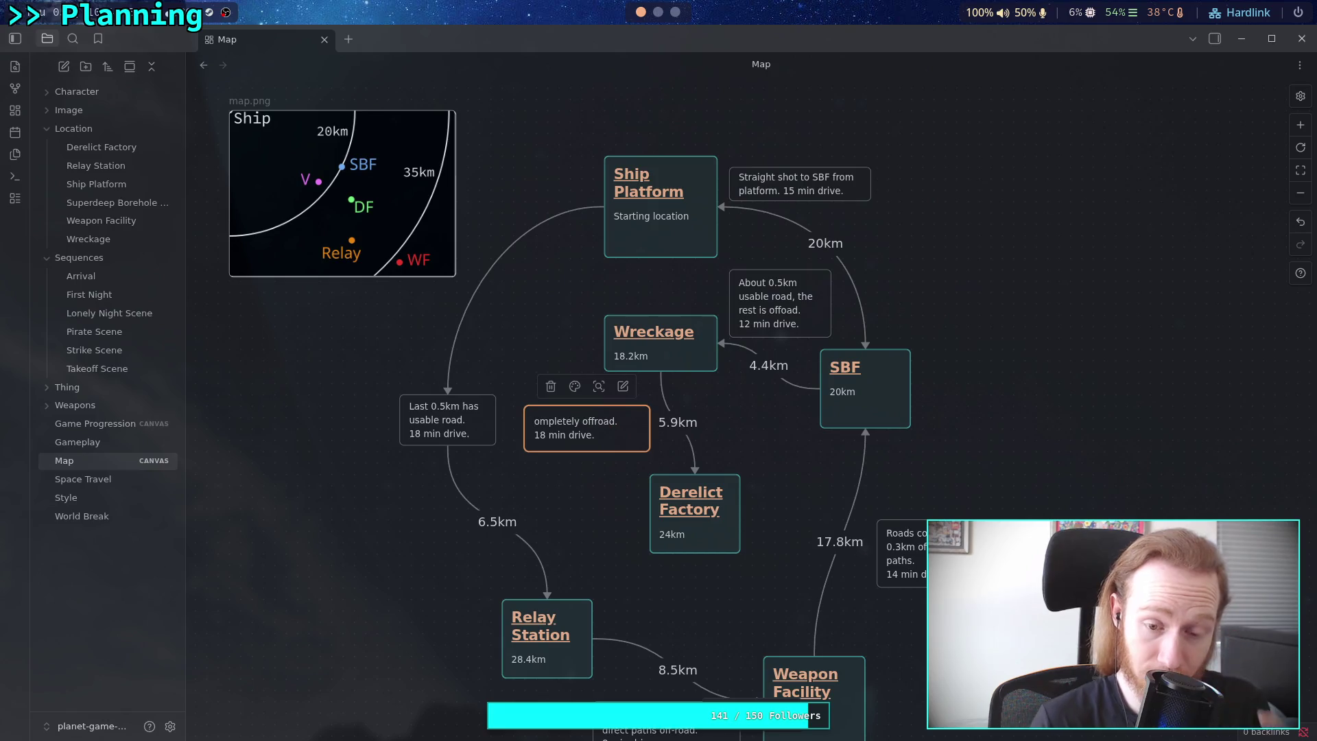
pyautogui.write('C')
pyautogui.click(633, 470)
pyautogui.click(621, 439)
pyautogui.moveTo(645, 442); pyautogui.dragTo(611, 454)
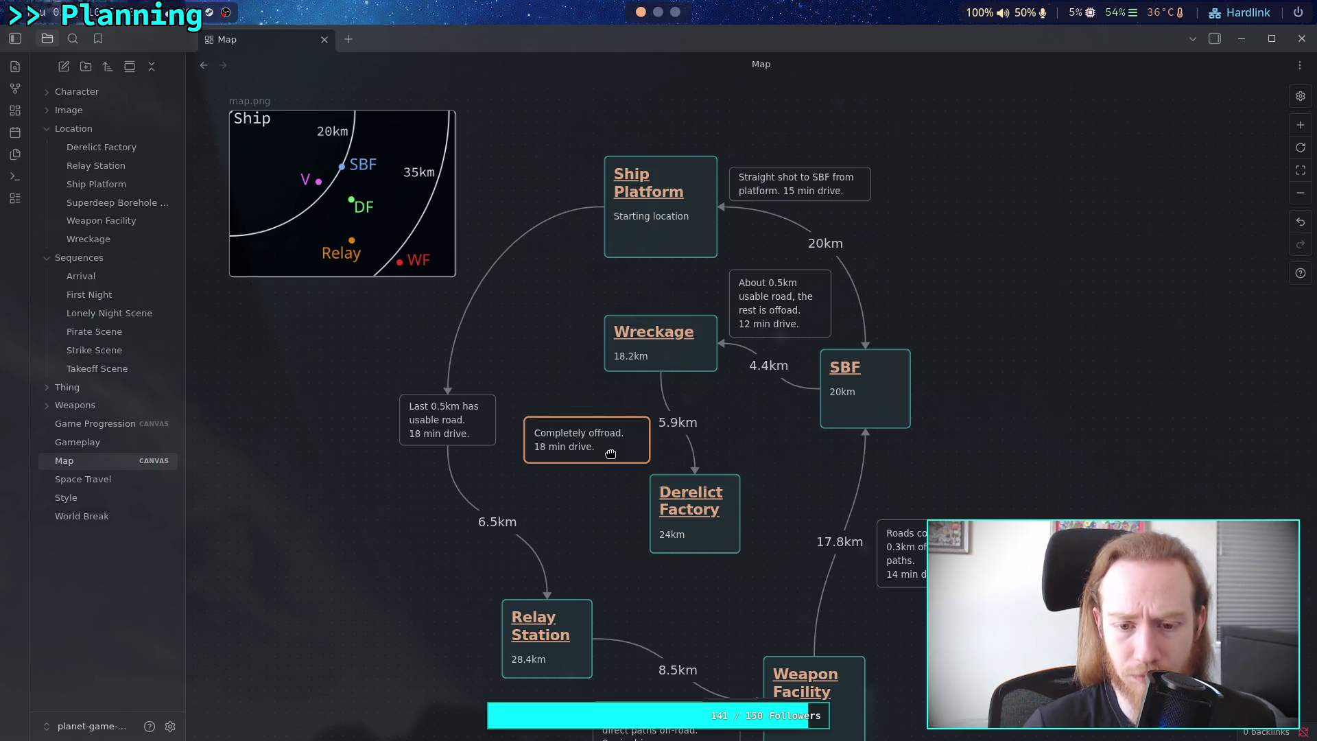
# Move Relay Station, Weapon Facility, the 8km, Roads and offroad notes, and Derelict Factory.
pyautogui.scroll(-3, 610, 454)
pyautogui.moveTo(456, 592); pyautogui.dragTo(892, 480)
pyautogui.moveTo(546, 432); pyautogui.dragTo(523, 511)
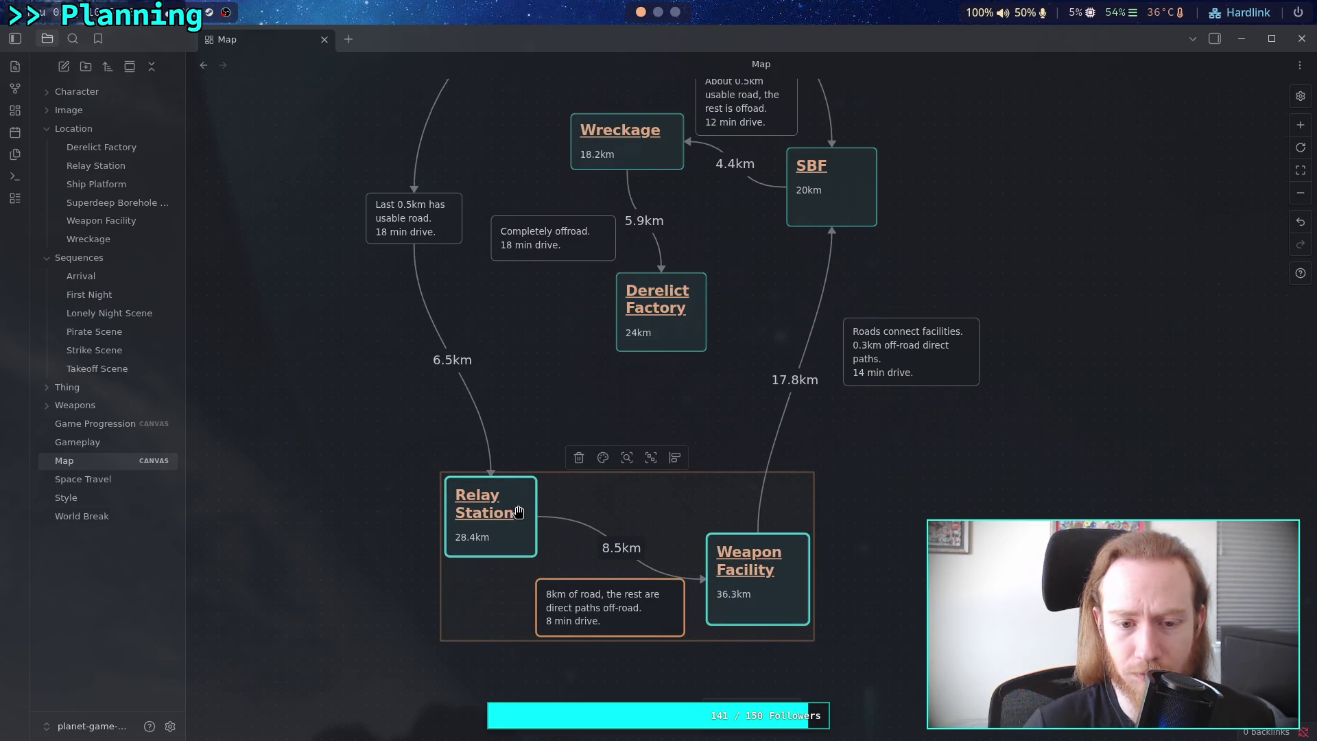
pyautogui.scroll(1, 533, 412)
pyautogui.scroll(2, 533, 437)
pyautogui.click(422, 341)
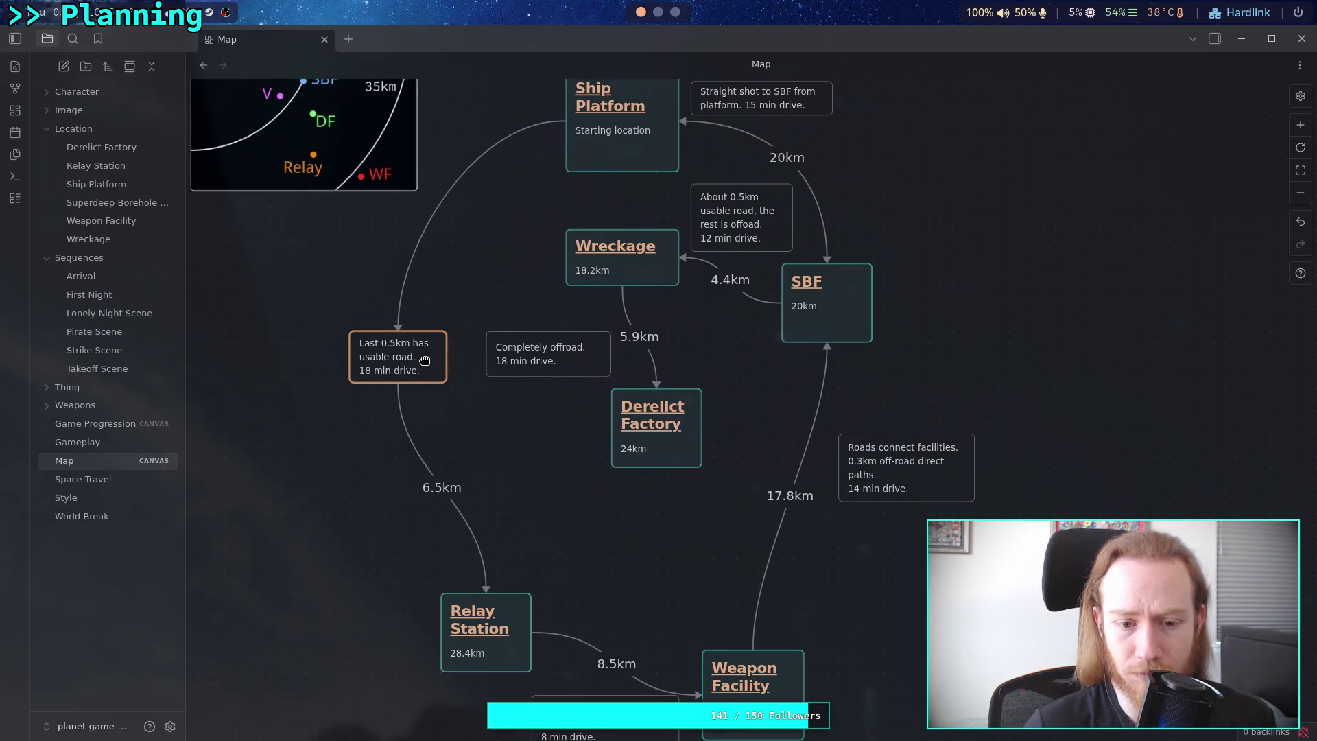
pyautogui.hscroll(3, 520, 426)
pyautogui.moveTo(846, 474); pyautogui.dragTo(840, 505)
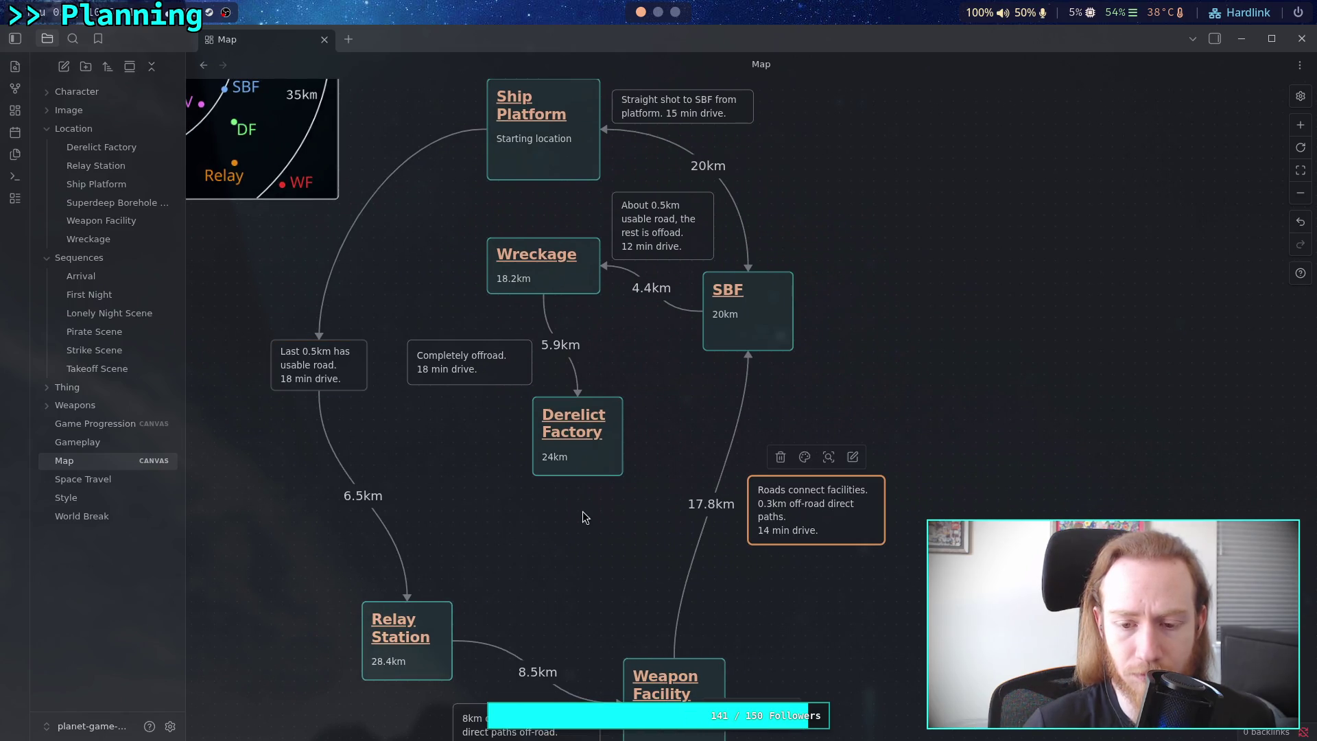
pyautogui.hscroll(-2, 616, 516)
pyautogui.scroll(1, 616, 515)
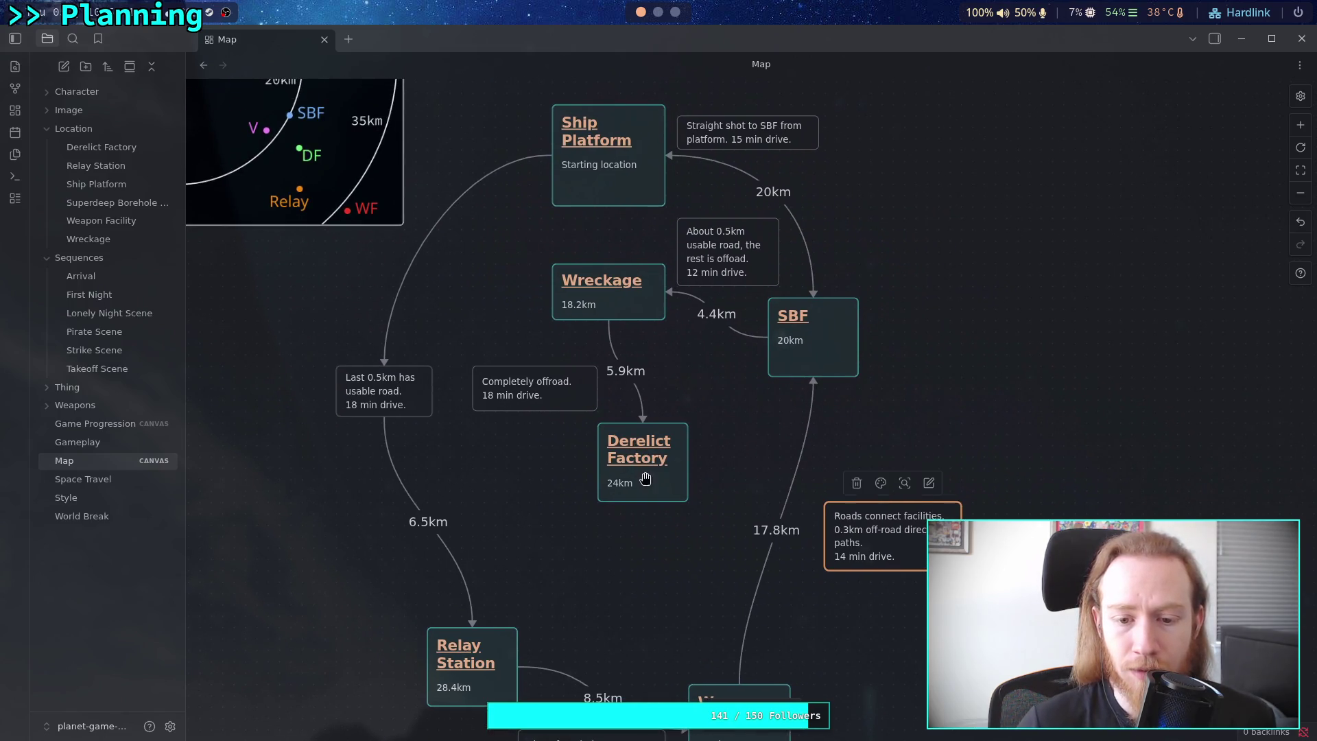
pyautogui.click(638, 525)
pyautogui.moveTo(529, 386); pyautogui.dragTo(530, 374)
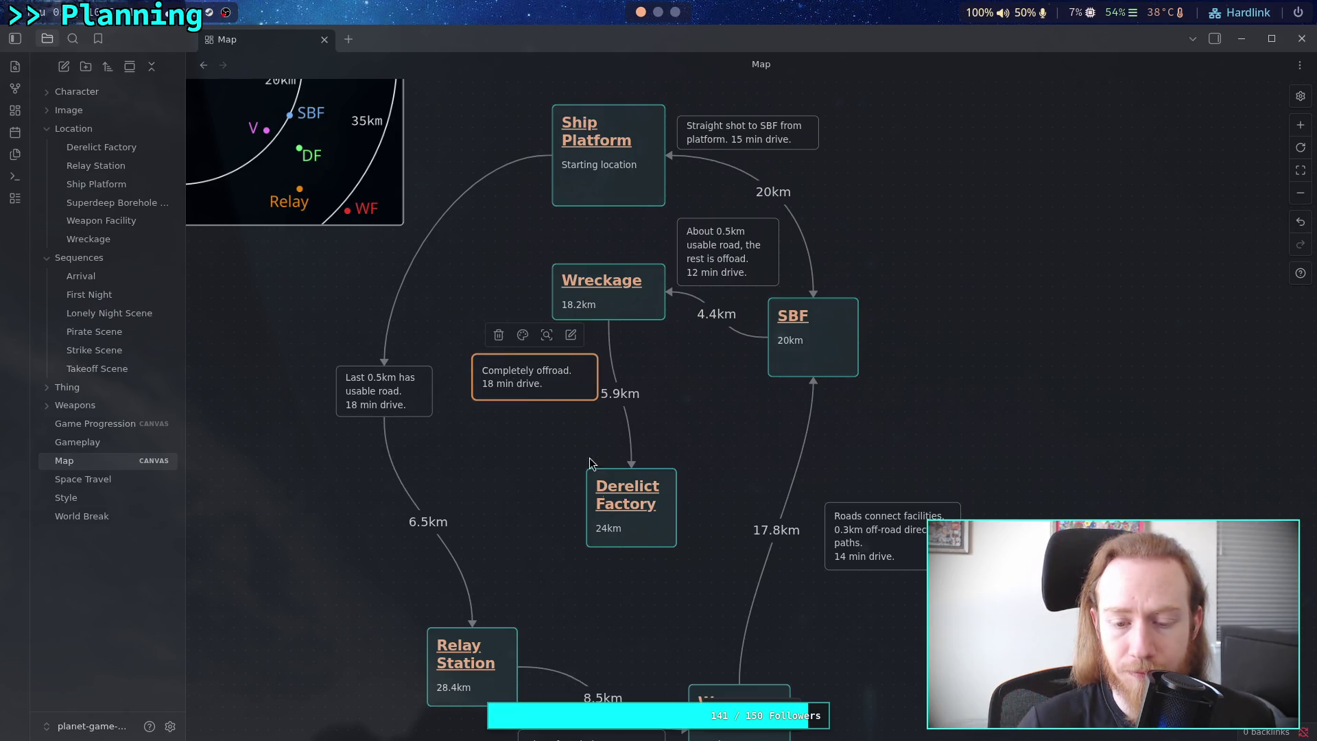
pyautogui.moveTo(640, 524); pyautogui.dragTo(652, 501)
# Fine-tune the positions of the 8km road note, Weapon Facility and Relay Station.
pyautogui.scroll(1, 547, 480)
pyautogui.hscroll(-1, 547, 479)
pyautogui.click(546, 480)
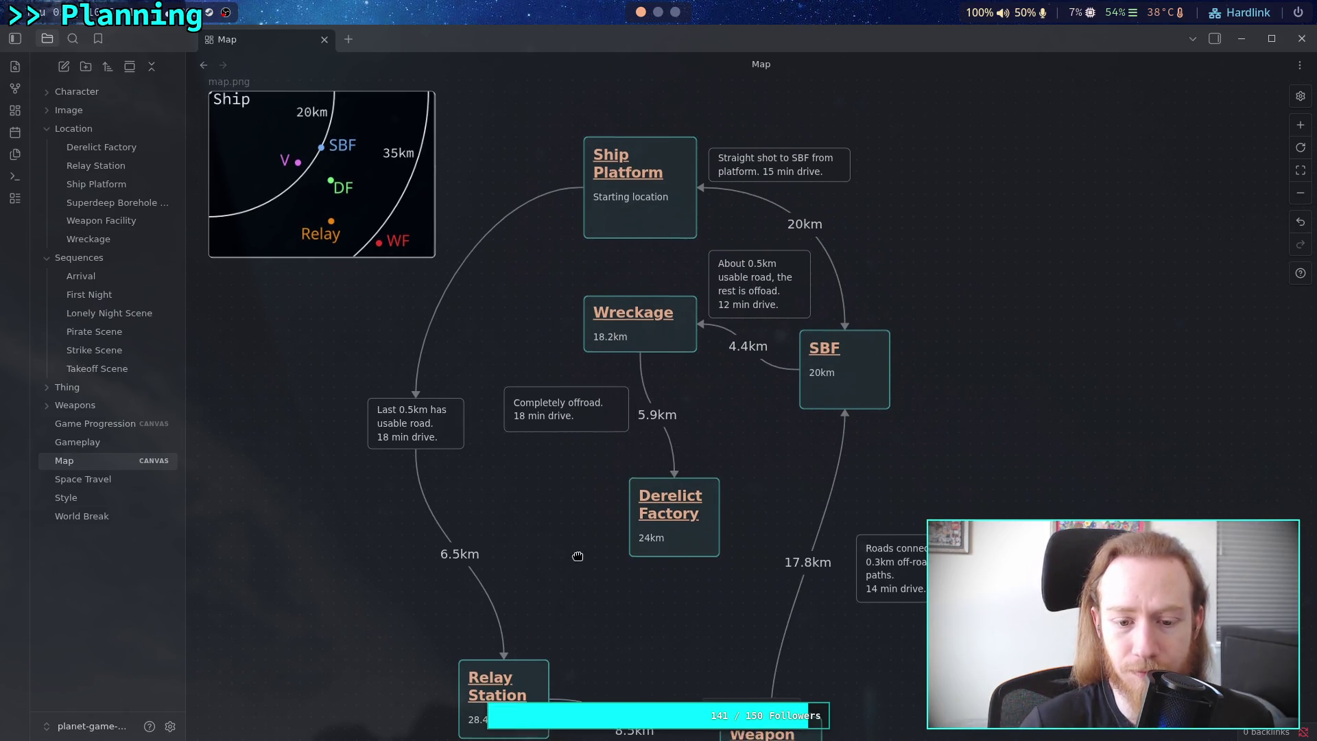
pyautogui.scroll(-5, 524, 383)
pyautogui.hscroll(2, 525, 384)
pyautogui.moveTo(525, 383); pyautogui.dragTo(564, 540)
pyautogui.scroll(1, 564, 523)
pyautogui.scroll(-4, 585, 494)
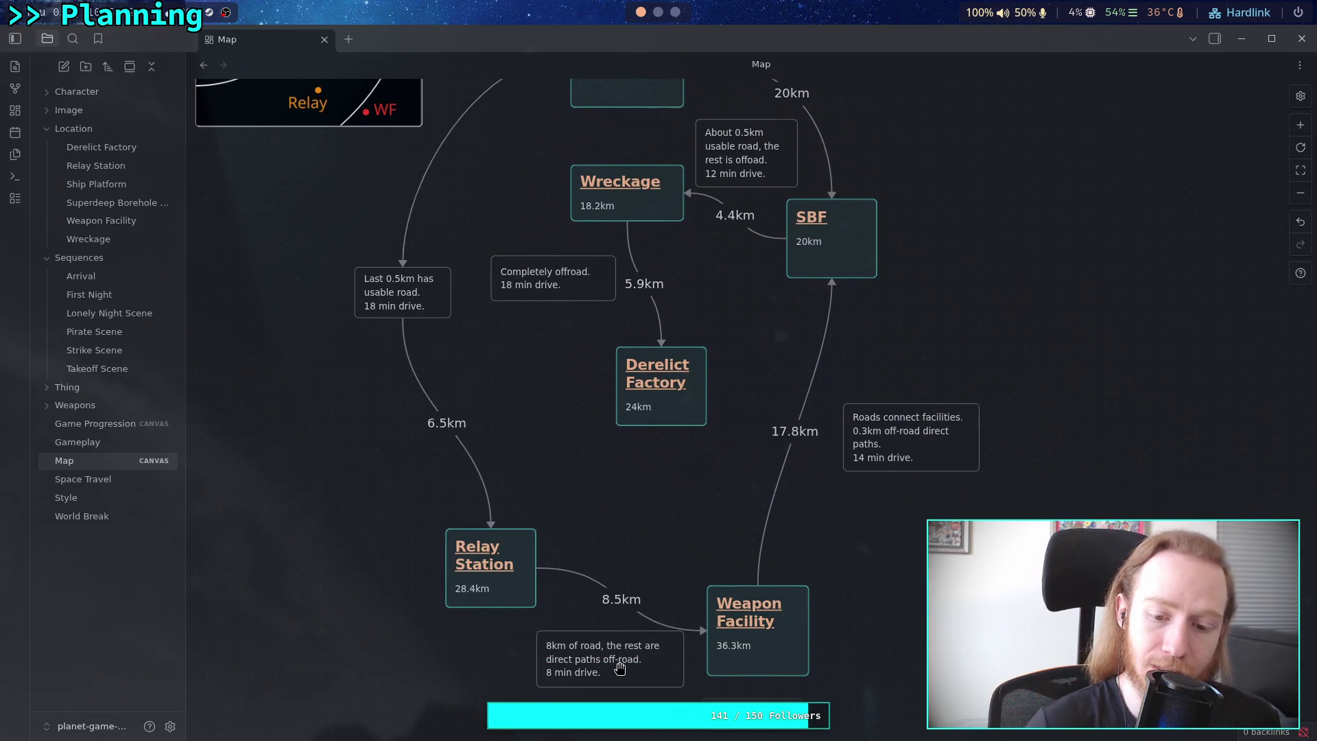
pyautogui.moveTo(617, 659); pyautogui.dragTo(605, 659)
pyautogui.moveTo(786, 651); pyautogui.dragTo(808, 652)
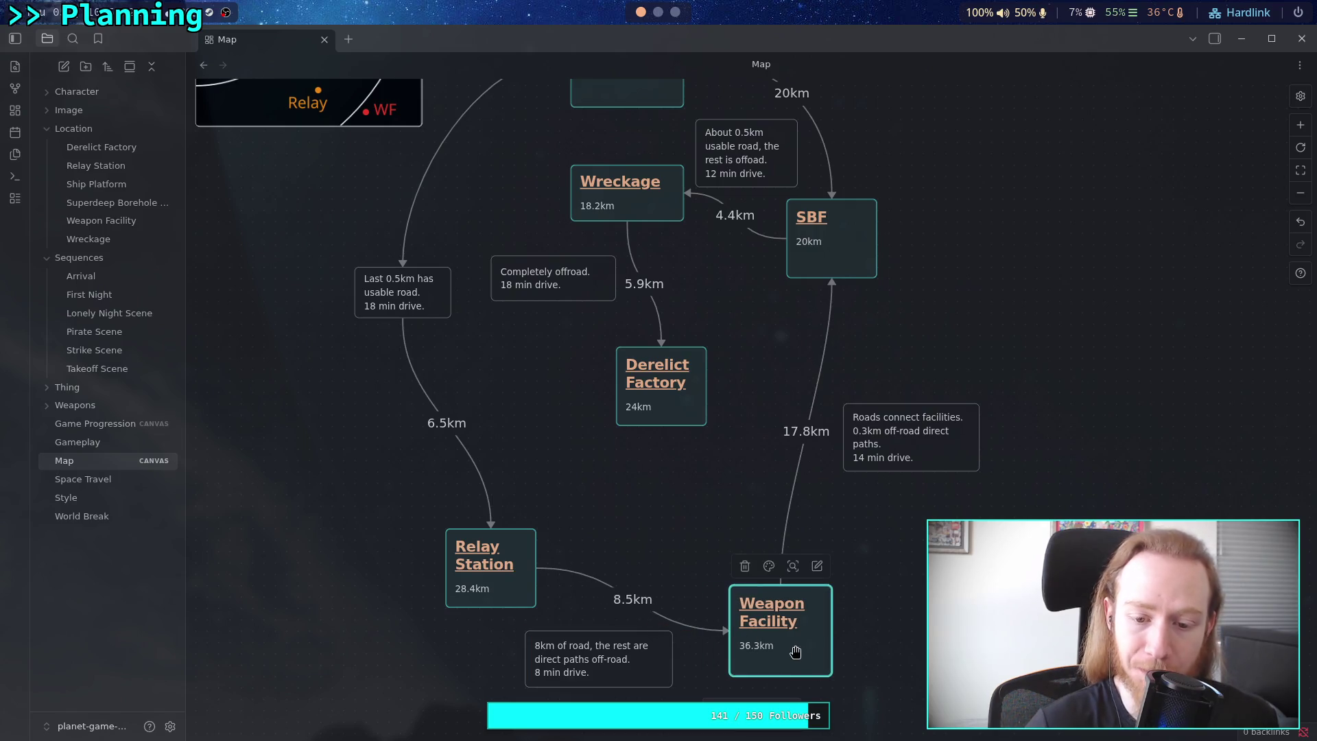
pyautogui.moveTo(492, 590)
pyautogui.mouseDown()
pyautogui.moveTo(457, 590)
pyautogui.moveTo(488, 590)
pyautogui.mouseUp()
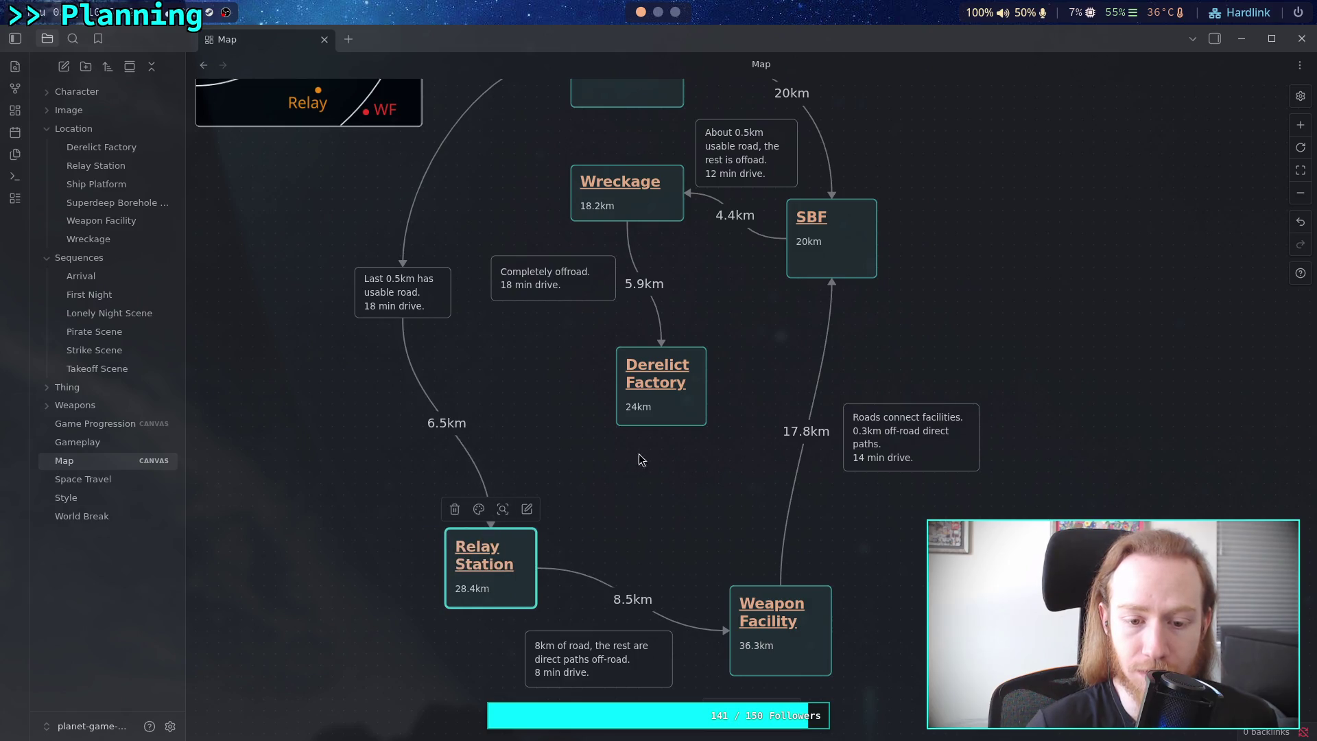
# Reattach the 6.5km arrow to Relay Station's left side and start it at Derelict Factory.
pyautogui.moveTo(491, 524); pyautogui.dragTo(442, 568)
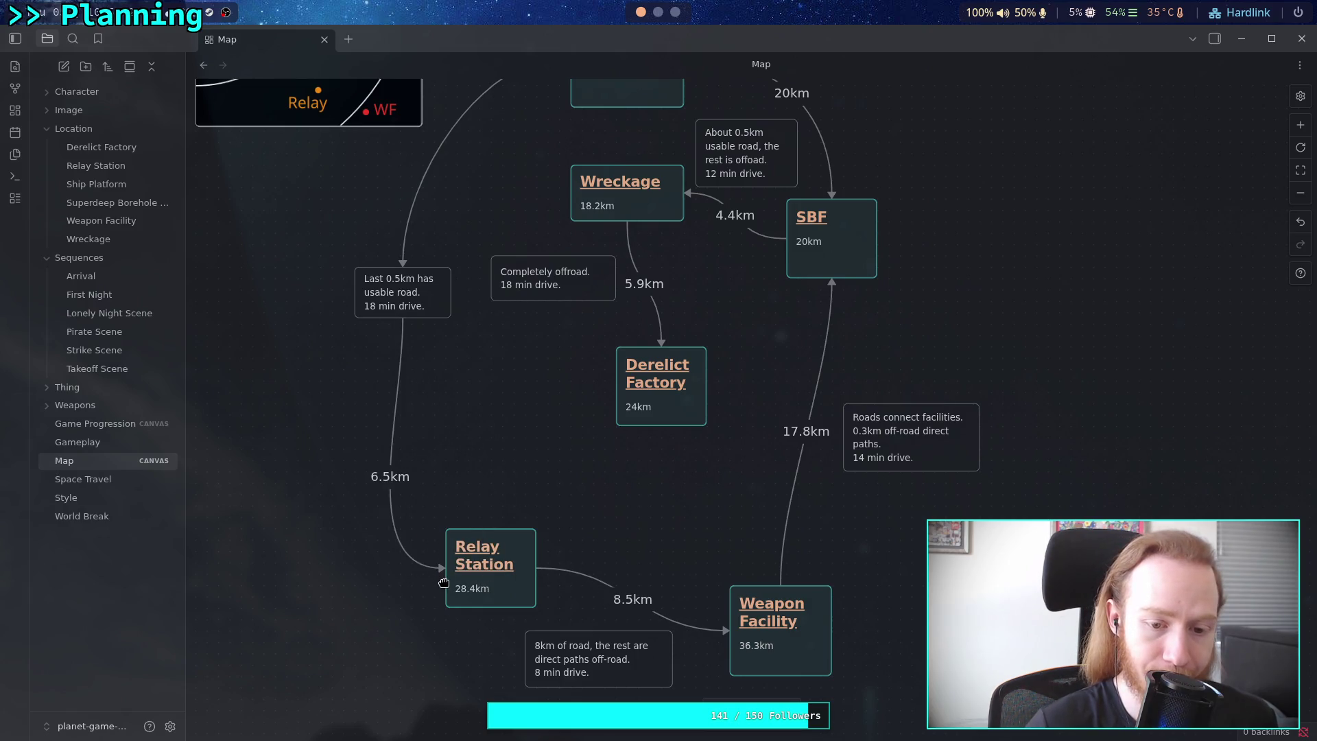
pyautogui.moveTo(485, 415)
pyautogui.mouseDown()
pyautogui.moveTo(473, 459)
pyautogui.moveTo(432, 359)
pyautogui.moveTo(435, 369)
pyautogui.mouseUp()
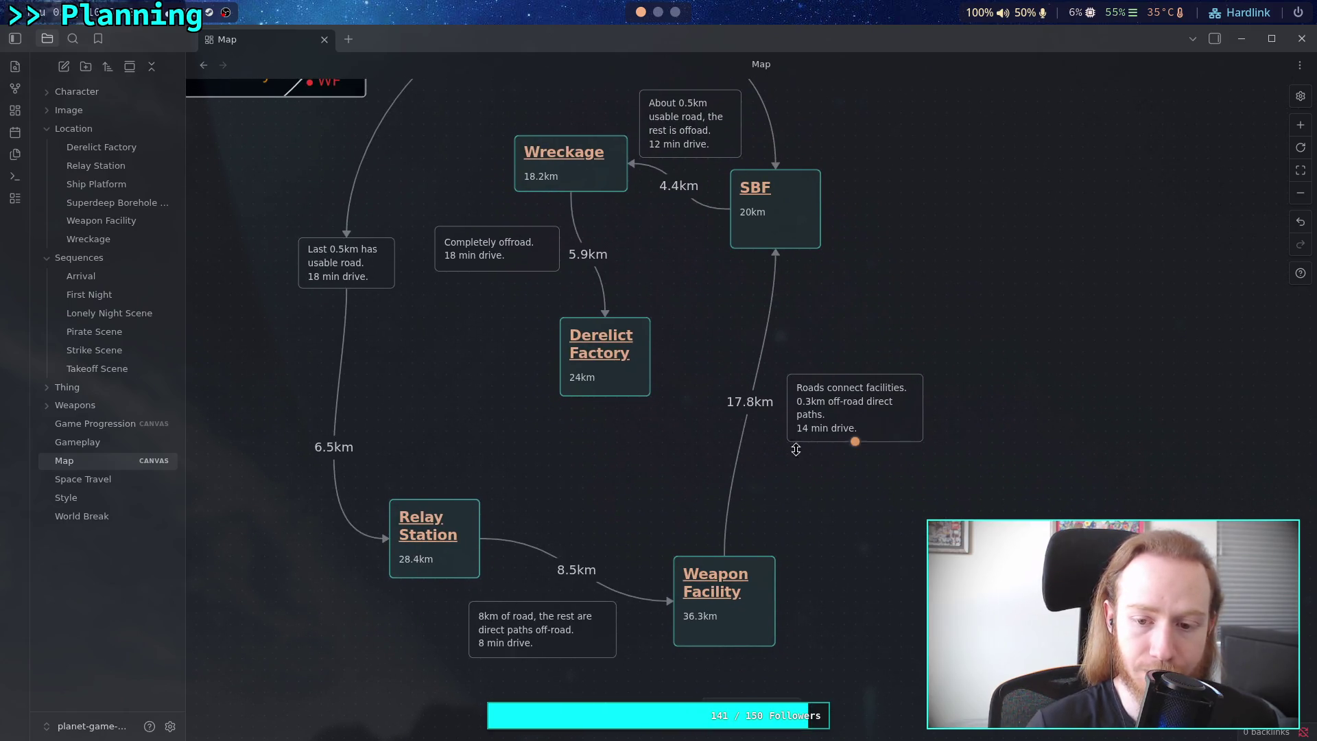
pyautogui.moveTo(821, 546); pyautogui.dragTo(841, 620)
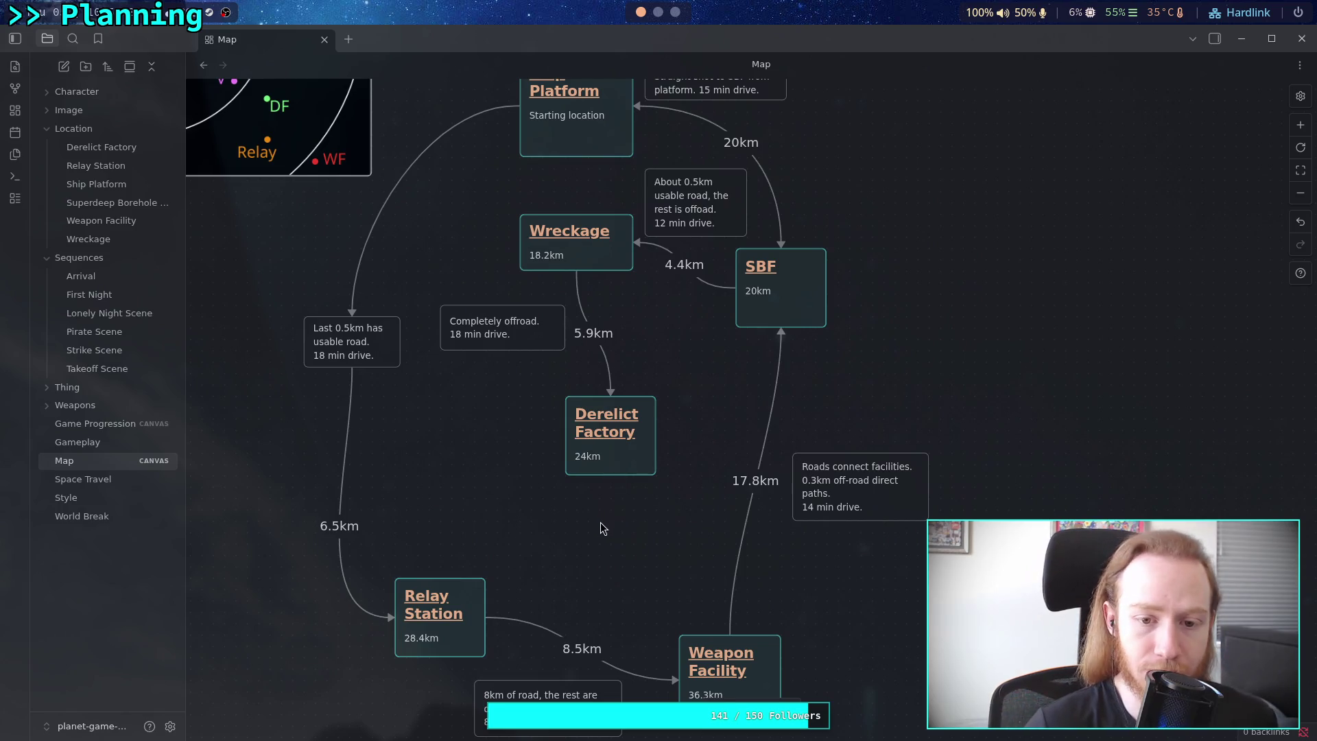
pyautogui.scroll(1, 602, 526)
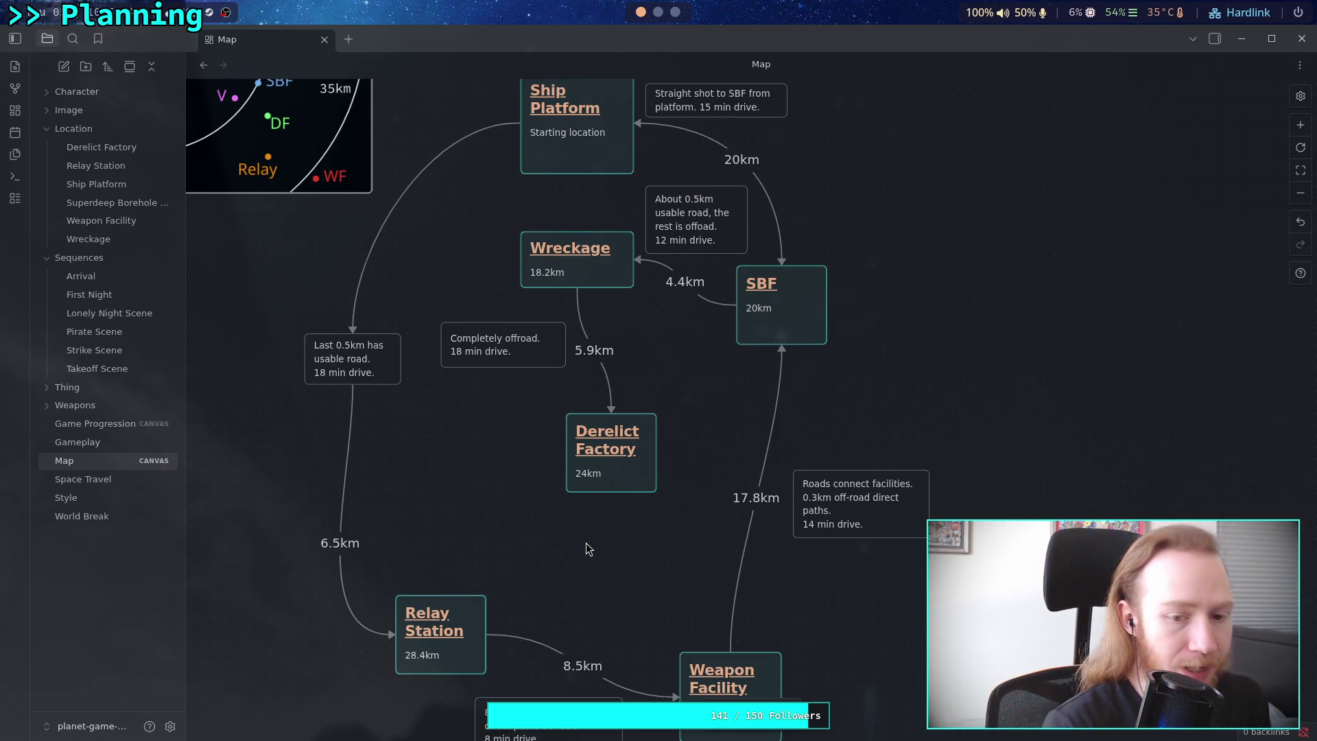
pyautogui.moveTo(526, 129)
pyautogui.mouseDown()
pyautogui.moveTo(452, 313)
pyautogui.moveTo(383, 406)
pyautogui.moveTo(353, 384)
pyautogui.moveTo(536, 474)
pyautogui.moveTo(569, 454)
pyautogui.mouseUp()
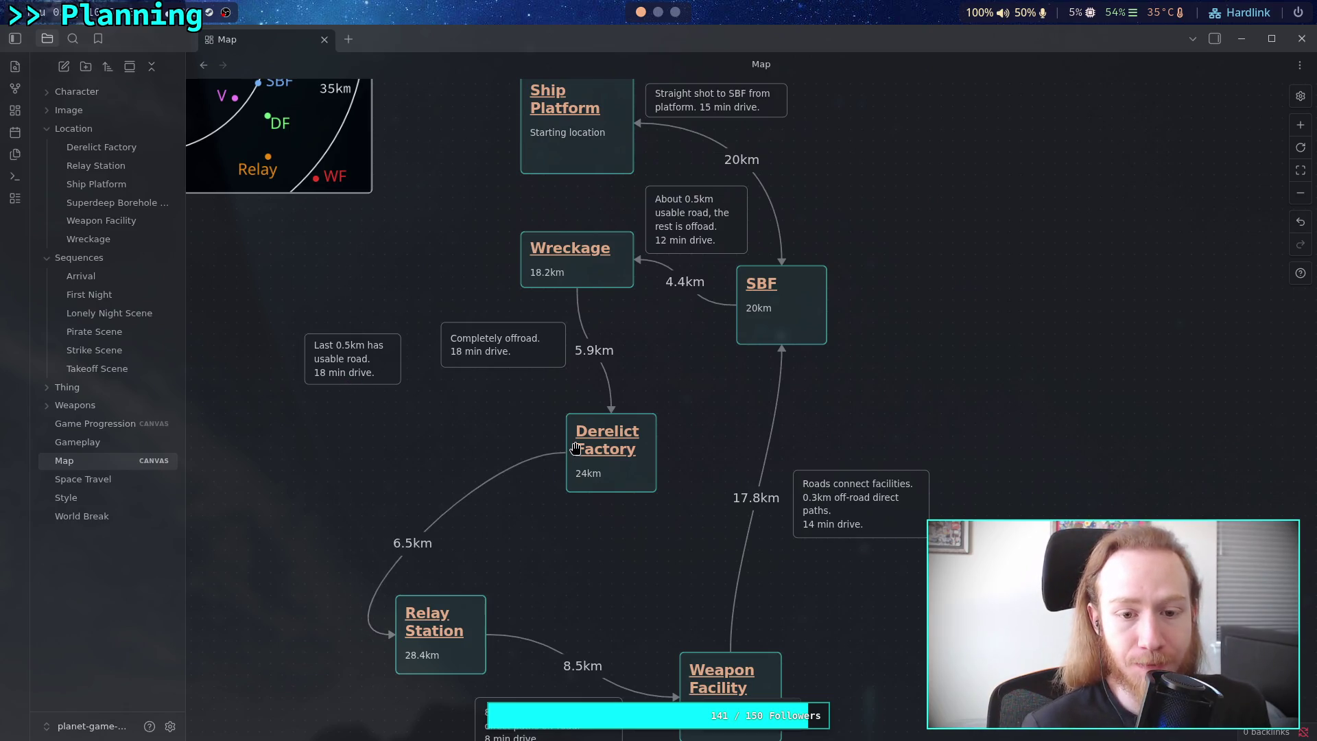
# Relocate the Last 0.5km note, Relay Station, Weapon Facility, and the Roads and 8km notes.
pyautogui.moveTo(353, 364); pyautogui.dragTo(318, 522)
pyautogui.moveTo(456, 608)
pyautogui.mouseDown()
pyautogui.moveTo(523, 547)
pyautogui.moveTo(530, 573)
pyautogui.mouseUp()
pyautogui.scroll(-3, 587, 410)
pyautogui.moveTo(521, 487); pyautogui.dragTo(477, 475)
pyautogui.hscroll(2, 631, 450)
pyautogui.scroll(-1, 632, 450)
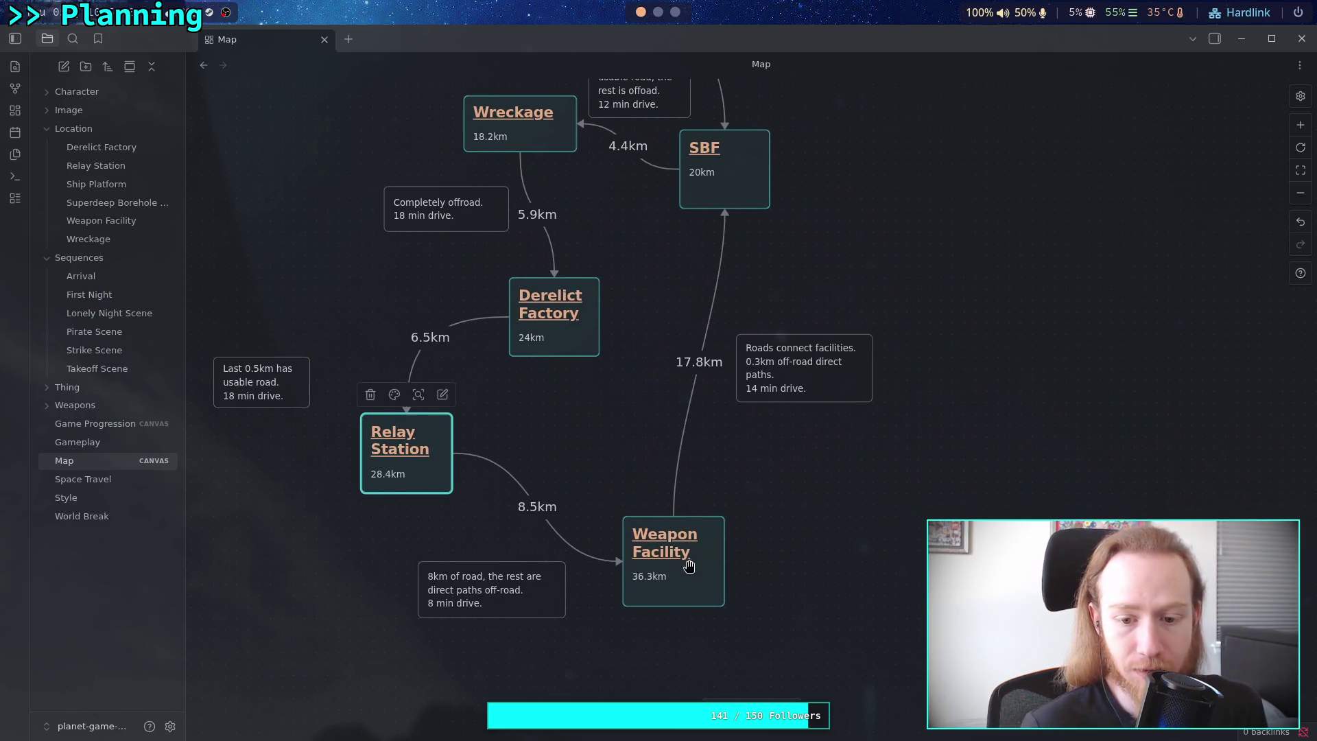
pyautogui.moveTo(689, 567); pyautogui.dragTo(711, 497)
pyautogui.moveTo(815, 378); pyautogui.dragTo(816, 354)
pyautogui.moveTo(508, 599)
pyautogui.mouseDown()
pyautogui.moveTo(573, 555)
pyautogui.moveTo(564, 541)
pyautogui.mouseUp()
# Place the Last 0.5km note and the map.png image beside the Ship Platform route.
pyautogui.scroll(3, 579, 557)
pyautogui.click(658, 603)
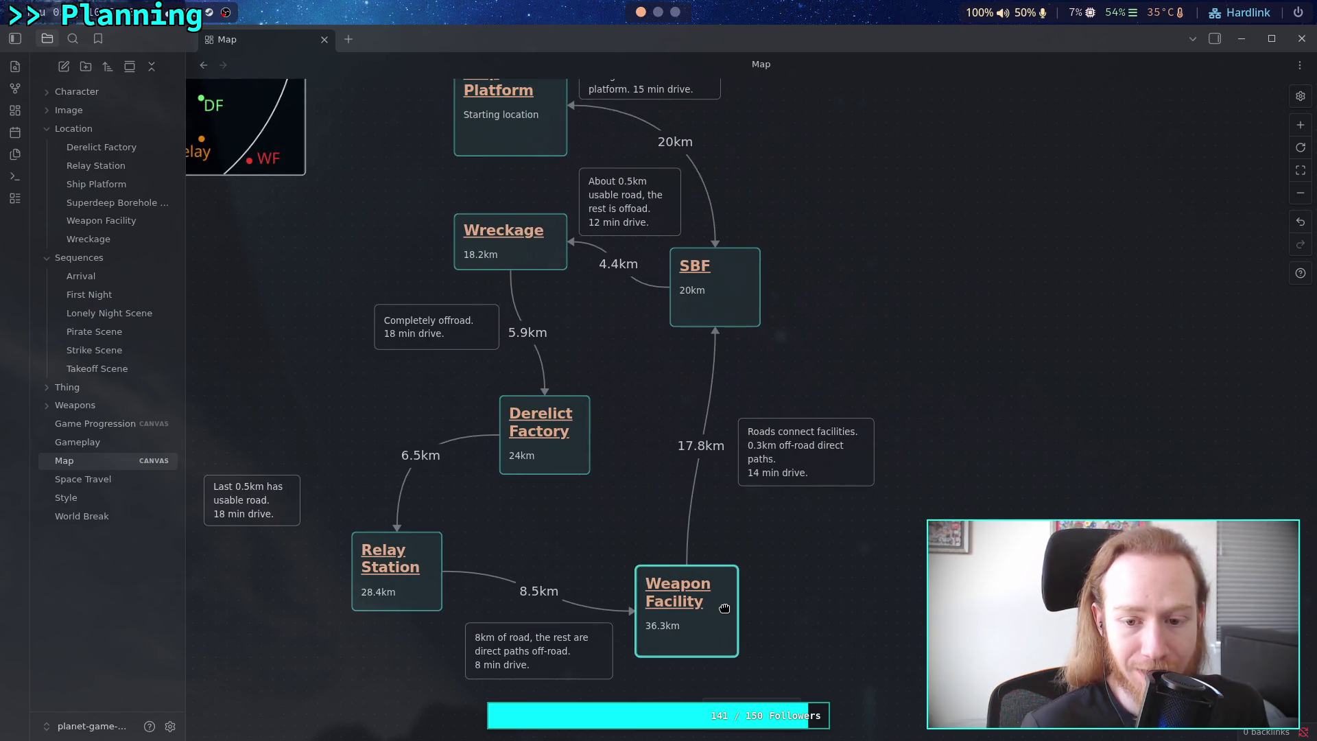
pyautogui.hscroll(-3, 568, 502)
pyautogui.moveTo(351, 500); pyautogui.dragTo(431, 442)
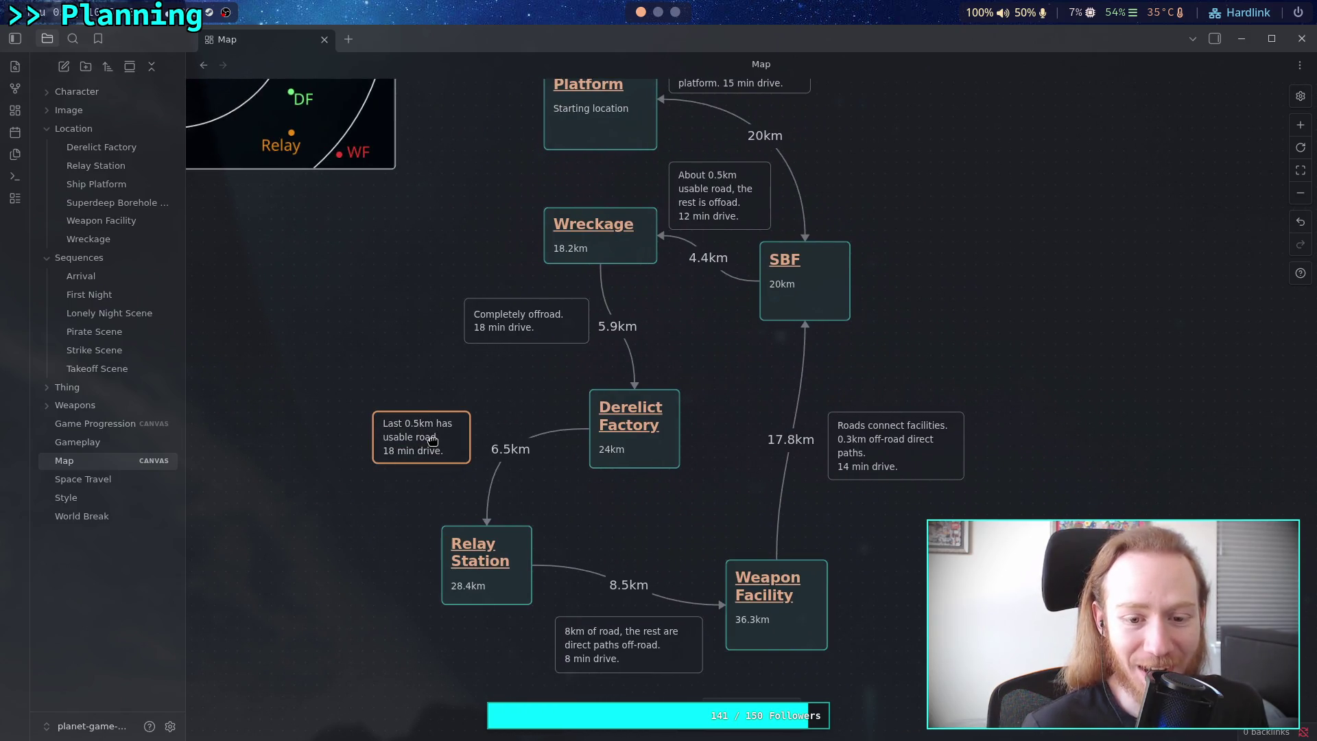
pyautogui.scroll(5, 456, 379)
pyautogui.hscroll(-1, 456, 379)
pyautogui.scroll(3, 456, 379)
pyautogui.hscroll(-1, 456, 378)
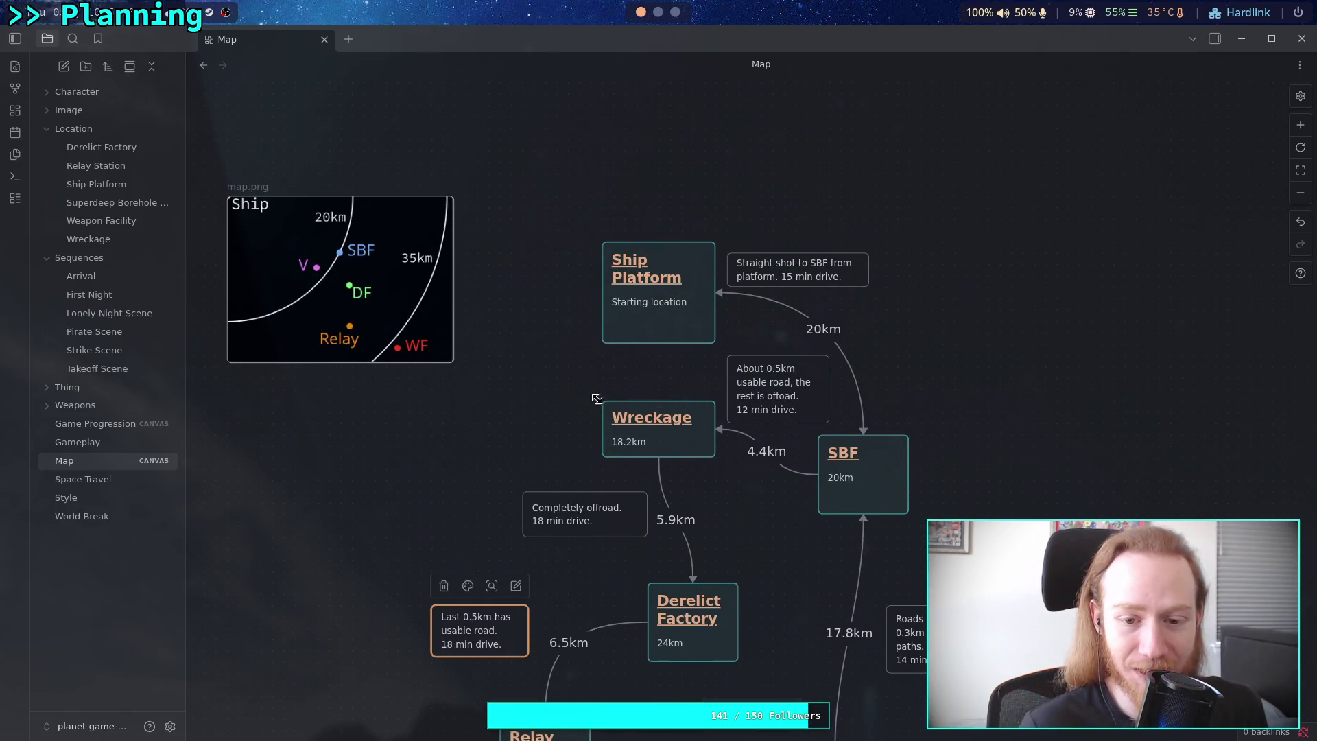
pyautogui.moveTo(361, 286)
pyautogui.mouseDown()
pyautogui.moveTo(451, 320)
pyautogui.moveTo(474, 354)
pyautogui.moveTo(510, 321)
pyautogui.mouseUp()
pyautogui.scroll(-5, 516, 318)
pyautogui.hscroll(2, 516, 318)
pyautogui.click(332, 337)
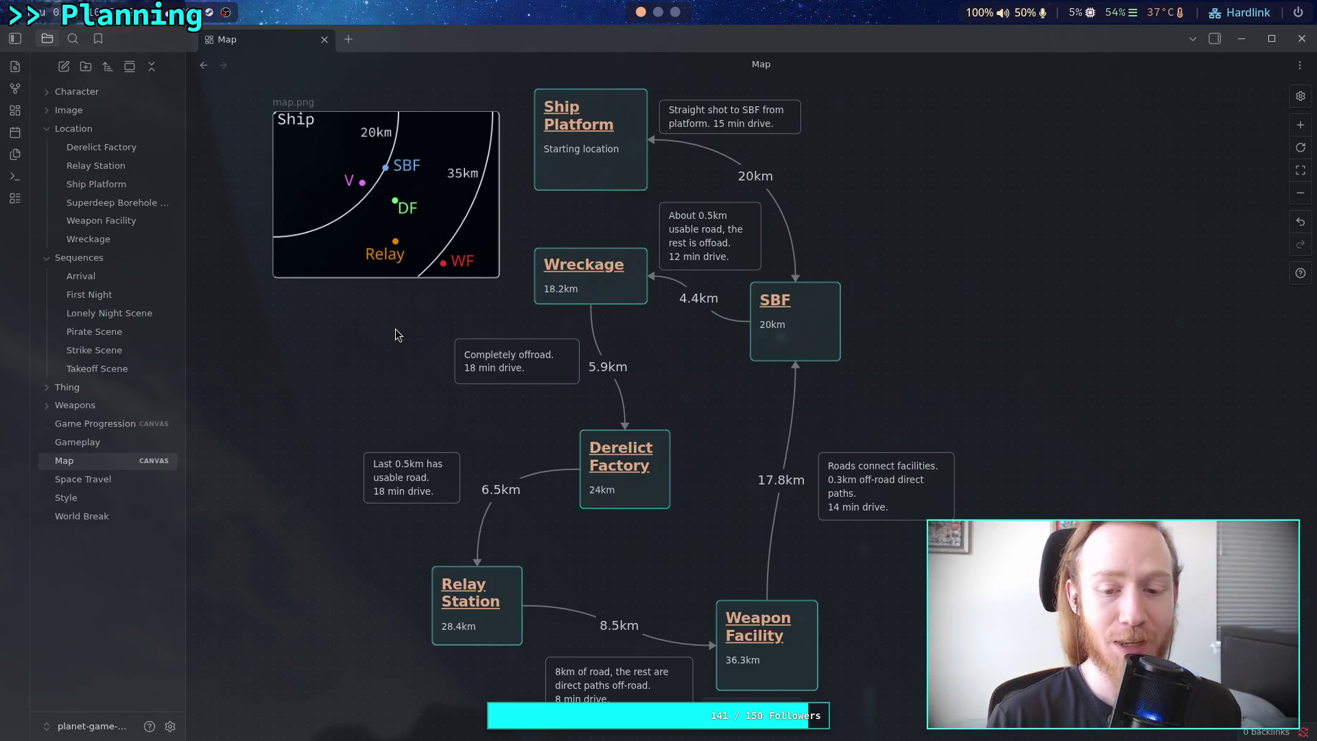
# Shift the 'Last 0.5km has usable road' note a few pixels right toward the 6.5km route.
pyautogui.scroll(1, 351, 373)
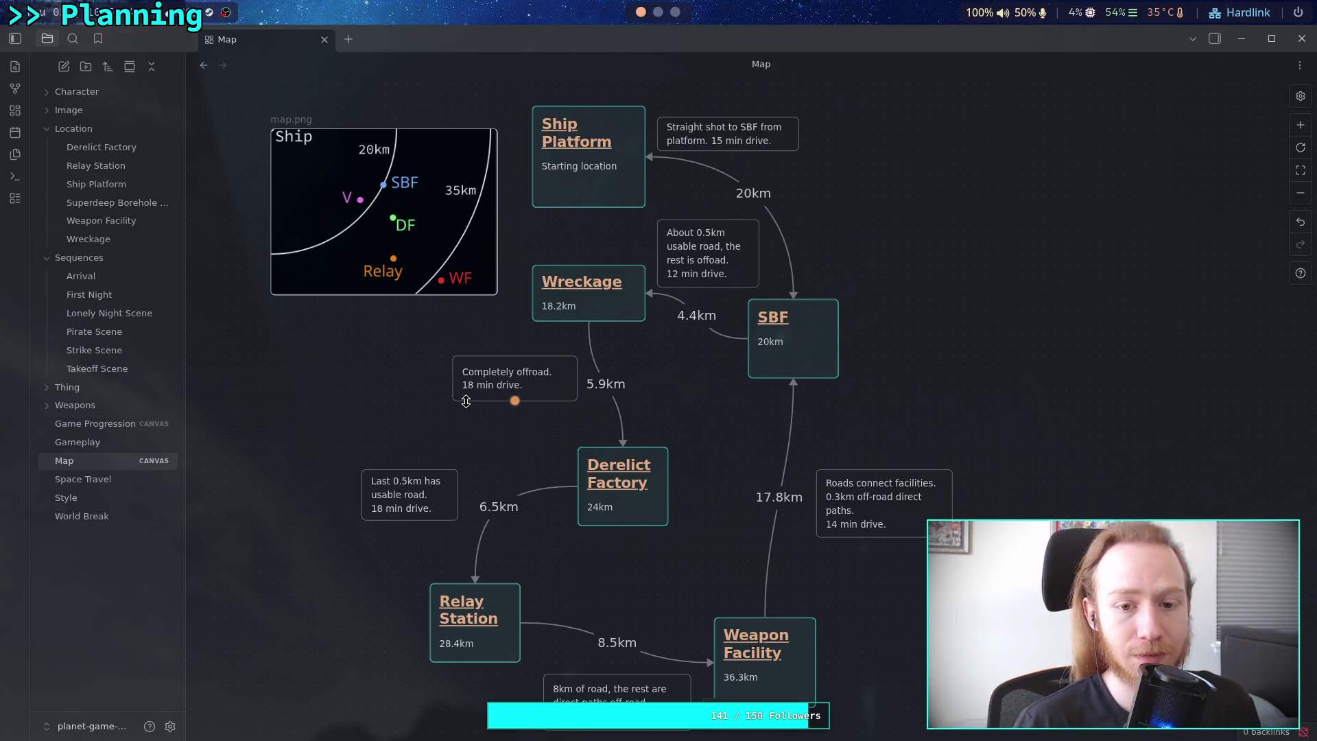
pyautogui.scroll(-2, 502, 401)
pyautogui.scroll(1, 501, 401)
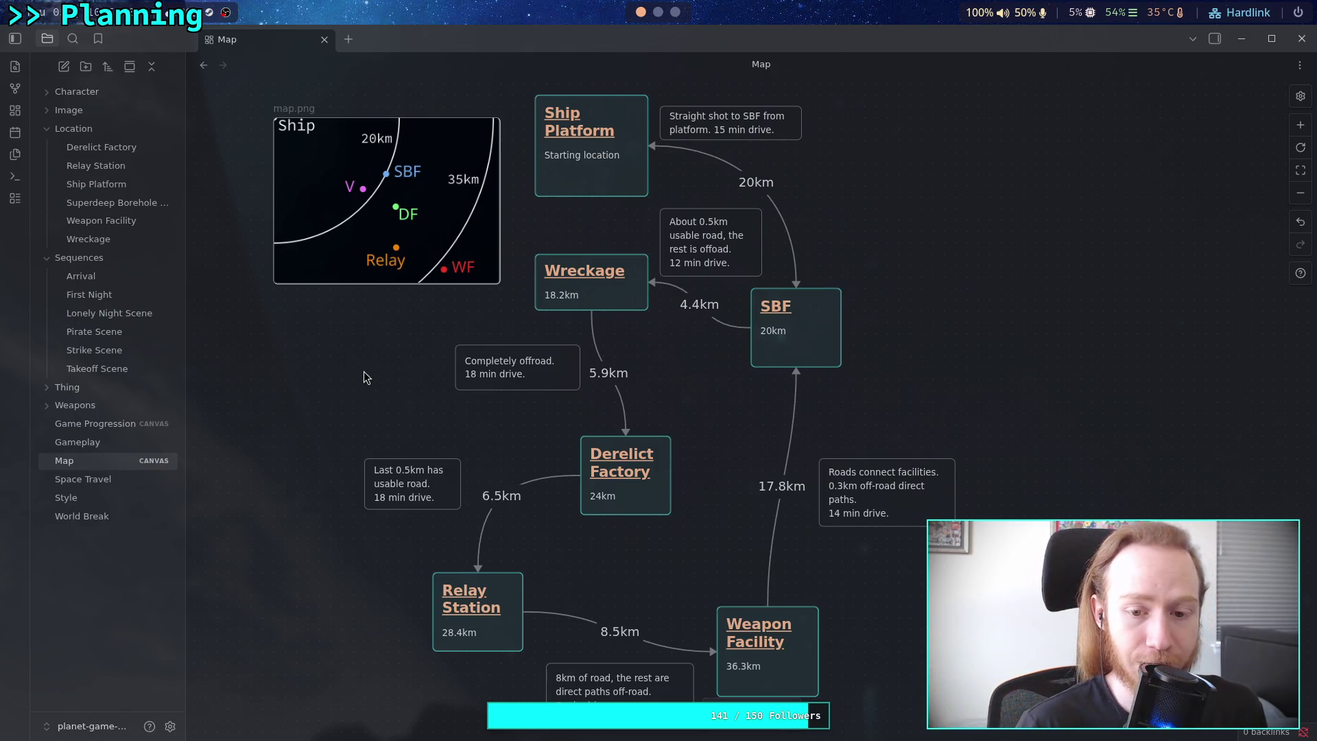
pyautogui.click(424, 500)
pyautogui.moveTo(424, 499)
pyautogui.mouseDown()
pyautogui.moveTo(435, 488)
pyautogui.moveTo(435, 499)
pyautogui.mouseUp()
pyautogui.click(300, 405)
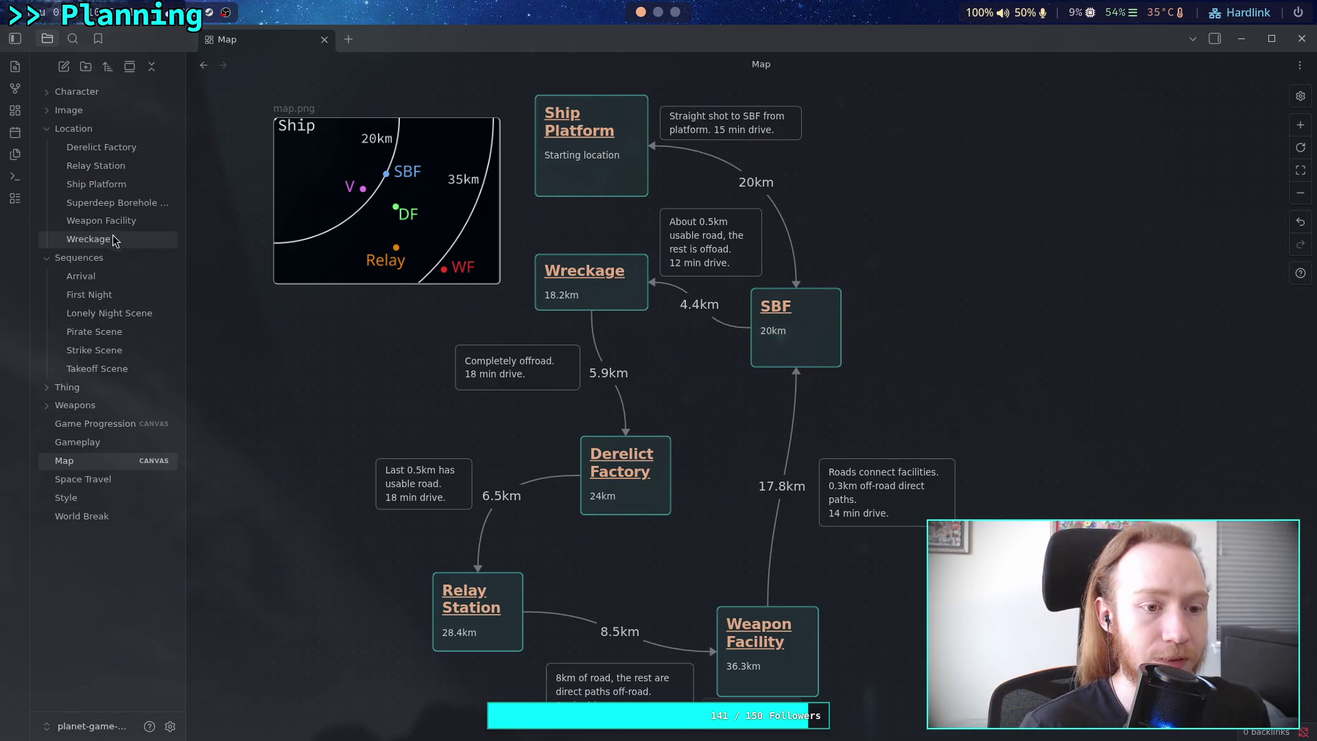
# Look through the Weapon Facility, Superdeep Borehole and Arrival sequence notes, then open Game Progression.
pyautogui.click(115, 217)
pyautogui.click(117, 206)
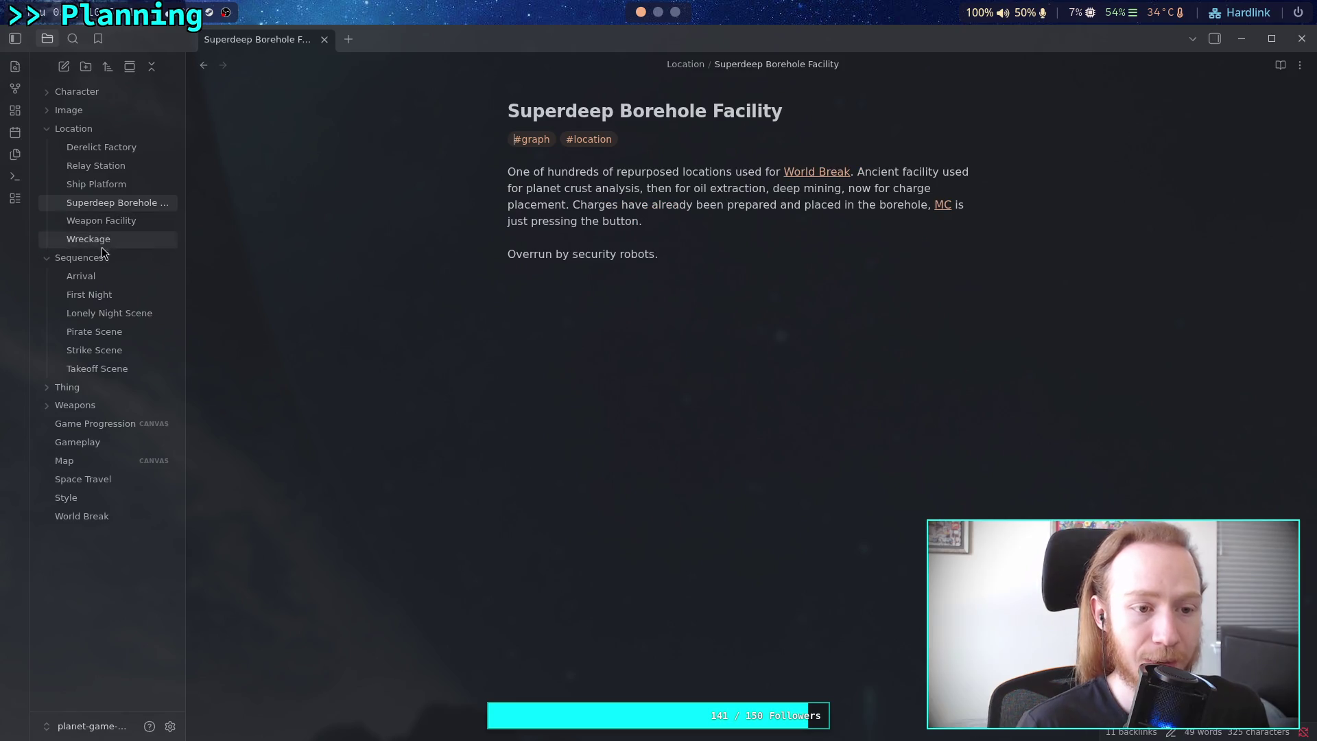
pyautogui.click(111, 278)
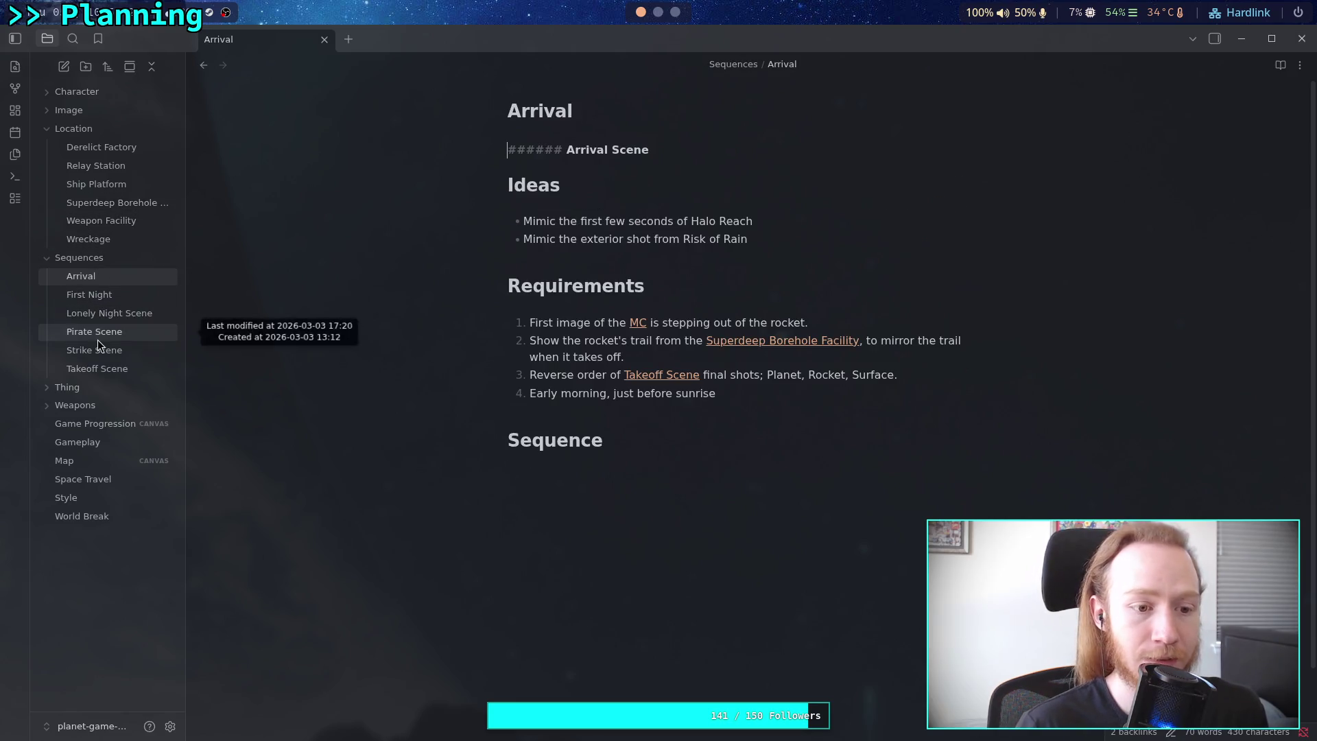
pyautogui.click(92, 423)
pyautogui.click(106, 461)
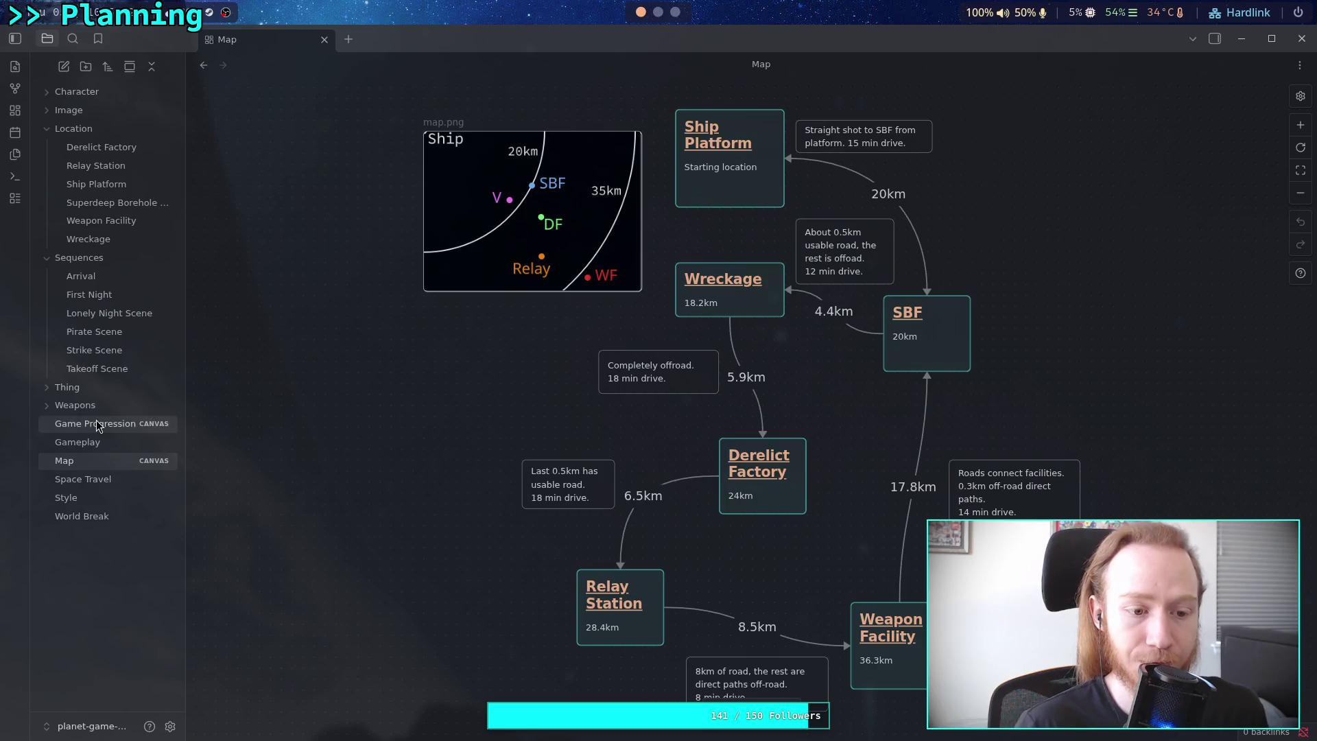
pyautogui.click(94, 424)
# Drag the First Night group's right edge outward and move the Relay Station travel card right.
pyautogui.scroll(-2, 484, 417)
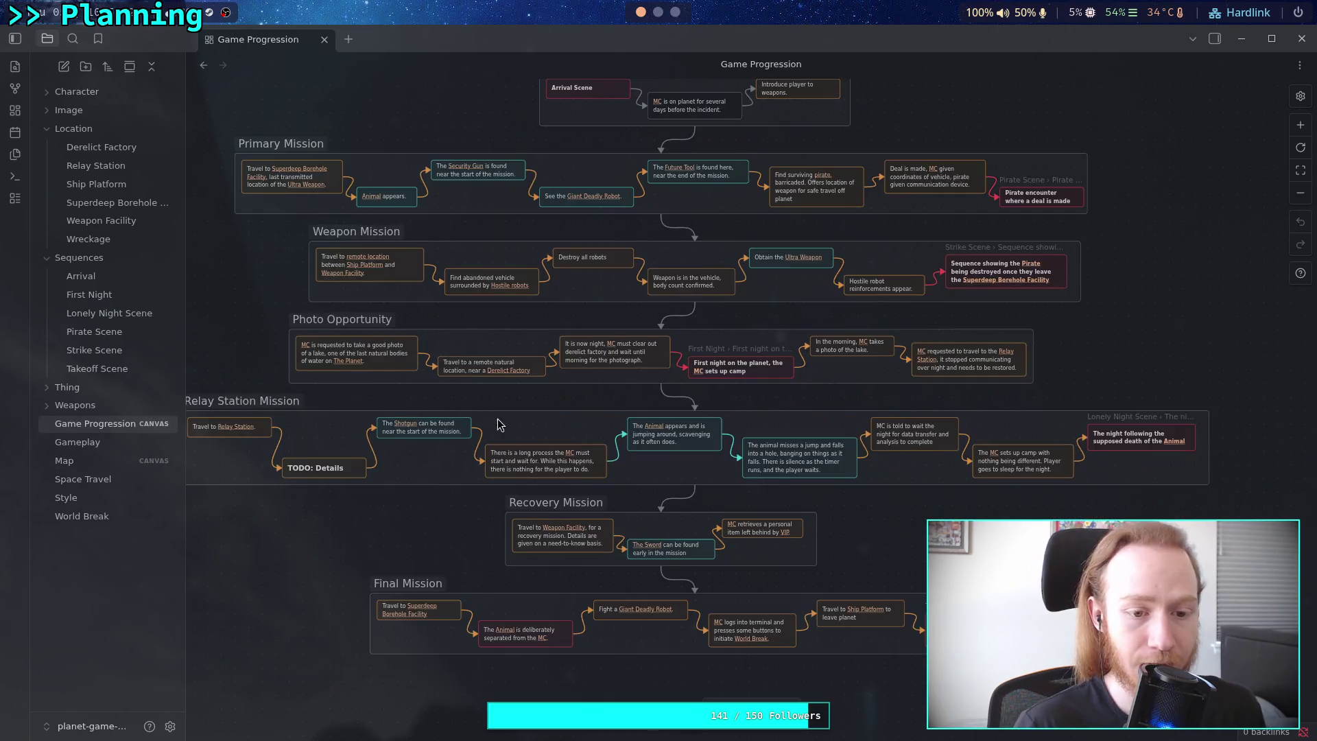
pyautogui.scroll(3, 583, 411)
pyautogui.moveTo(571, 397); pyautogui.dragTo(538, 393)
pyautogui.hscroll(6, 538, 393)
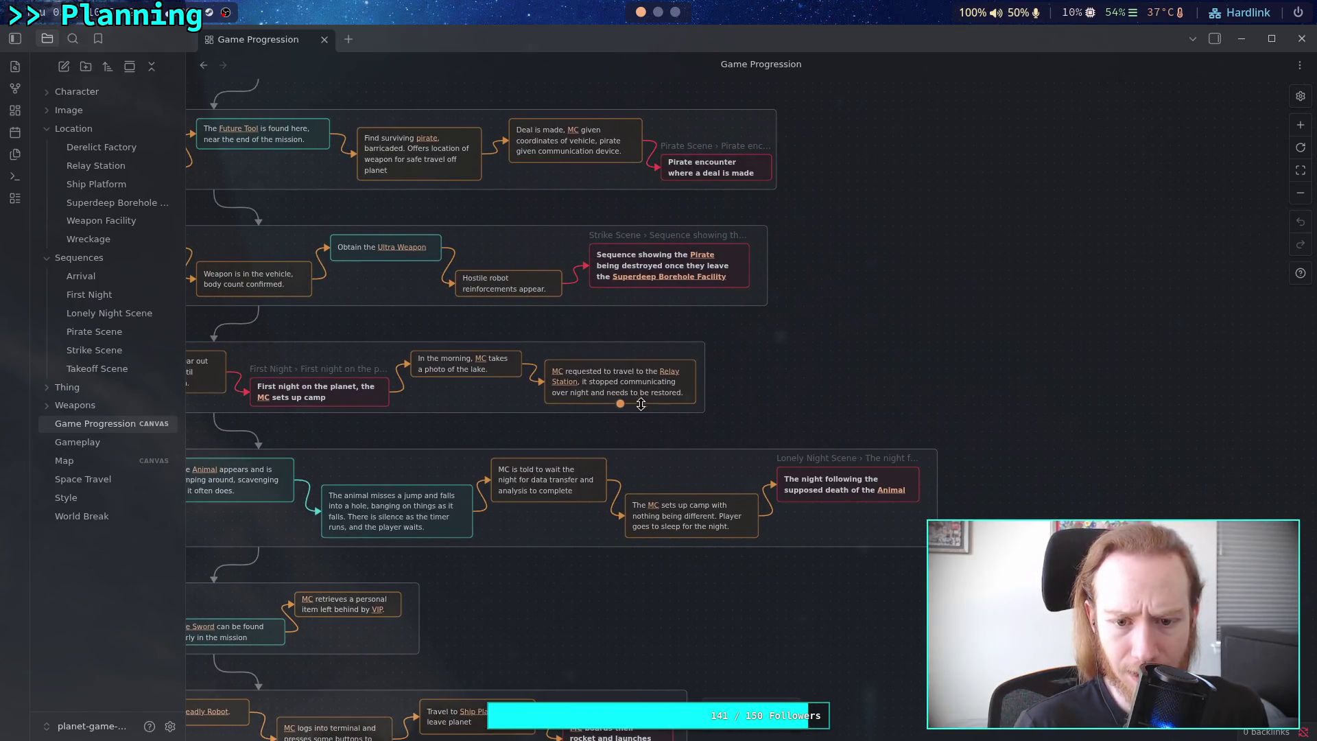
pyautogui.click(655, 389)
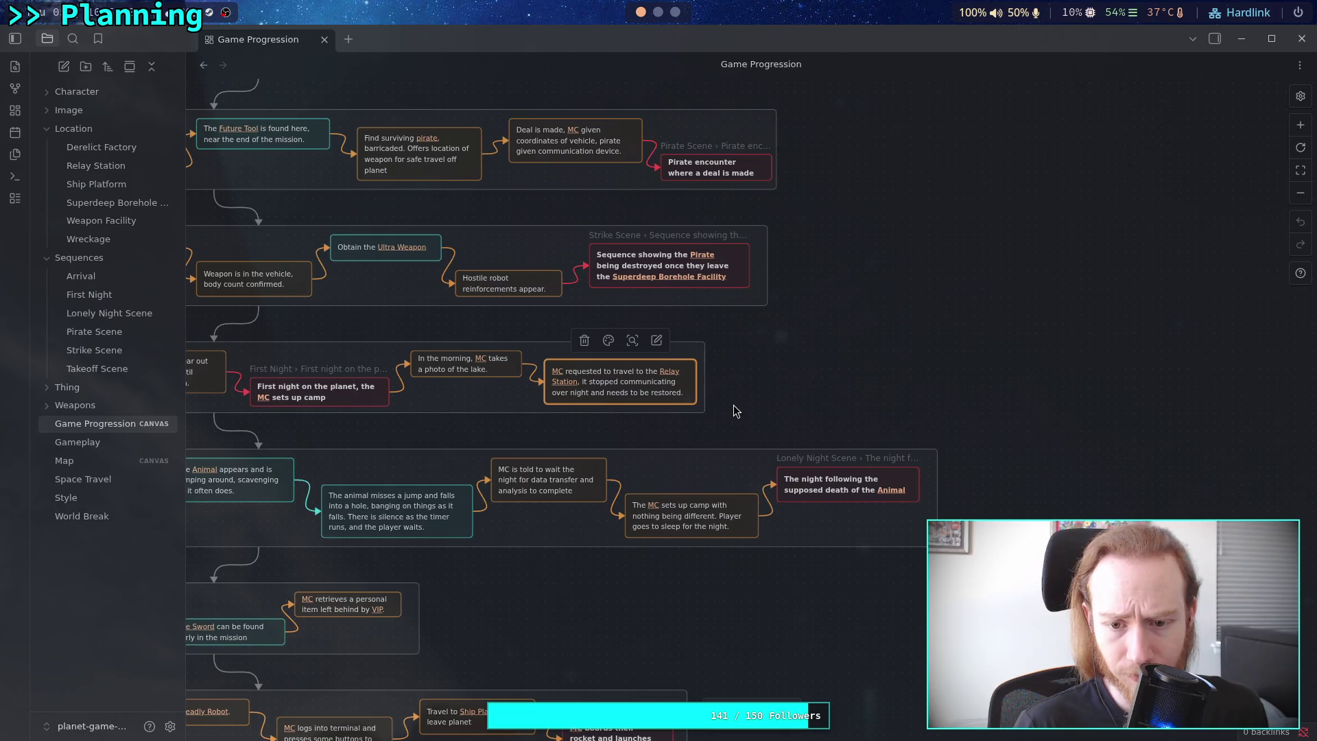
pyautogui.moveTo(704, 405); pyautogui.dragTo(857, 404)
pyautogui.hscroll(-6, 621, 396)
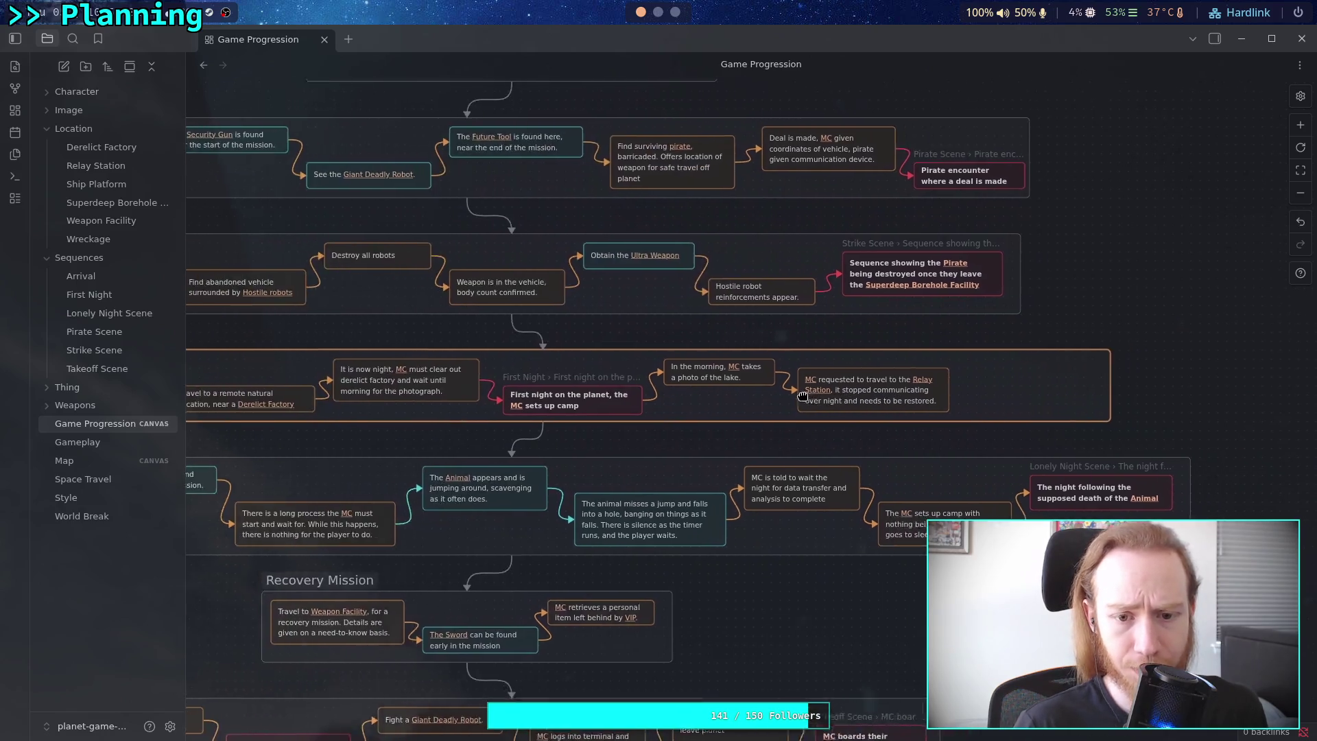
pyautogui.hscroll(6, 621, 397)
pyautogui.moveTo(610, 383); pyautogui.dragTo(759, 382)
# Add a card reading 'MC is requested to "take the day off" and stay in the field…' with MC linked.
pyautogui.doubleClick(920, 319)
pyautogui.write('[[MC')
pyautogui.press('Return')
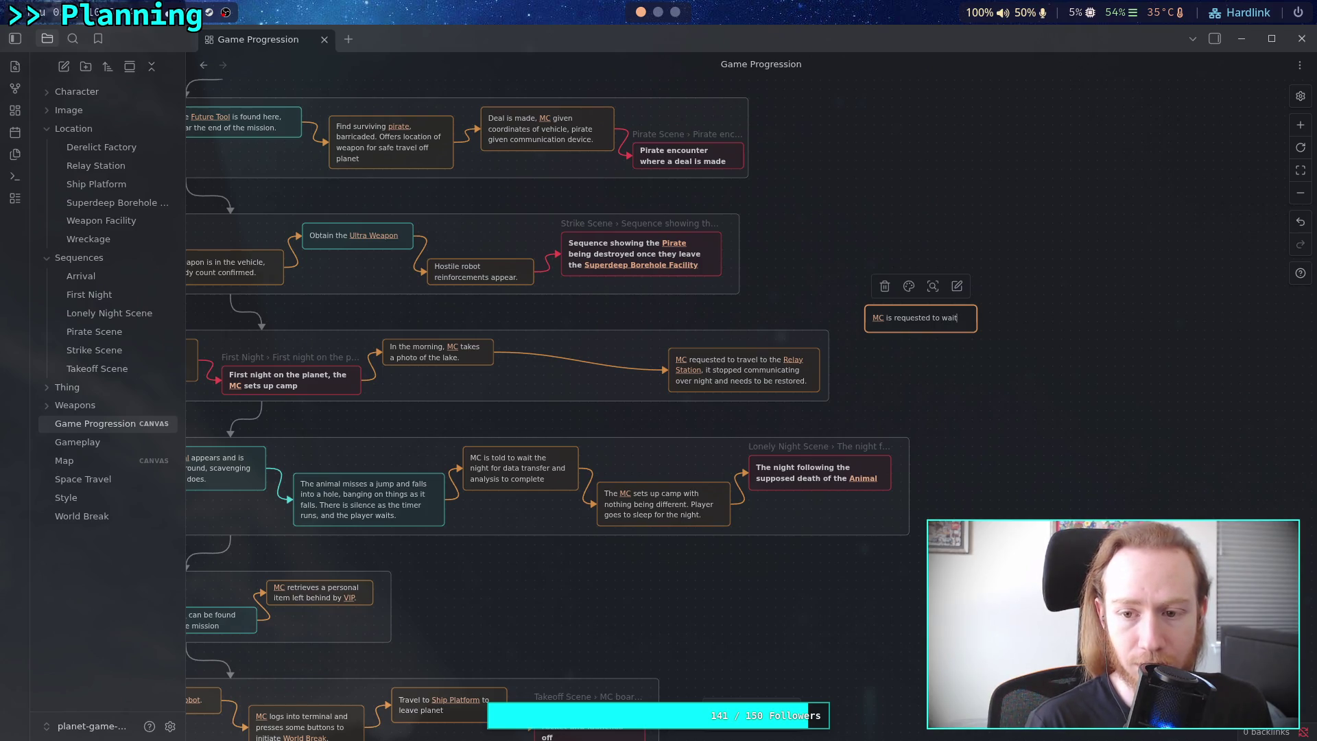
pyautogui.write('a')
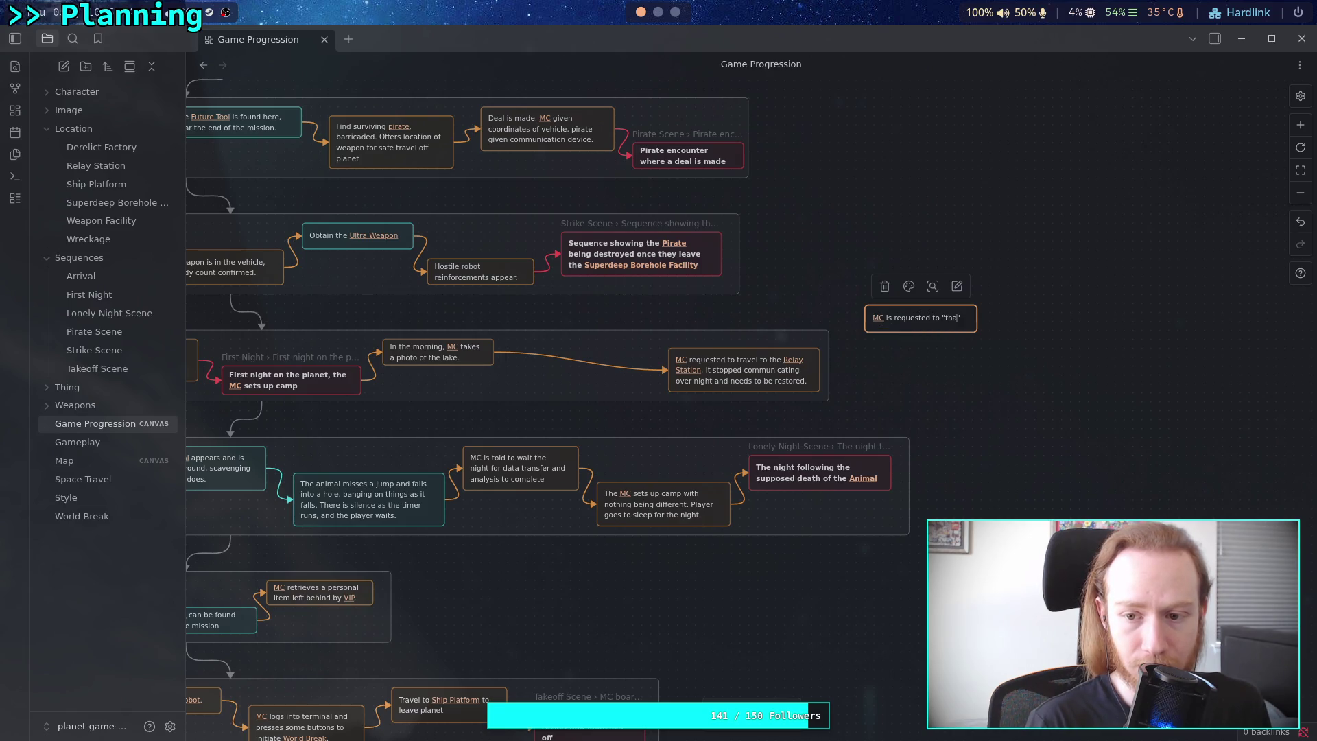
pyautogui.write('e the day')
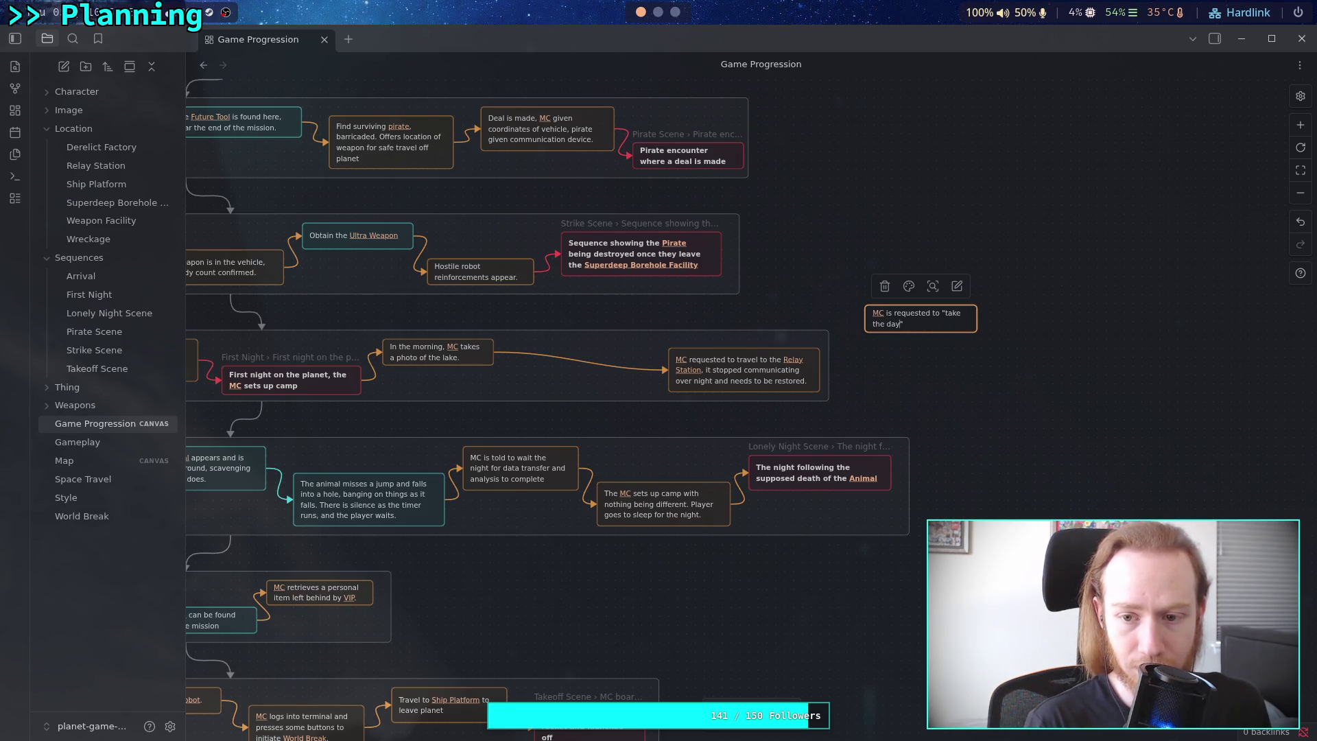
pyautogui.write(' and stay')
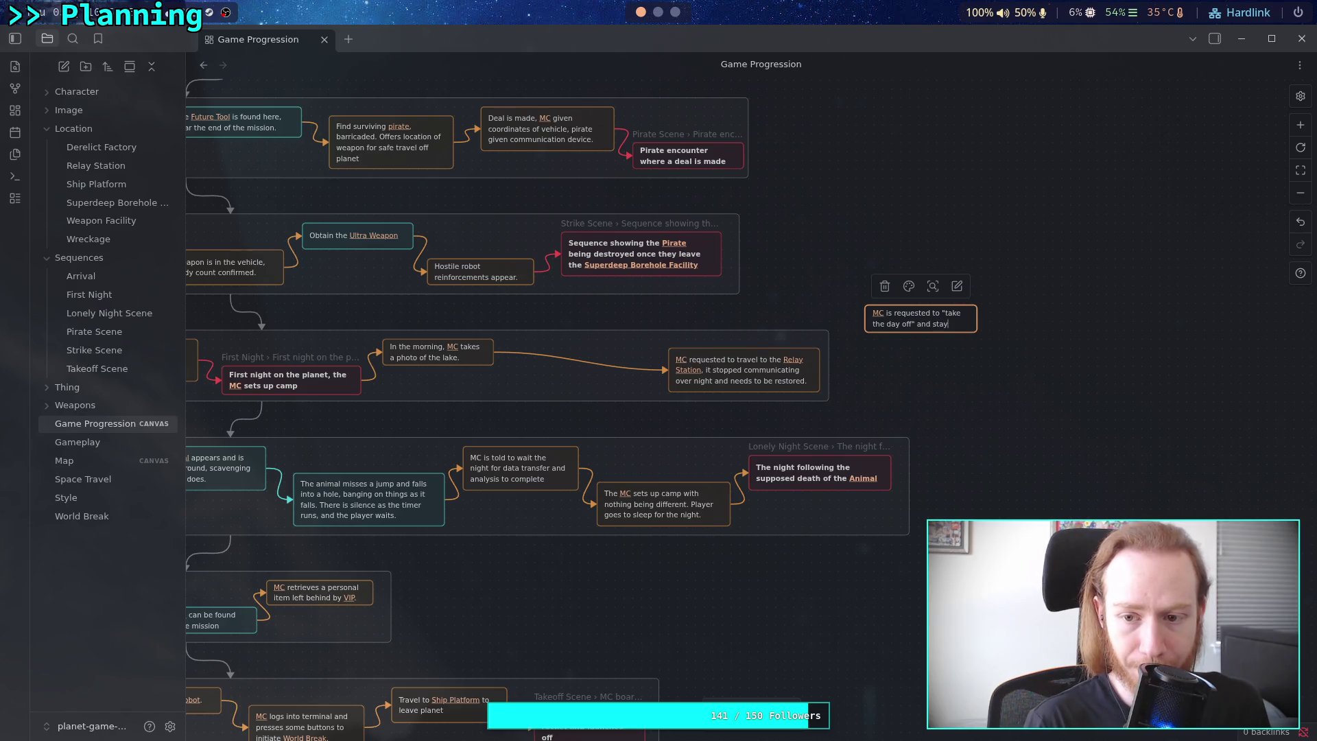
pyautogui.write(' in the fie')
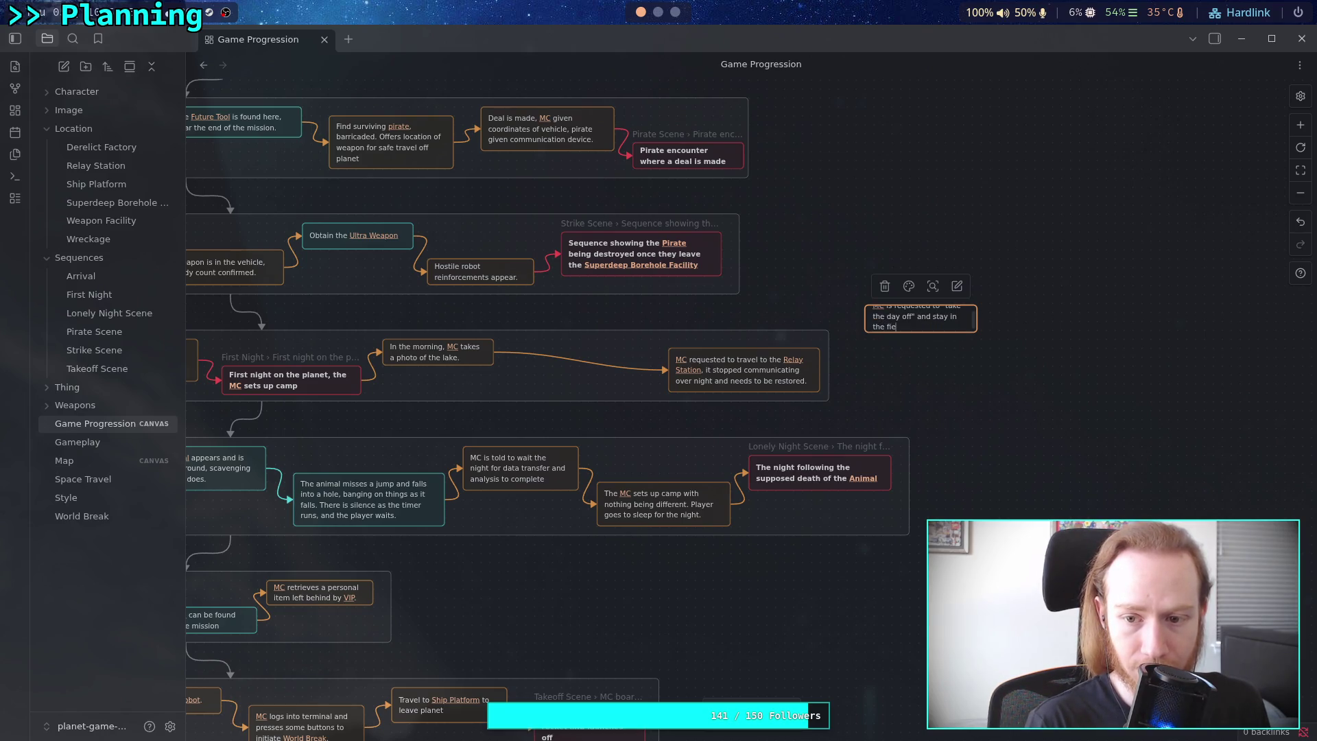
pyautogui.press('BackSpace')
pyautogui.press('BackSpace')
pyautogui.press('BackSpace')
pyautogui.write('ield, rather than')
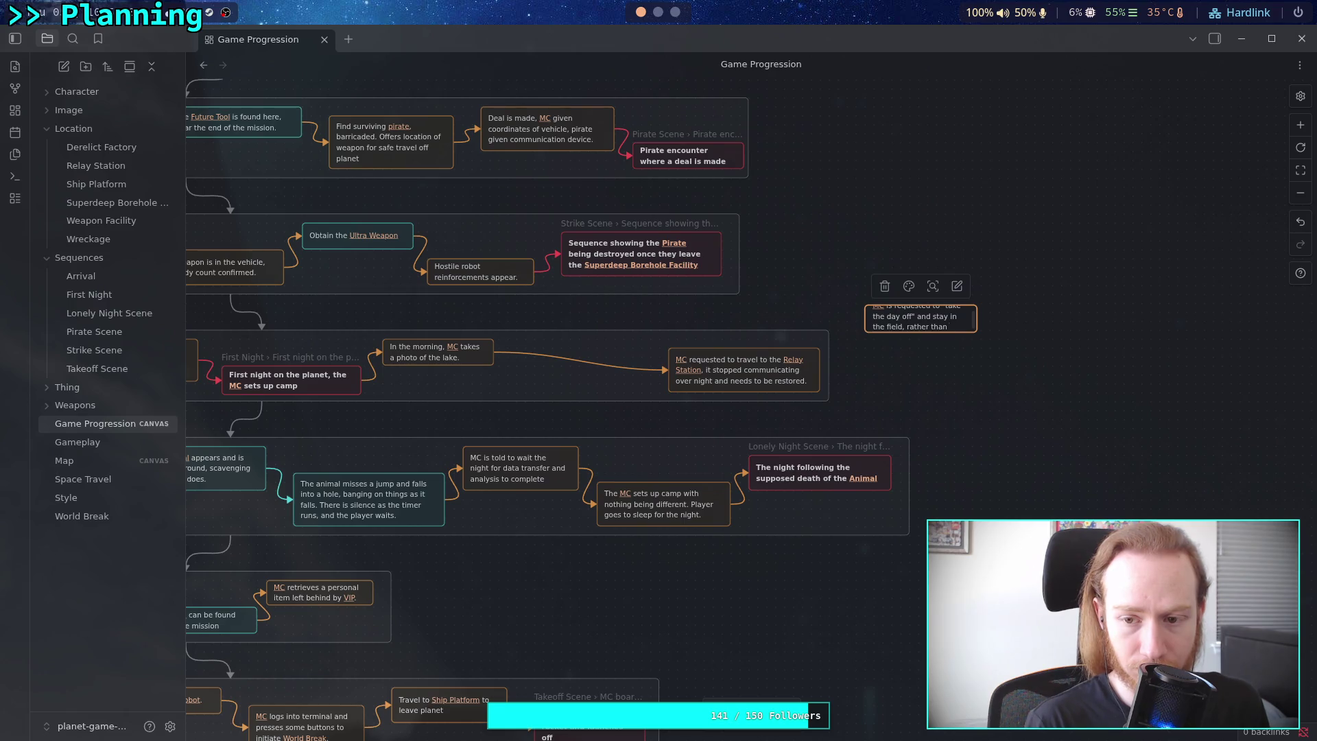
pyautogui.write('urn immed')
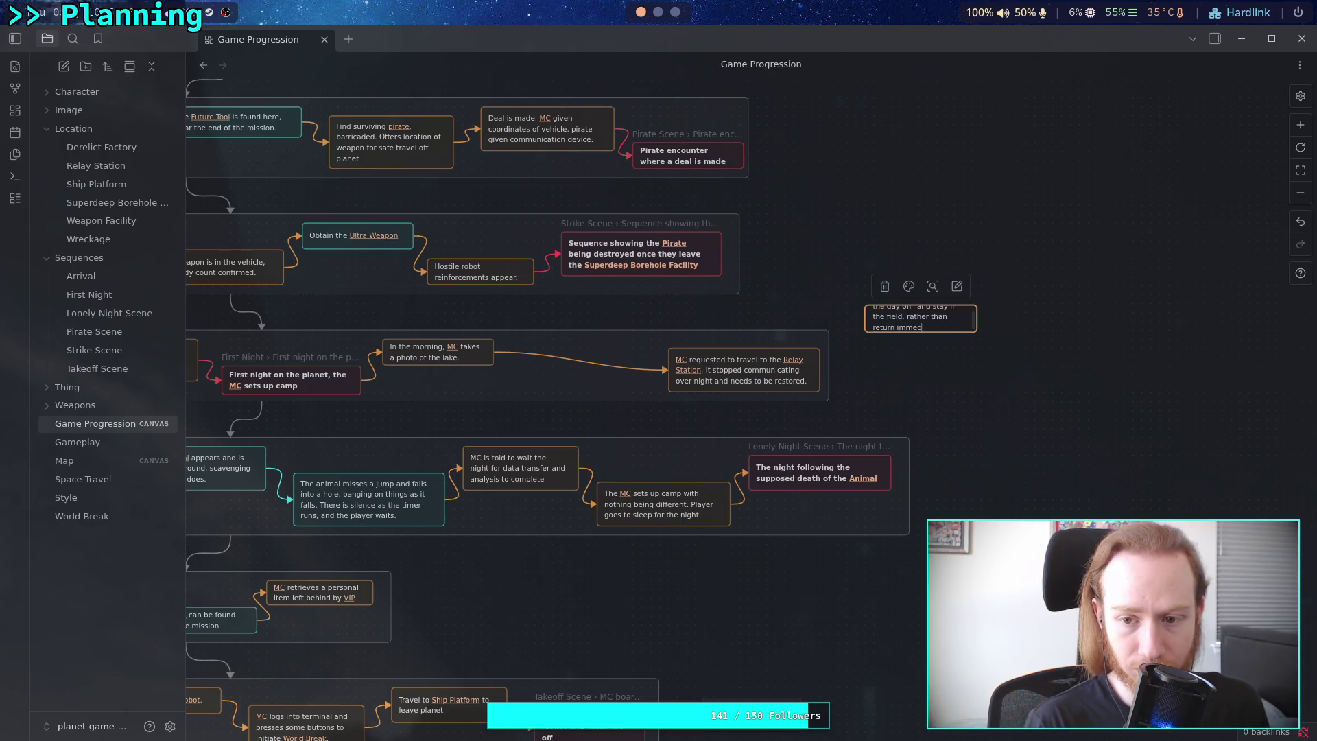
pyautogui.write('ely')
# Colour the new 'day off' card orange.
pyautogui.click(950, 355)
pyautogui.click(940, 328)
pyautogui.click(908, 289)
pyautogui.click(895, 316)
pyautogui.scroll(2, 937, 373)
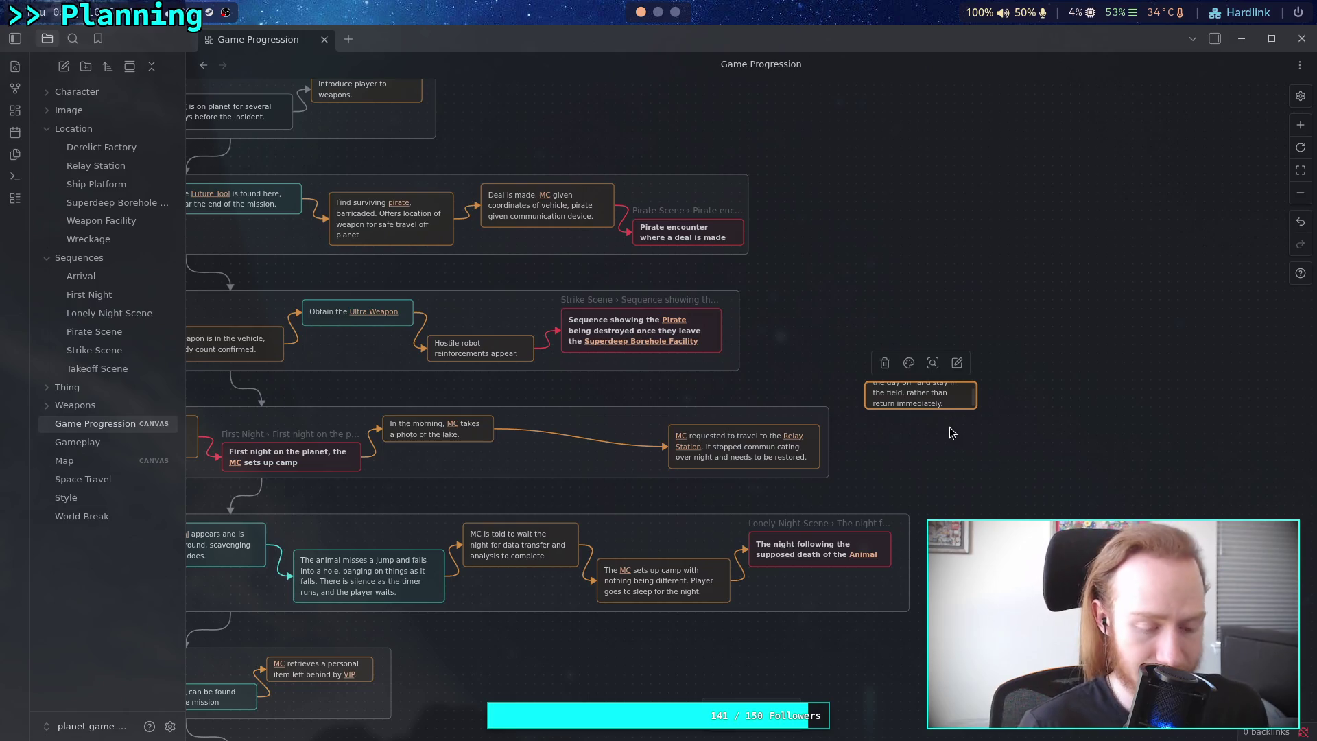
pyautogui.scroll(3, 948, 426)
# Resize the 'day off' card to fit its text and link the morning photo card to it.
pyautogui.moveTo(997, 395); pyautogui.dragTo(1037, 436)
pyautogui.moveTo(800, 348); pyautogui.dragTo(797, 359)
pyautogui.moveTo(411, 467); pyautogui.dragTo(1046, 336)
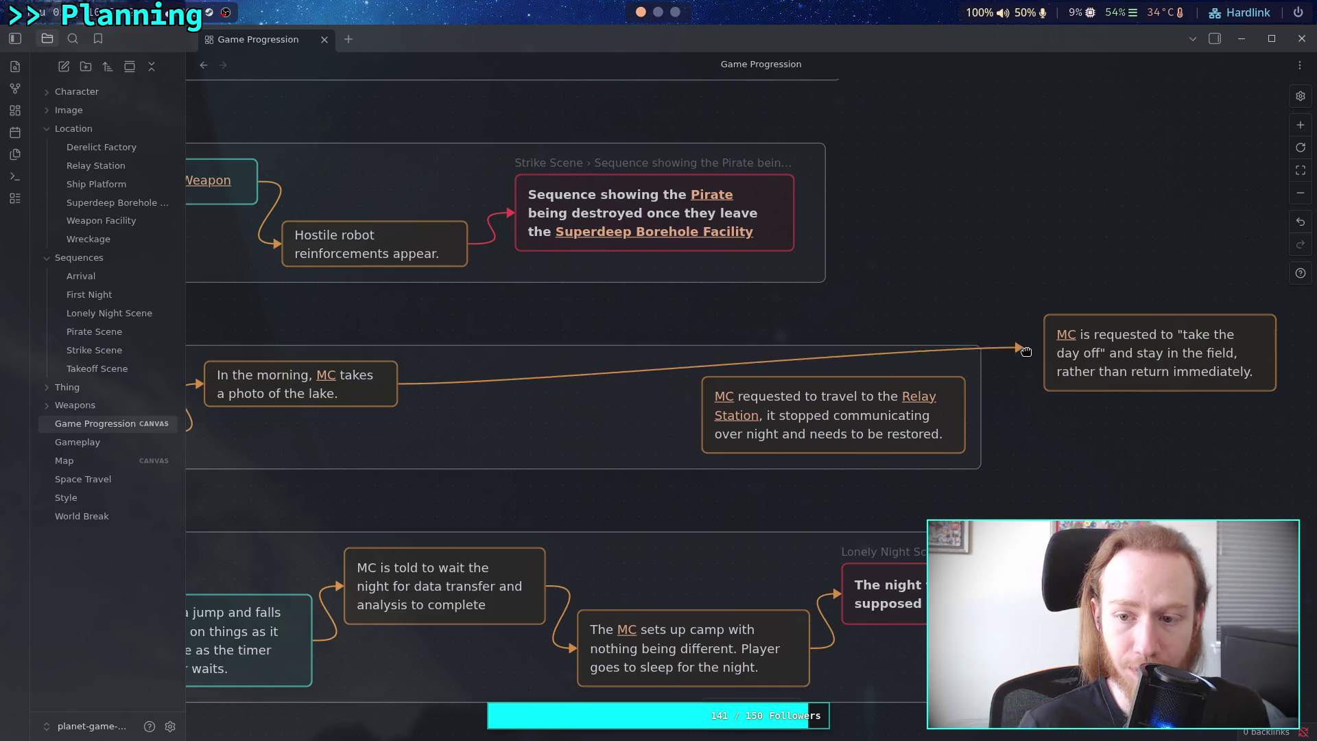
pyautogui.moveTo(1121, 365)
pyautogui.mouseDown()
pyautogui.moveTo(560, 442)
pyautogui.moveTo(523, 432)
pyautogui.mouseUp()
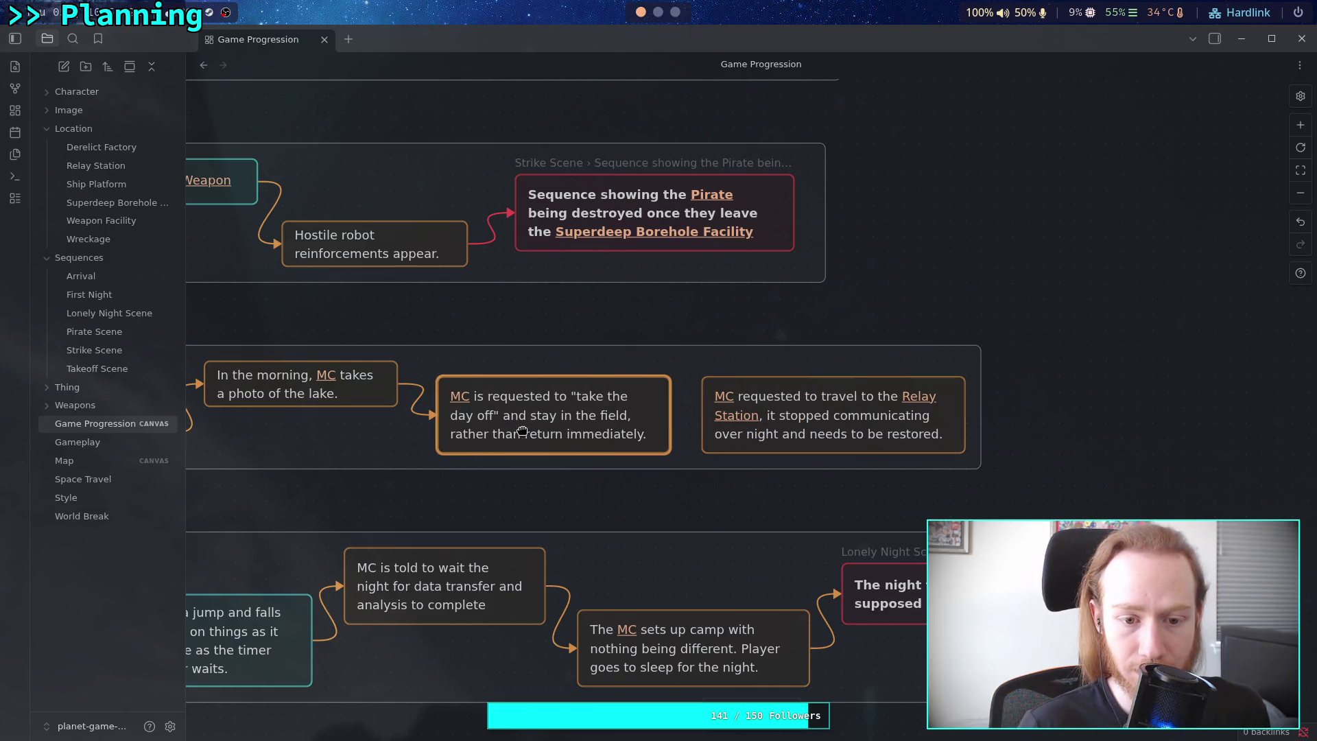
# Move the Relay Station card up and join the 'day off' card to it with an orange arrow.
pyautogui.moveTo(828, 416); pyautogui.dragTo(827, 397)
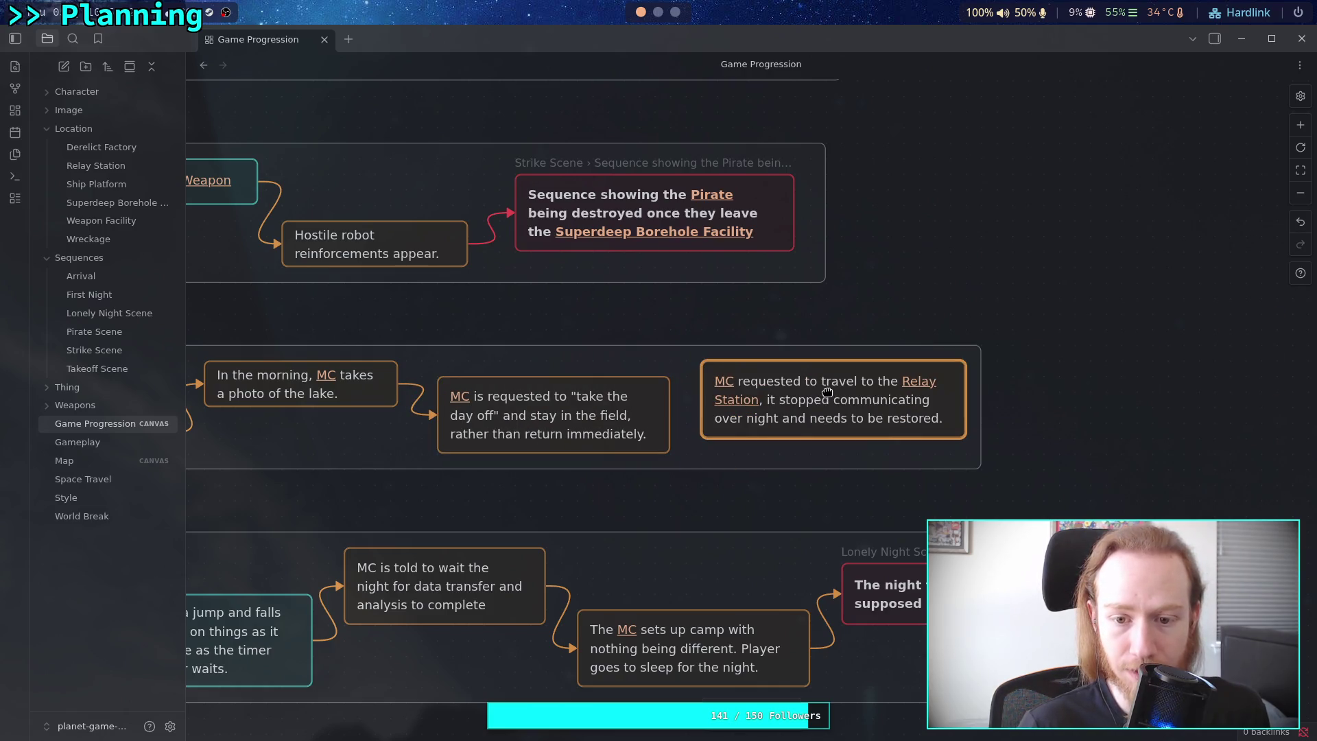
pyautogui.moveTo(670, 416); pyautogui.dragTo(702, 404)
pyautogui.click(662, 374)
pyautogui.click(654, 405)
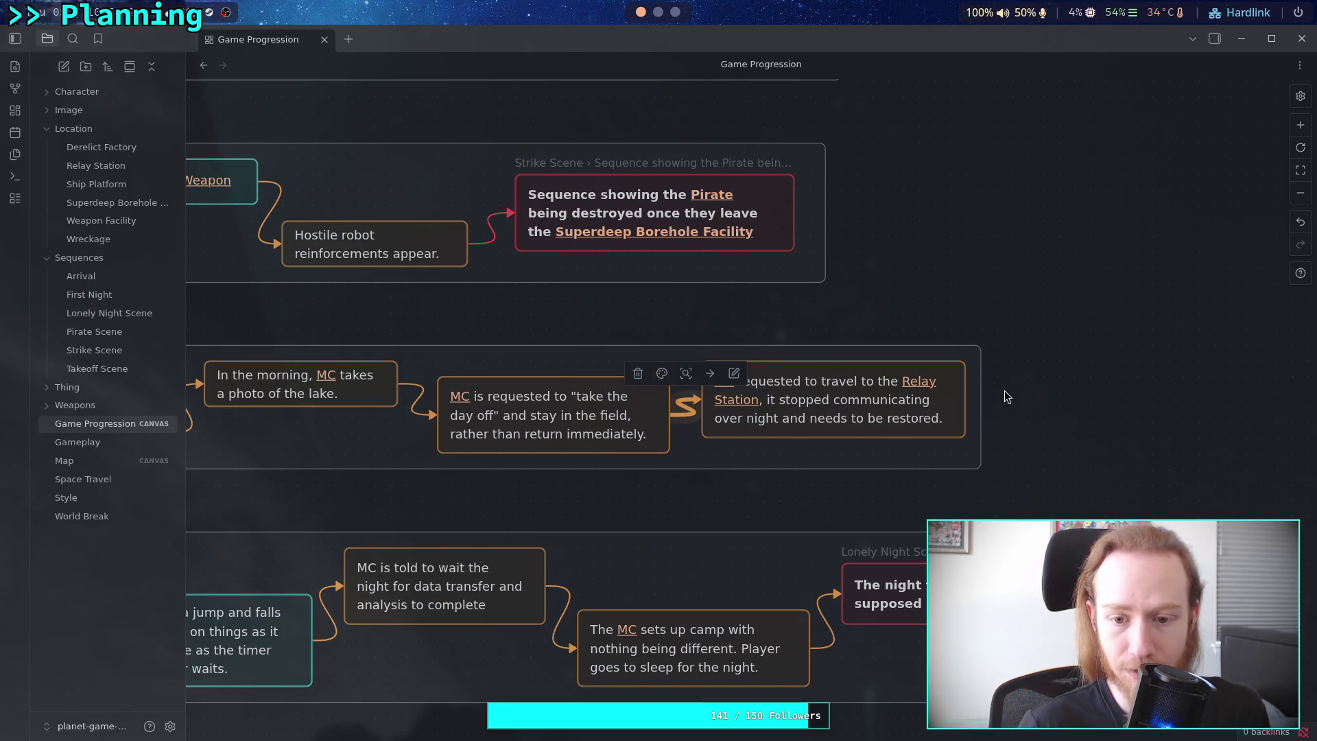
pyautogui.click(981, 419)
pyautogui.click(870, 410)
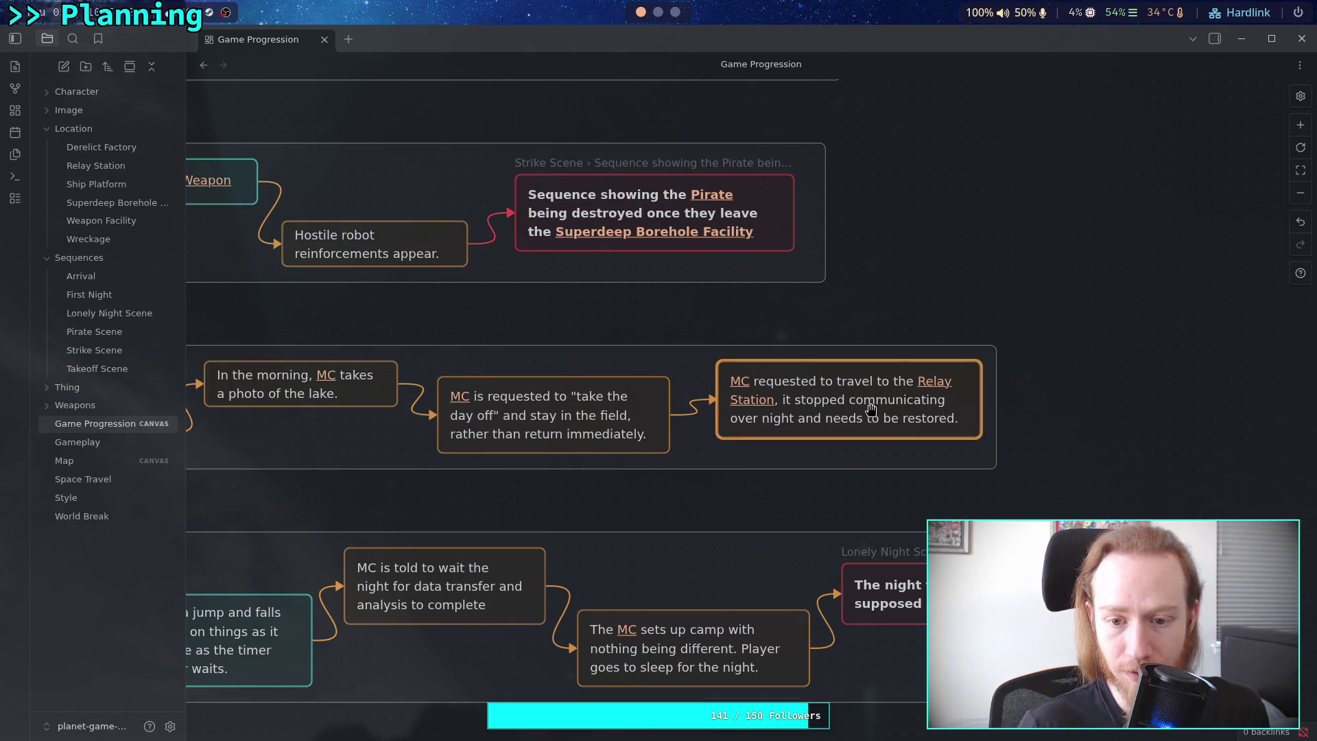
# Shift the Photo Opportunity group slightly left.
pyautogui.hscroll(-5, 712, 360)
pyautogui.hscroll(-3, 713, 360)
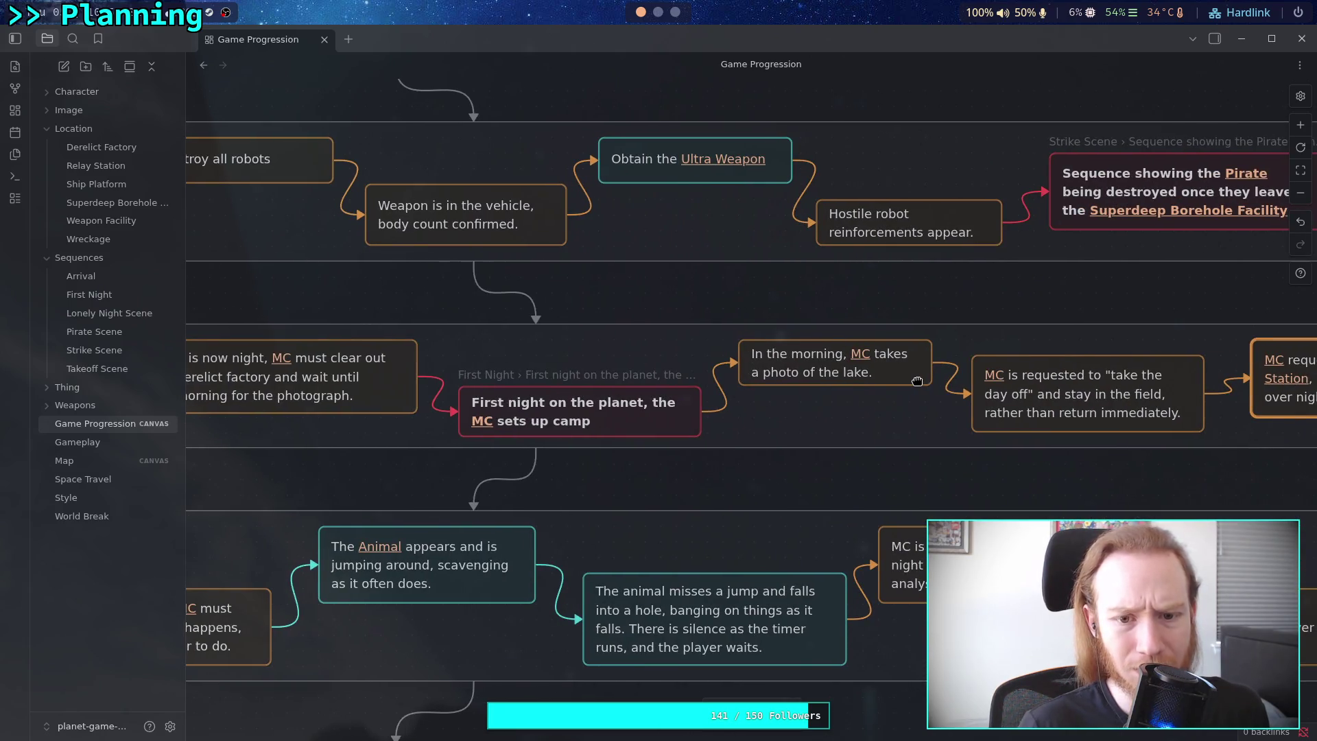
pyautogui.hscroll(5, 720, 363)
pyautogui.hscroll(-3, 733, 374)
pyautogui.hscroll(-5, 733, 374)
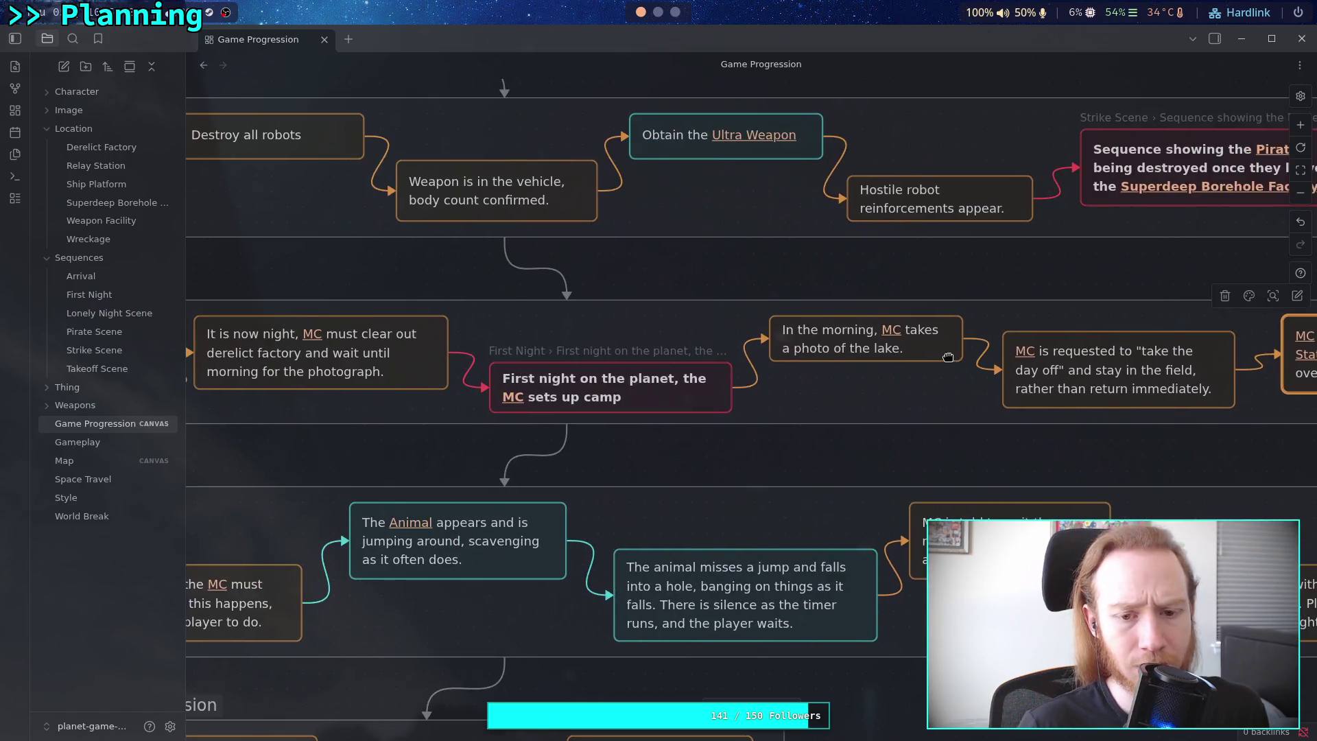
pyautogui.scroll(2, 755, 405)
pyautogui.hscroll(-5, 770, 428)
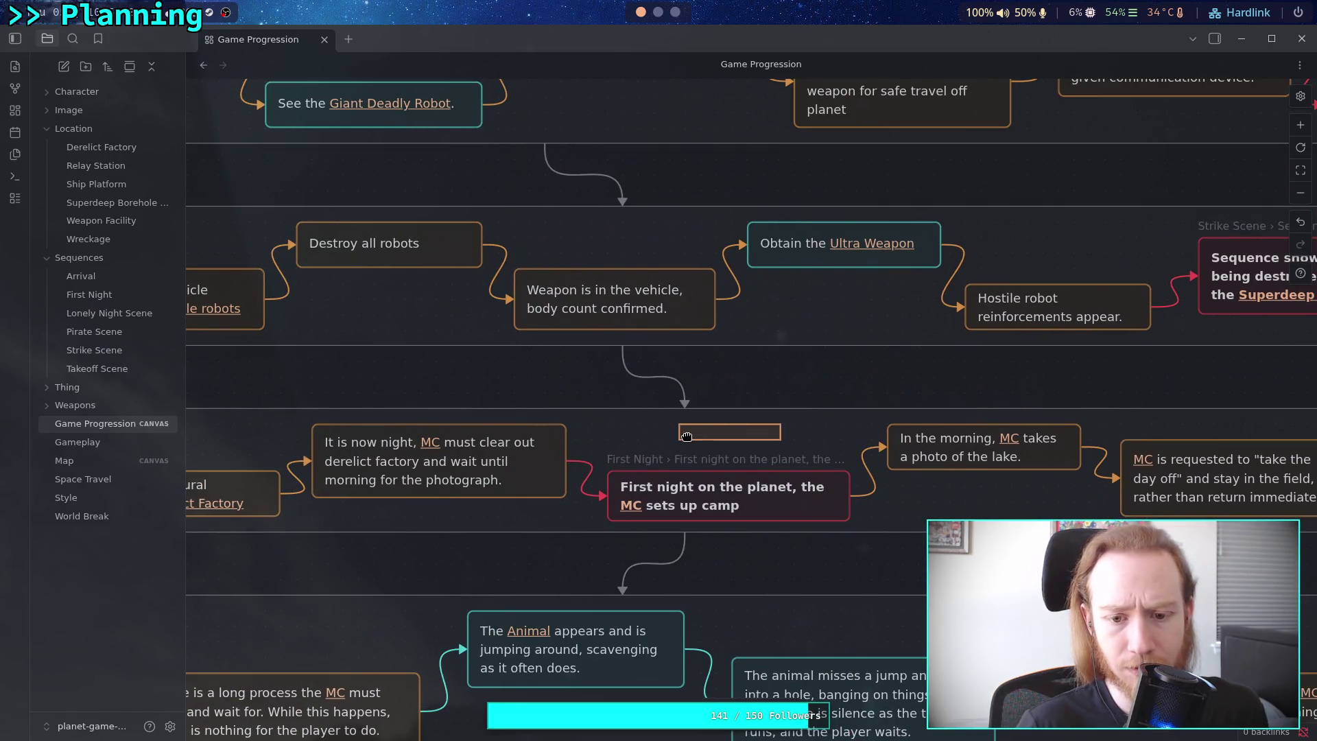
pyautogui.moveTo(788, 432)
pyautogui.mouseDown()
pyautogui.moveTo(638, 437)
pyautogui.moveTo(650, 436)
pyautogui.mouseUp()
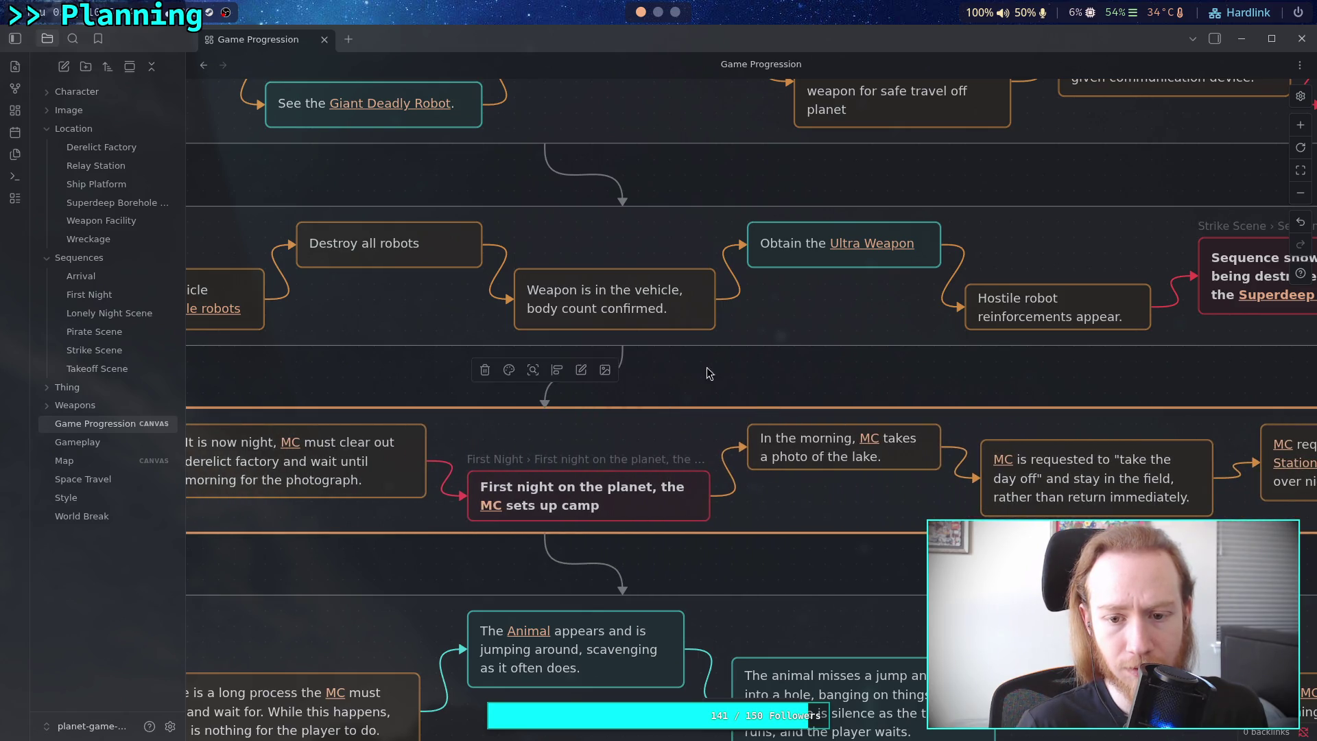
pyautogui.scroll(-3, 814, 386)
pyautogui.scroll(-3, 789, 382)
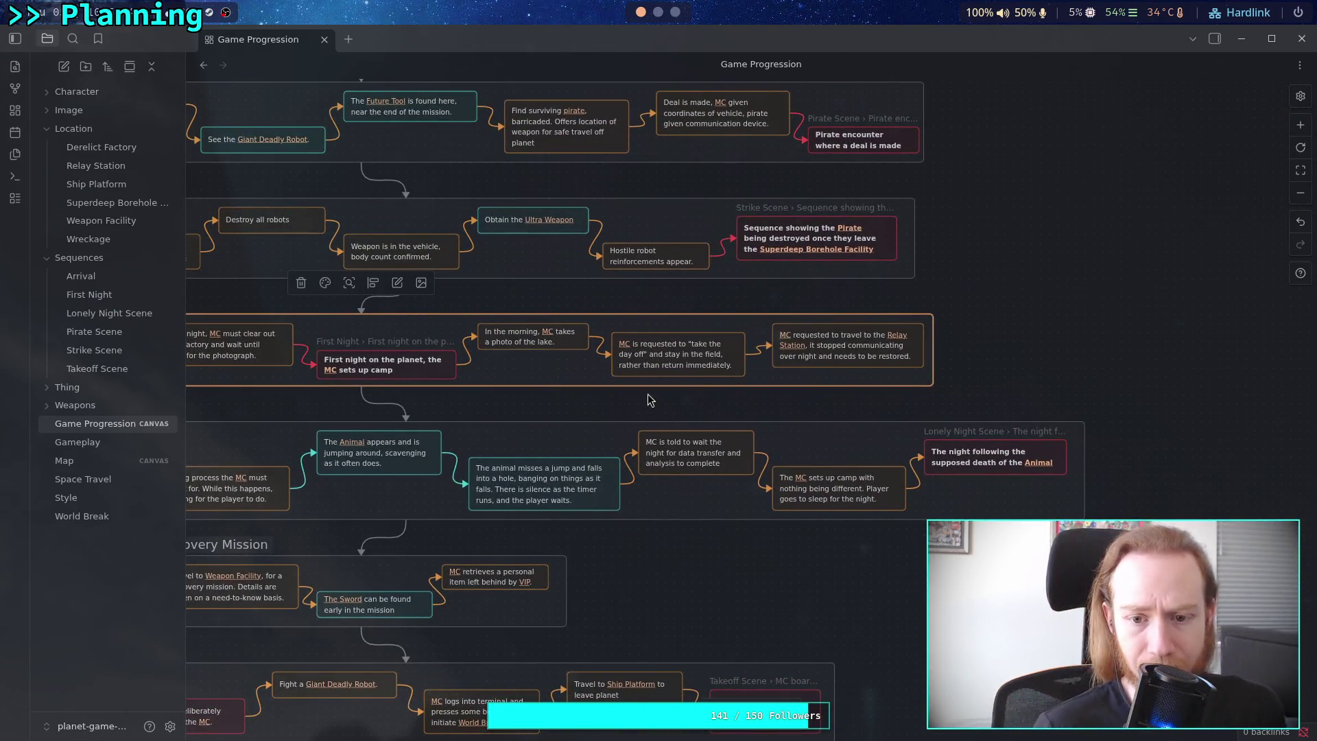
pyautogui.moveTo(624, 405); pyautogui.dragTo(834, 411)
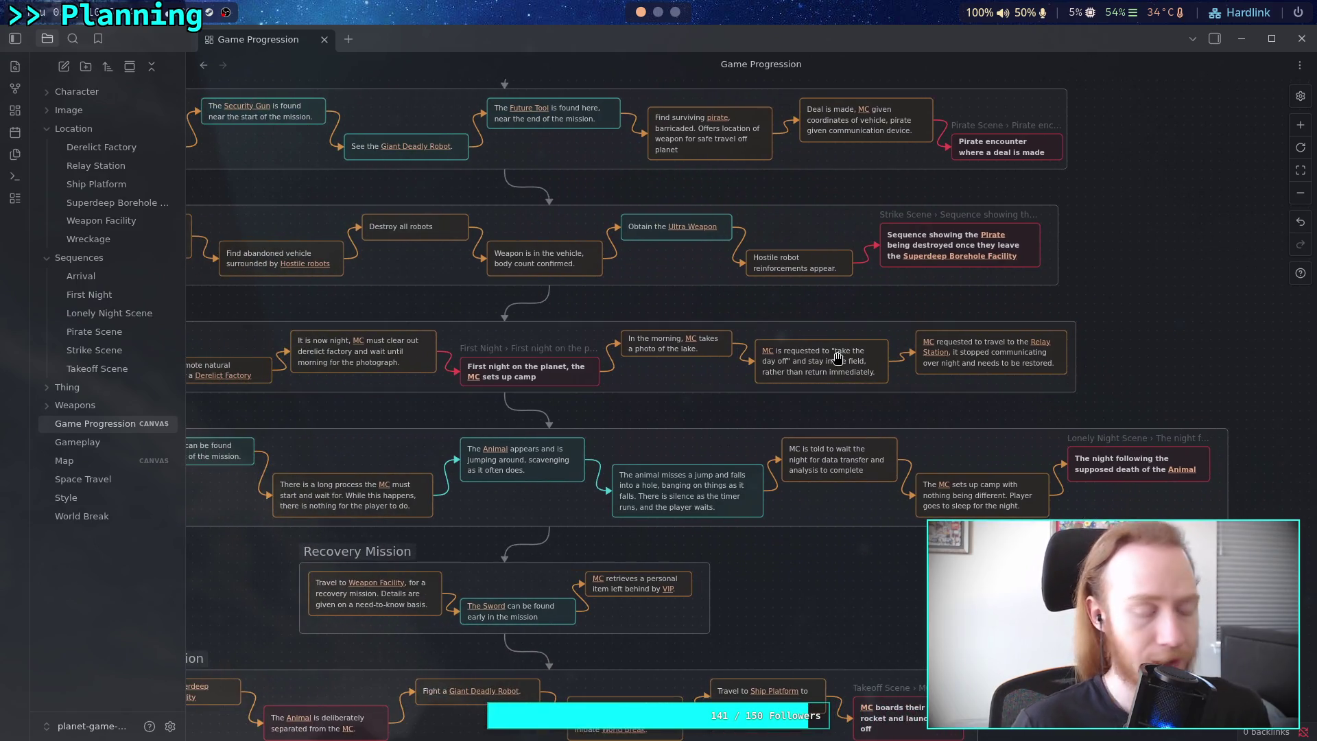
pyautogui.click(69, 460)
pyautogui.moveTo(491, 363); pyautogui.dragTo(413, 368)
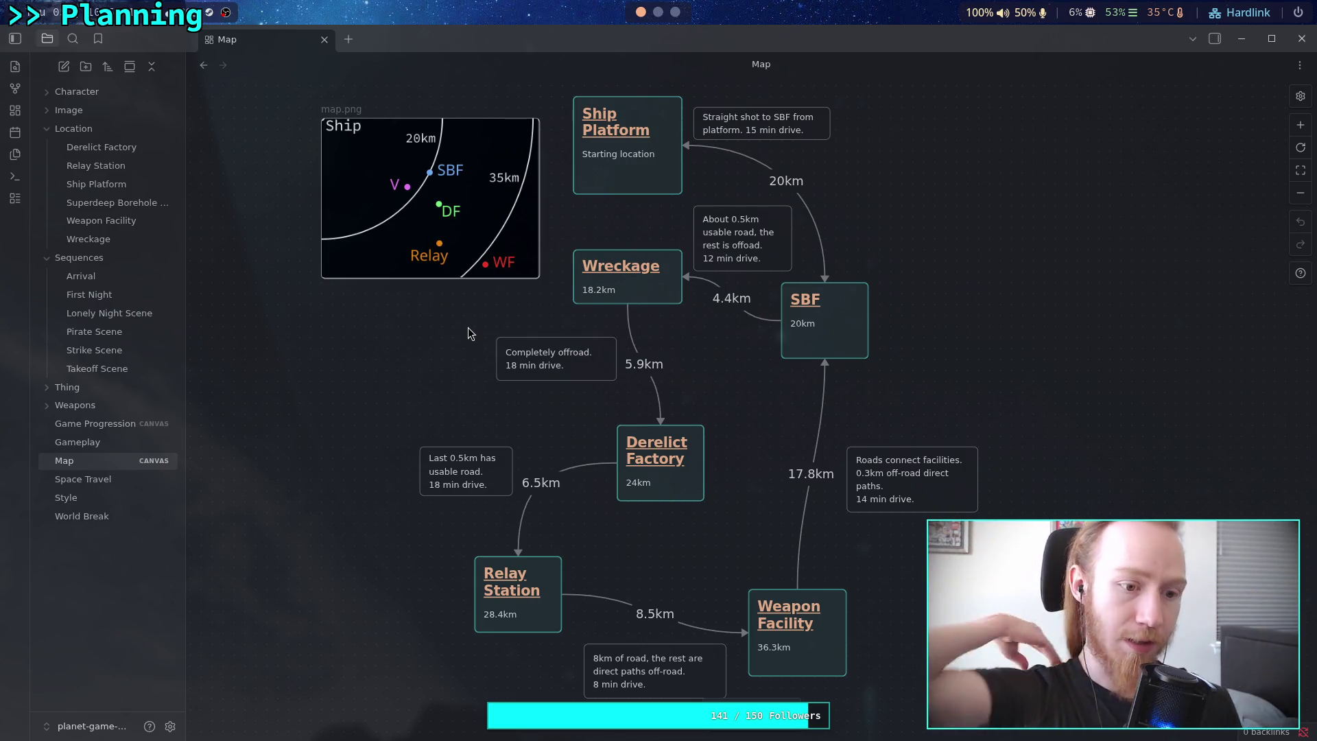
pyautogui.click(120, 424)
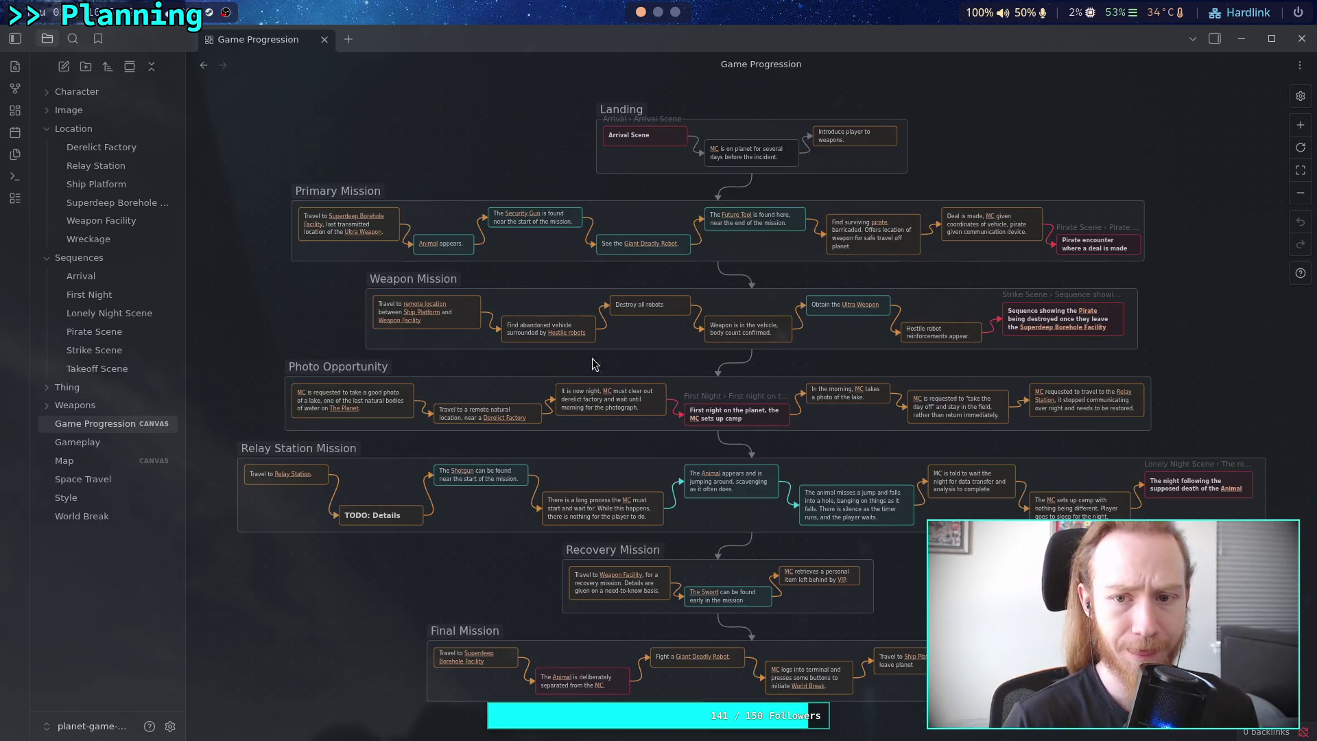
# Pull 'MC is on planet…' out and reattach the Arrival Scene arrow, in orange, to 'Introduce player to weapons'.
pyautogui.hscroll(4, 549, 368)
pyautogui.scroll(2, 550, 368)
pyautogui.scroll(-2, 568, 419)
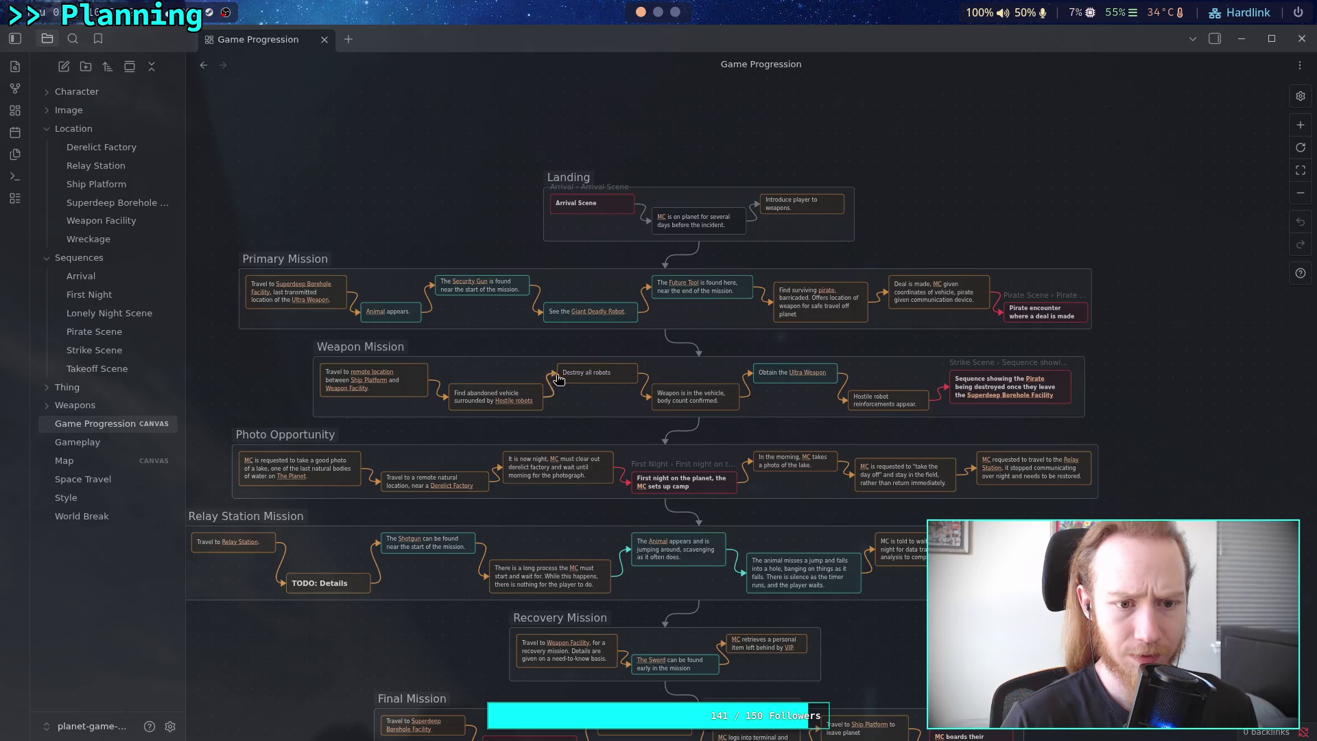
pyautogui.scroll(5, 367, 461)
pyautogui.hscroll(8, 367, 461)
pyautogui.scroll(5, 367, 461)
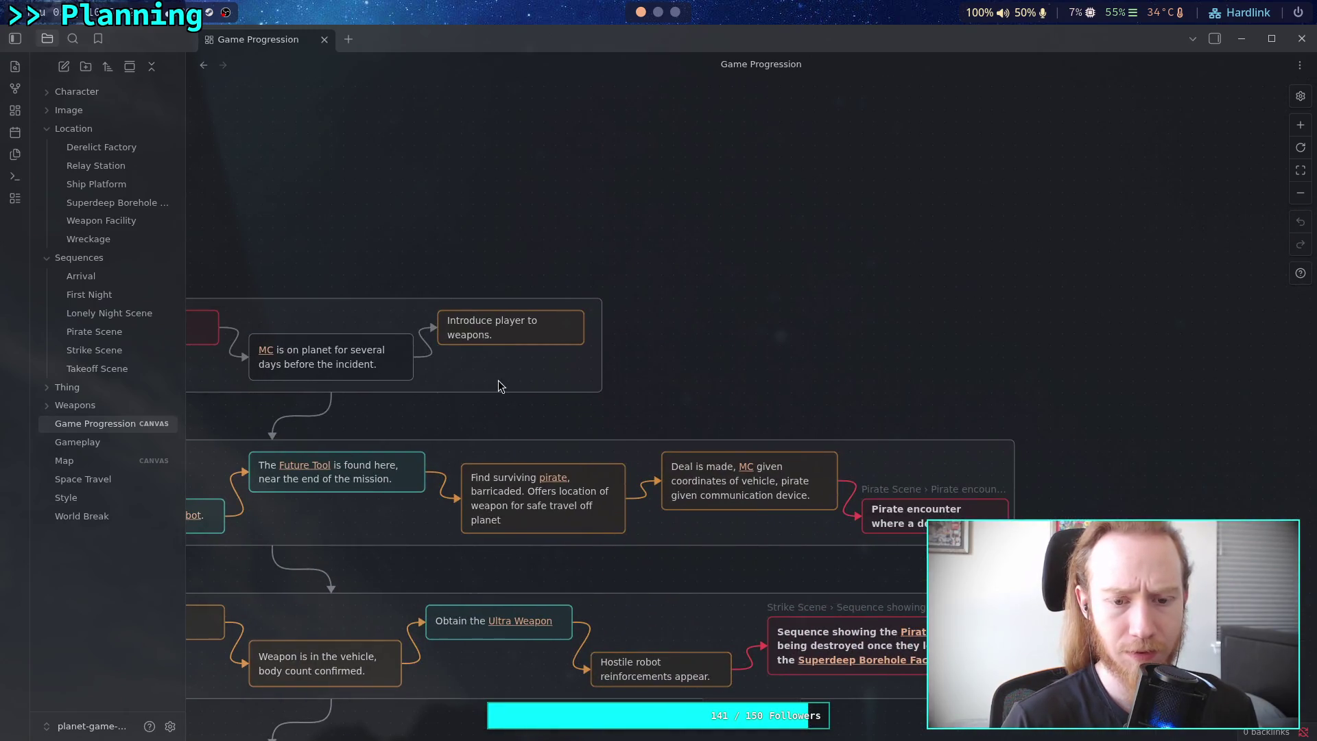
pyautogui.scroll(-1, 454, 382)
pyautogui.hscroll(-1, 454, 381)
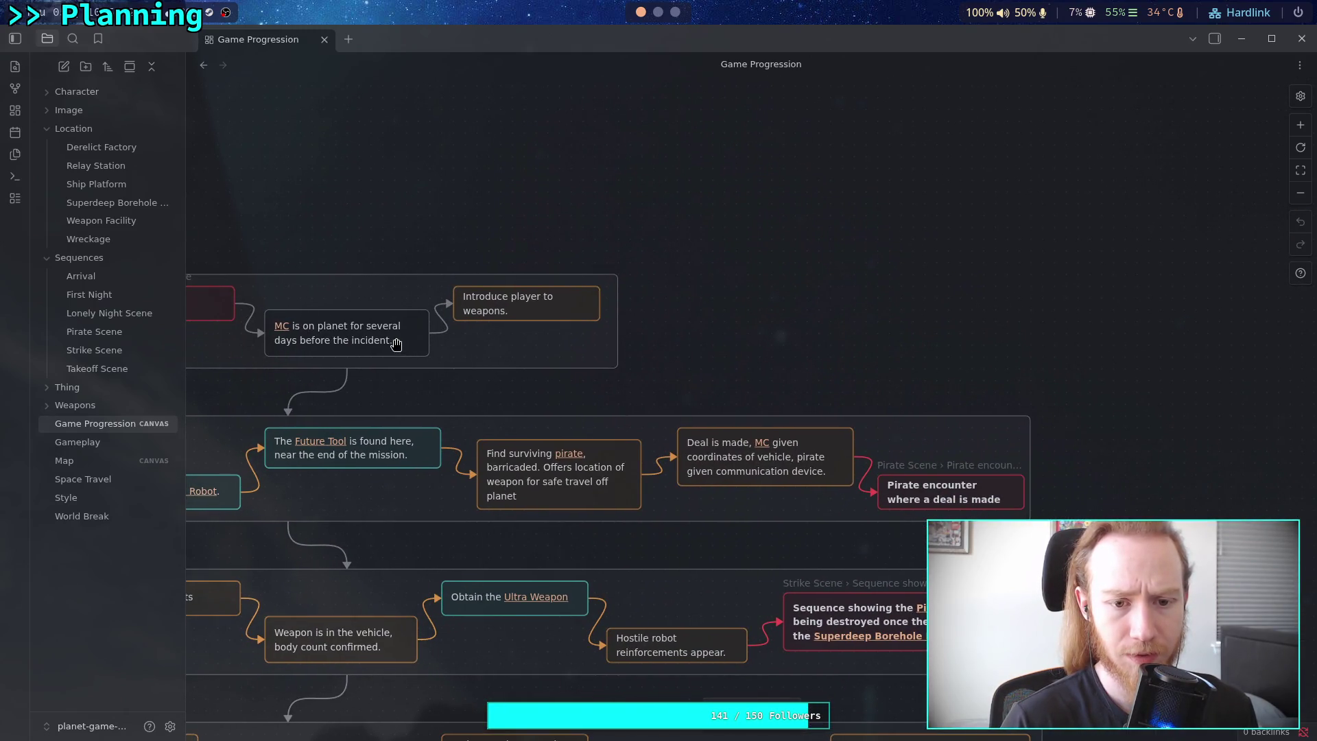
pyautogui.moveTo(393, 343)
pyautogui.mouseDown()
pyautogui.moveTo(829, 366)
pyautogui.moveTo(720, 309)
pyautogui.moveTo(516, 310)
pyautogui.mouseUp()
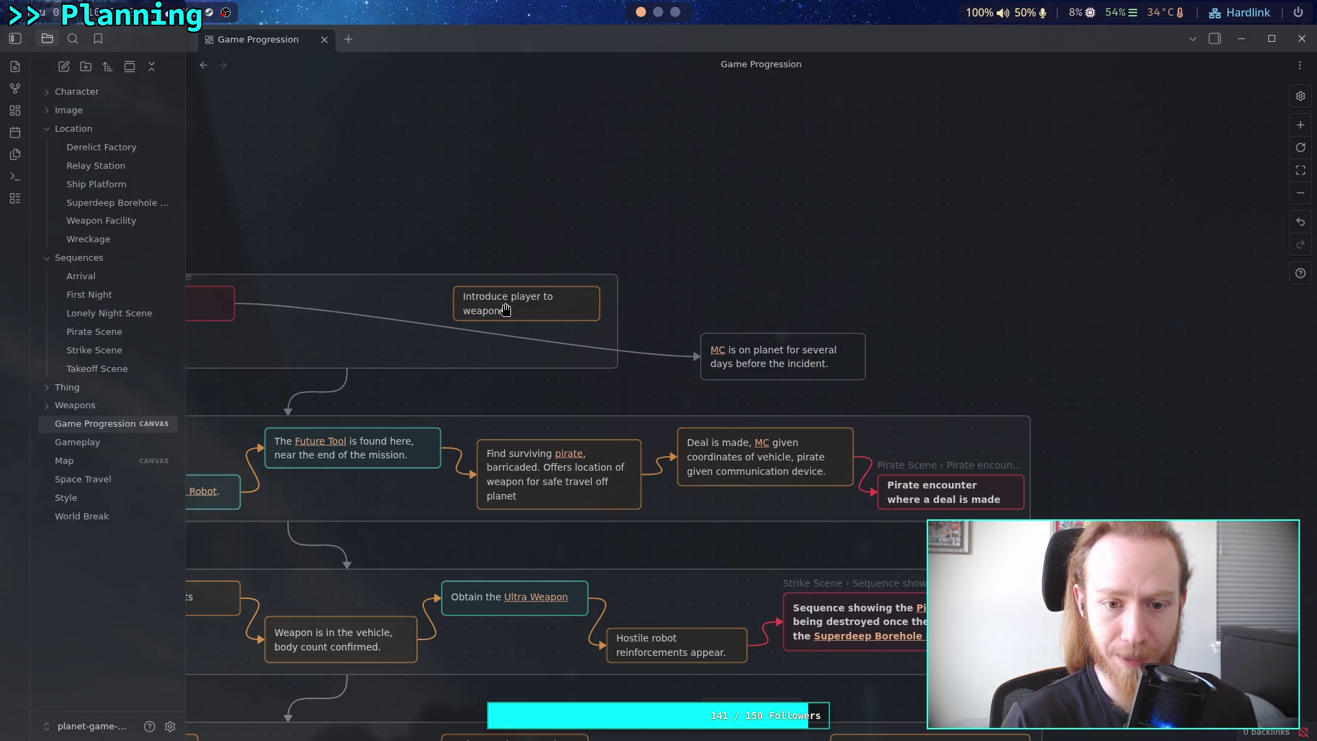
pyautogui.moveTo(693, 357)
pyautogui.mouseDown()
pyautogui.moveTo(465, 337)
pyautogui.moveTo(455, 312)
pyautogui.mouseUp()
pyautogui.click(358, 304)
pyautogui.click(317, 271)
# Move 'Introduce player to weapons' left, widen the Landing group, and add a blank card beside it.
pyautogui.click(317, 302)
pyautogui.moveTo(535, 308); pyautogui.dragTo(344, 348)
pyautogui.moveTo(606, 304); pyautogui.dragTo(807, 306)
pyautogui.doubleClick(886, 270)
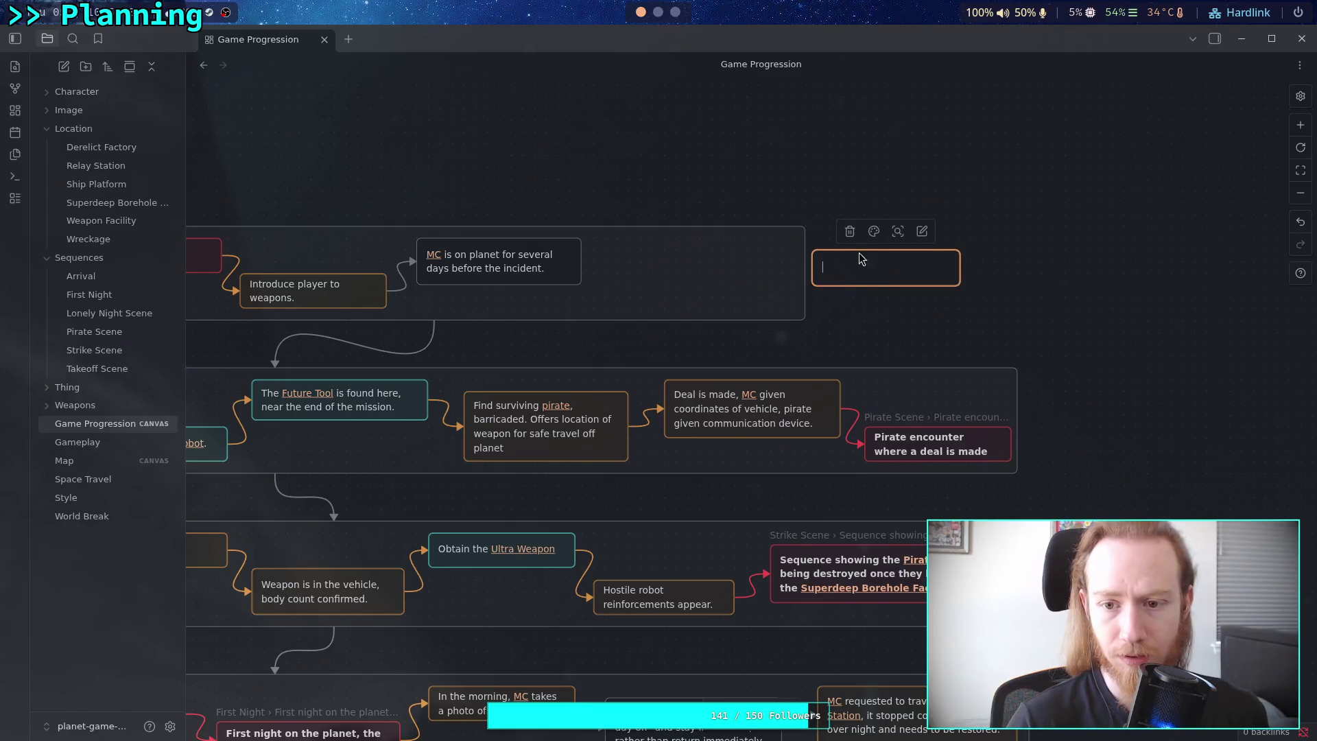
# Type 'MC is requested to go to the SBF for a', linking MC and Superdeep Borehole Facility as SBF.
pyautogui.click(874, 231)
pyautogui.click(875, 264)
pyautogui.write('[[MC')
pyautogui.press('Return')
pyautogui.write('is requested to ')
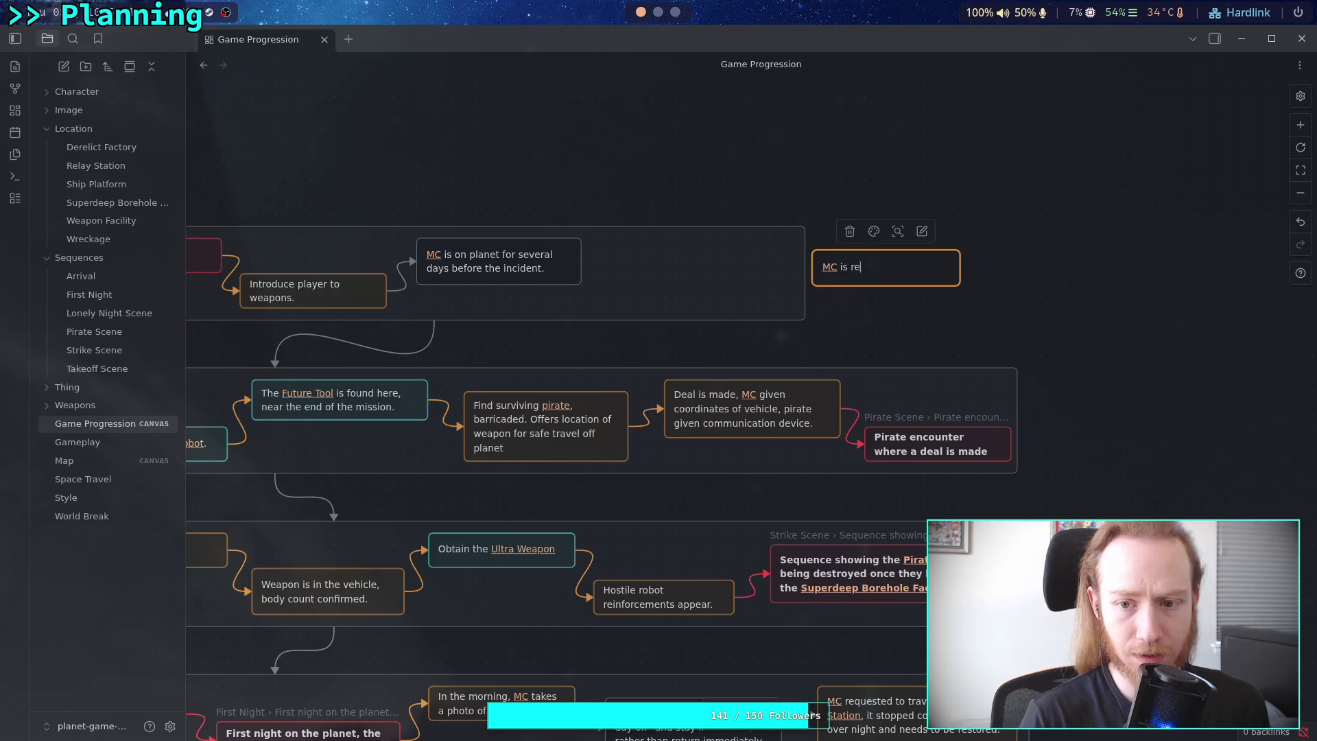
pyautogui.write('go ')
pyautogui.write('to the [[SB')
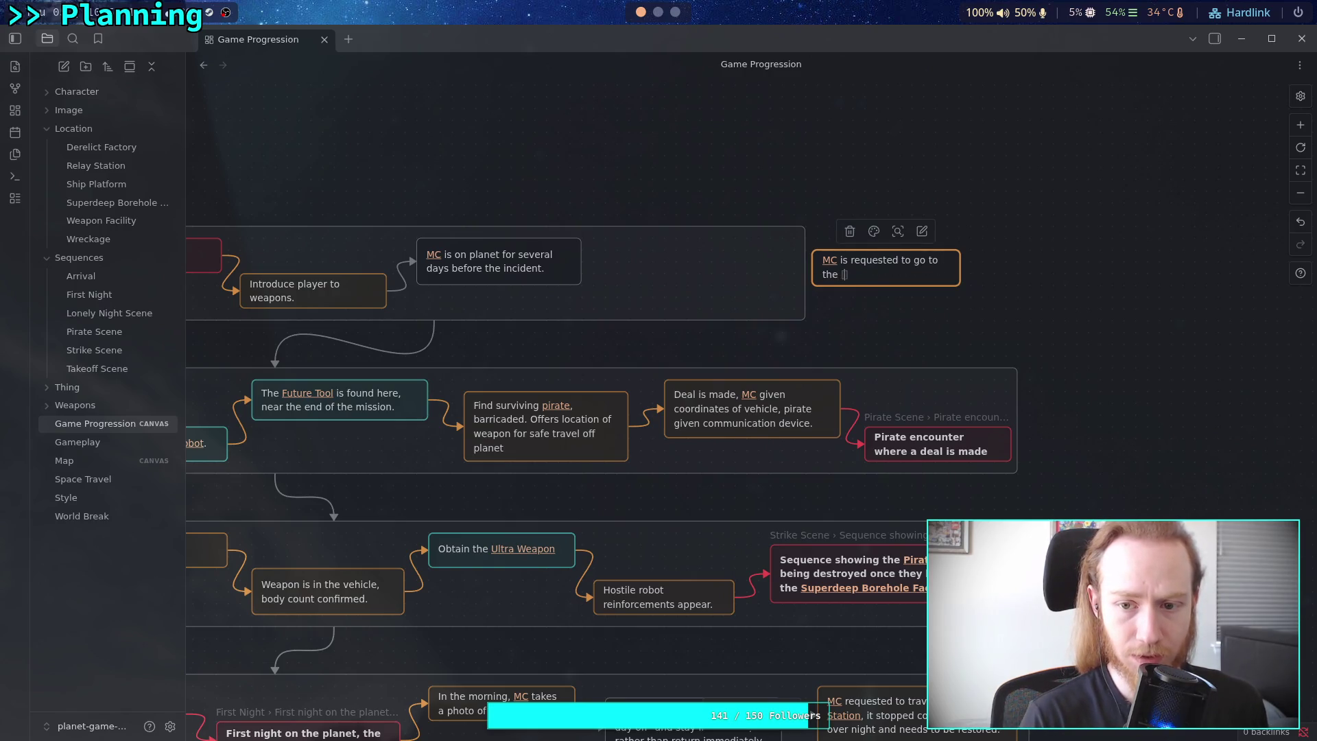
pyautogui.press('Down')
pyautogui.press('Tab')
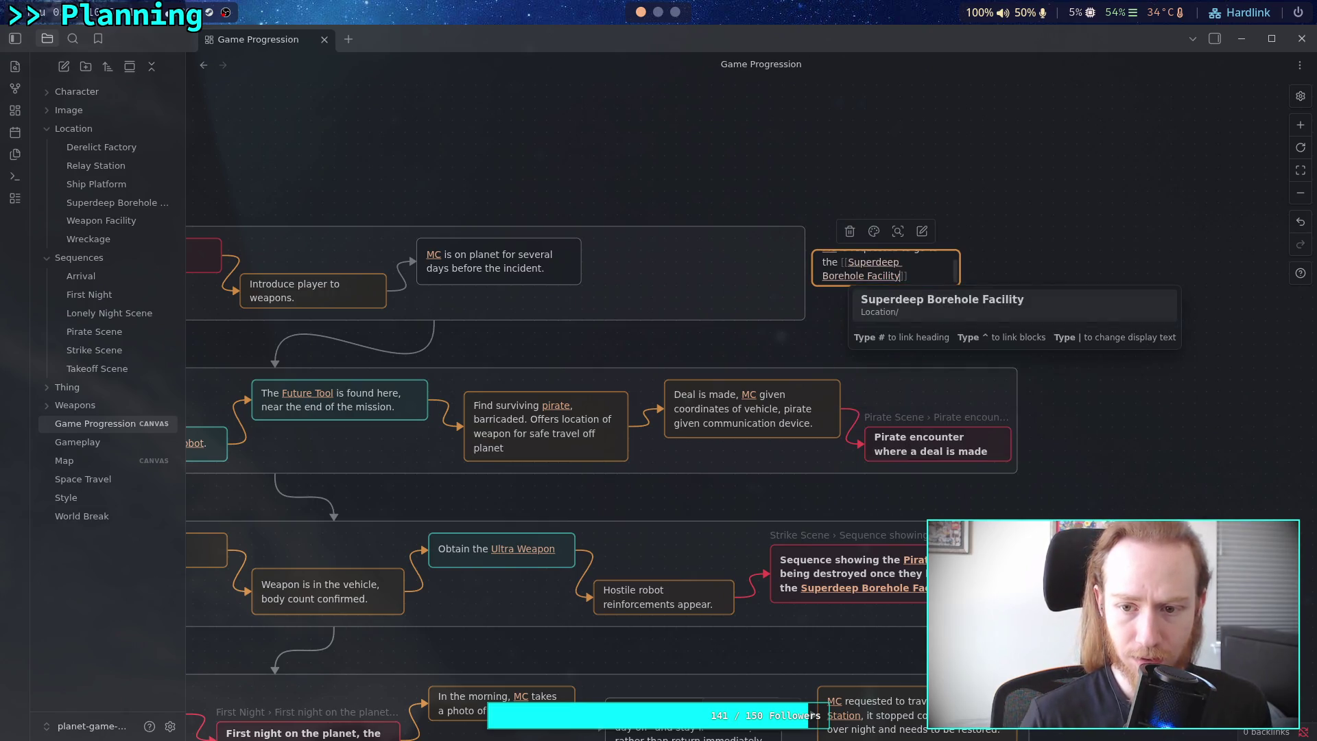
pyautogui.write('|SBF')
pyautogui.press('Return')
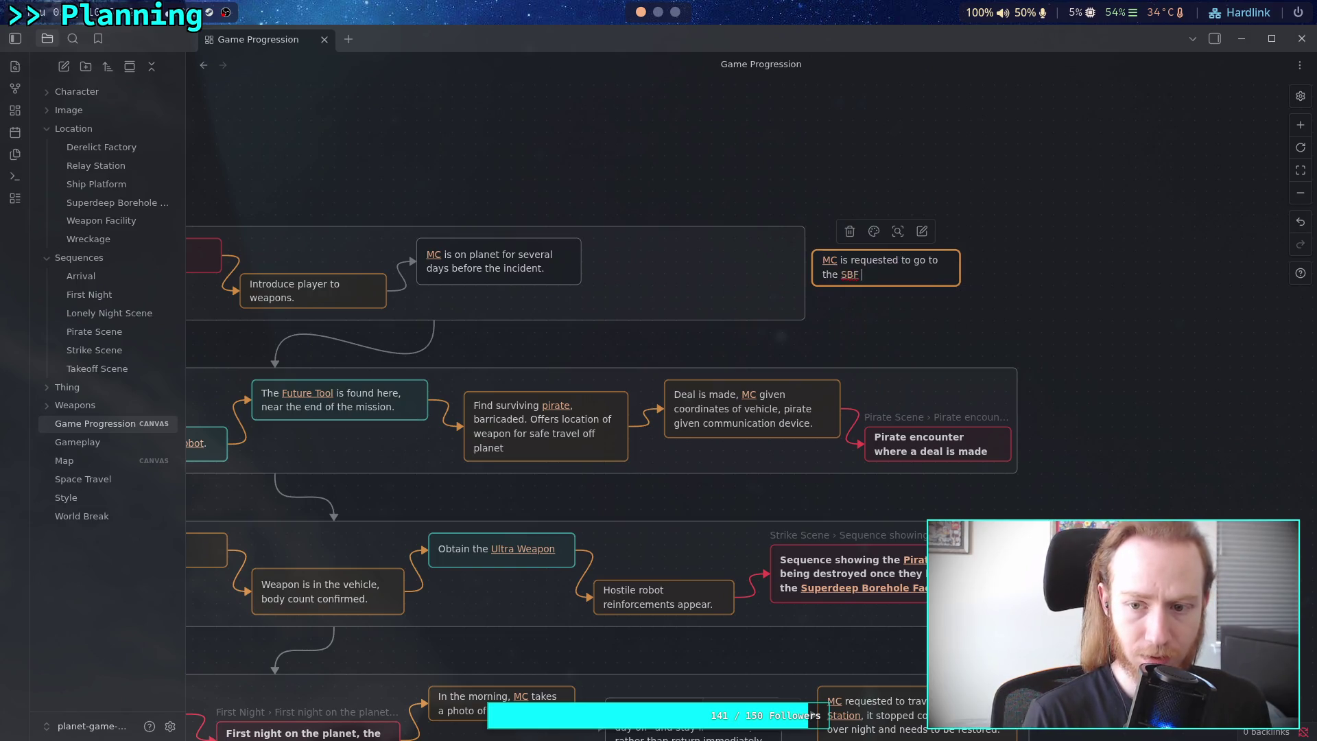
pyautogui.write('to')
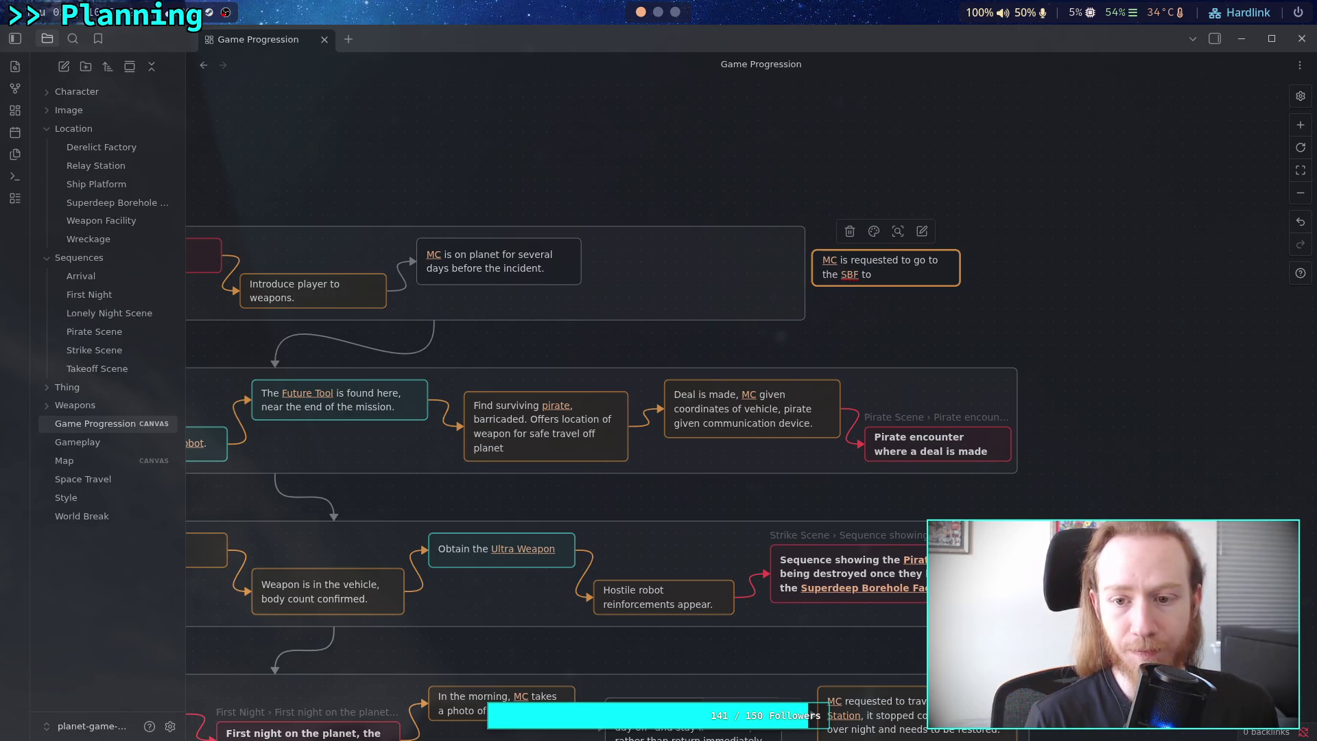
pyautogui.press('BackSpace')
pyautogui.press('BackSpace')
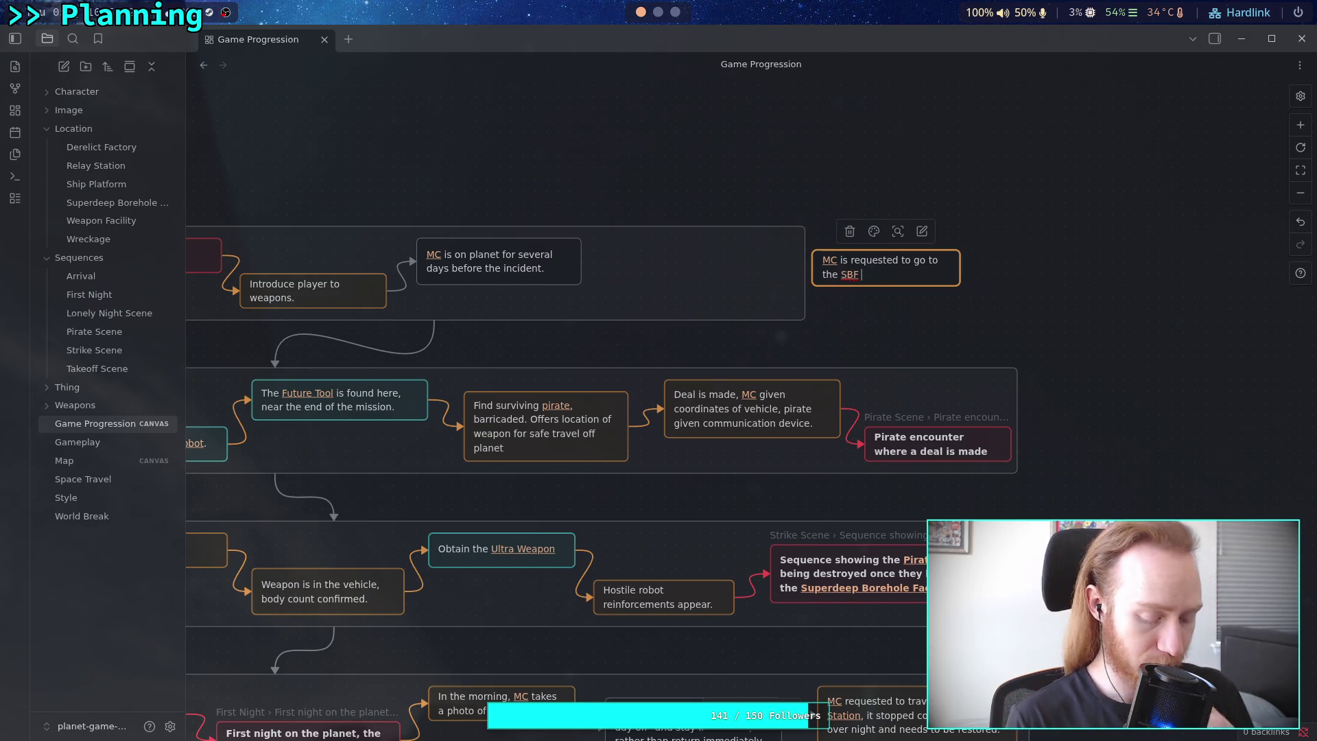
pyautogui.write('for a')
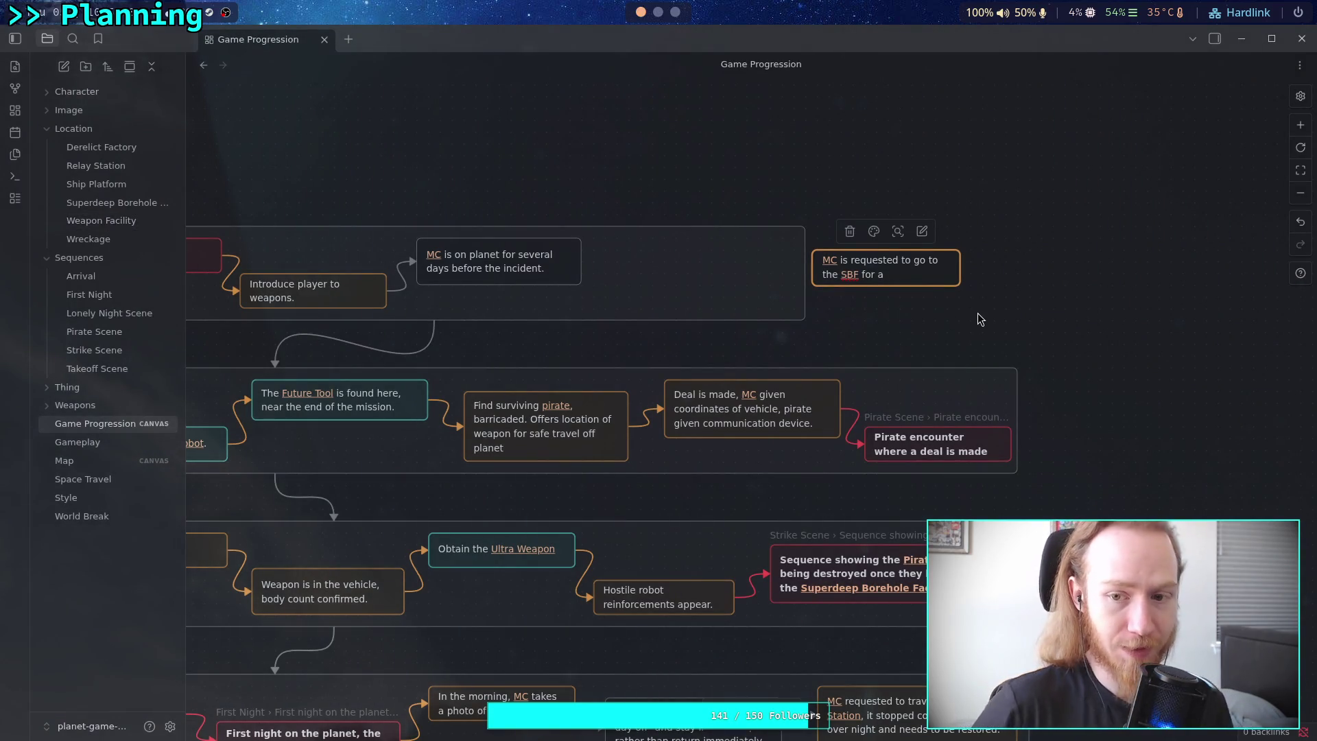
# Complete the card text with '"Search an Destroy"' and finish editing.
pyautogui.write('"Search an Destroy')
pyautogui.press('Escape')
# Resize the 'Search an Destroy' card and link 'MC is on planet…' to it with an orange arrow.
pyautogui.moveTo(959, 286); pyautogui.dragTo(985, 300)
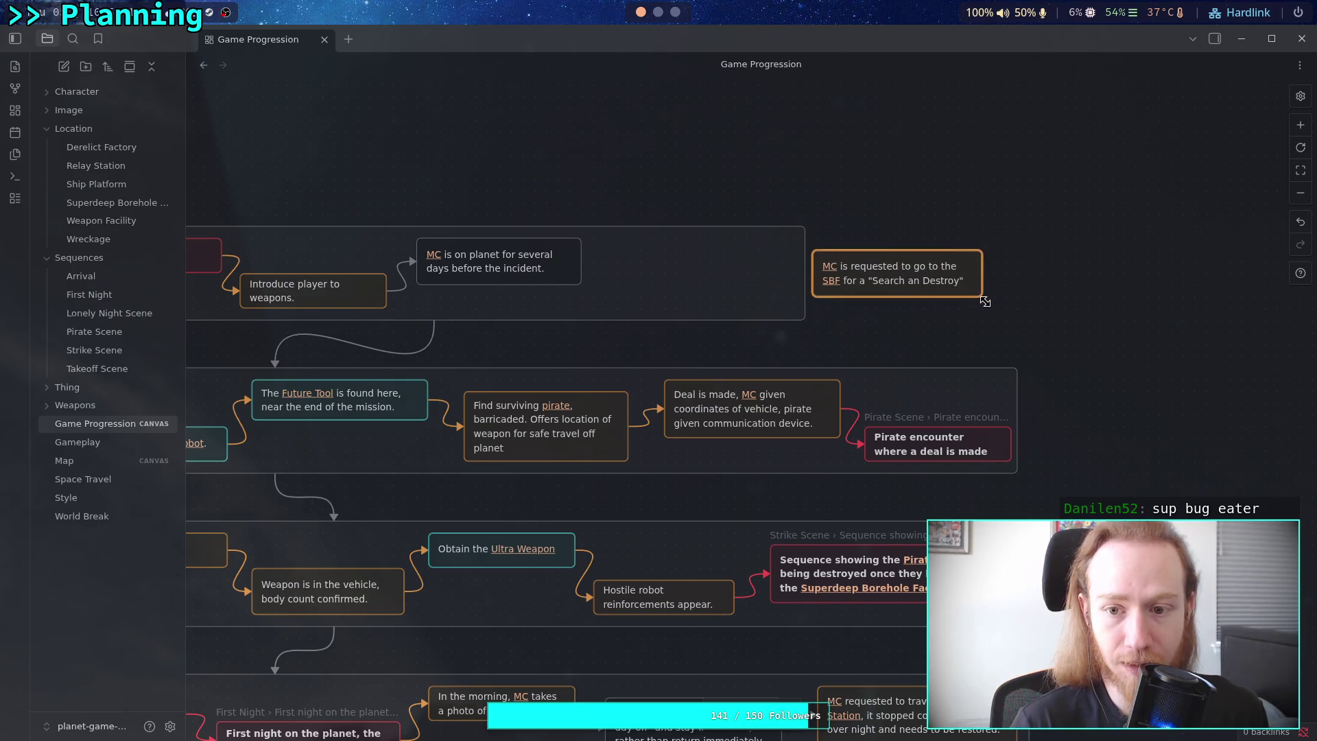
pyautogui.moveTo(812, 251)
pyautogui.mouseDown()
pyautogui.moveTo(823, 246)
pyautogui.moveTo(810, 240)
pyautogui.moveTo(817, 250)
pyautogui.mouseUp()
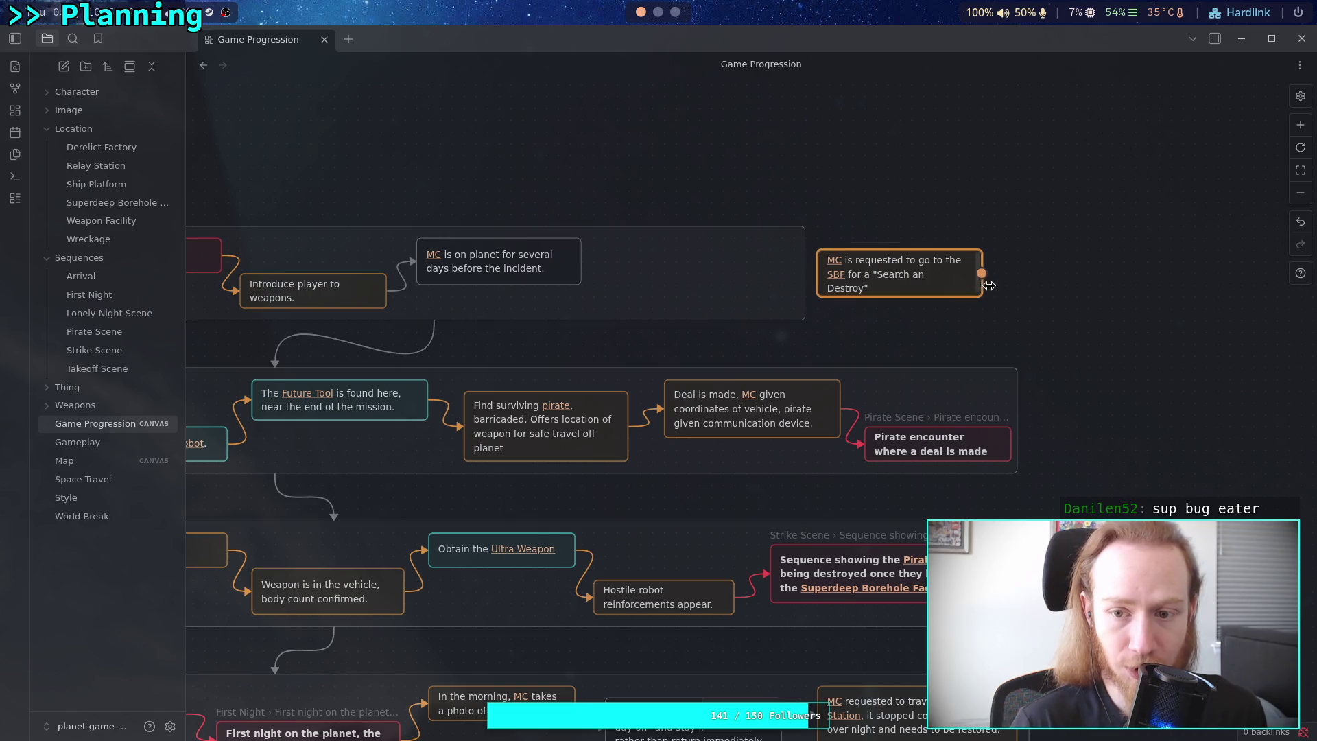
pyautogui.moveTo(988, 285); pyautogui.dragTo(999, 285)
pyautogui.moveTo(581, 261); pyautogui.dragTo(868, 280)
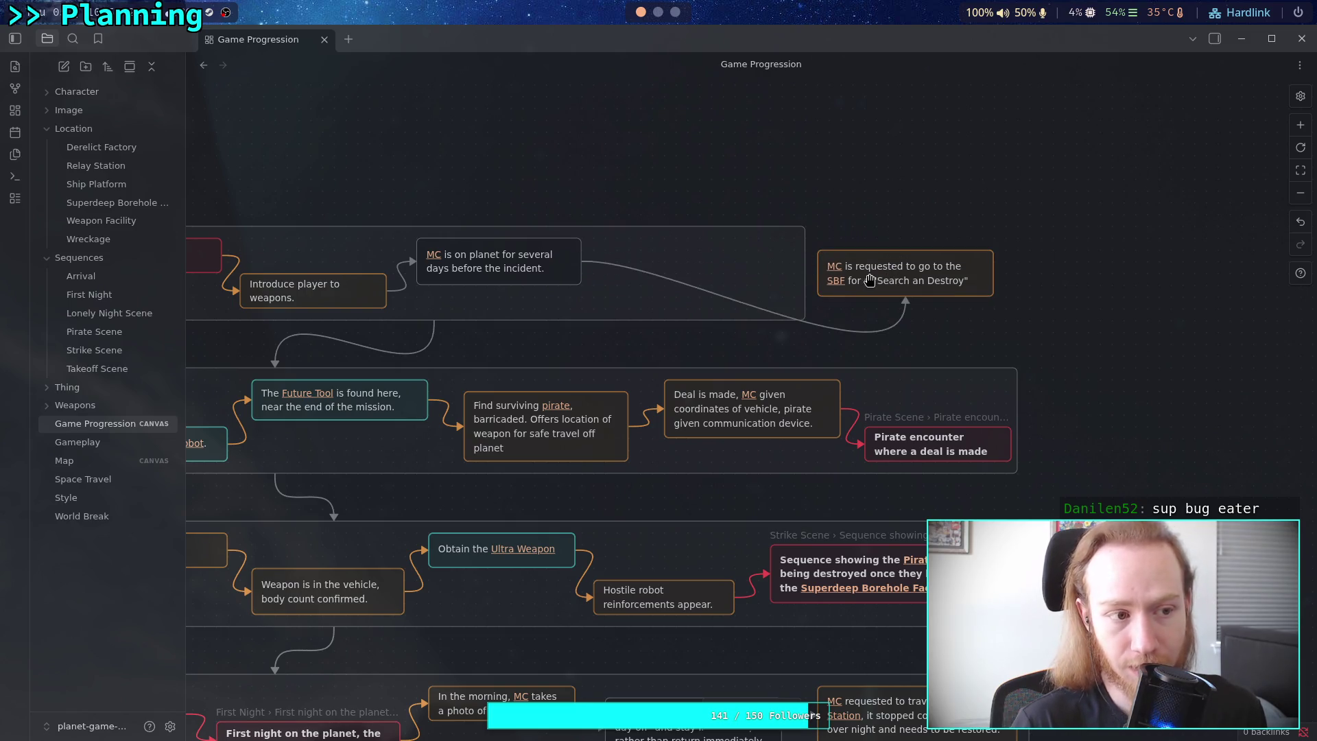
pyautogui.click(758, 273)
pyautogui.click(675, 235)
pyautogui.click(669, 267)
pyautogui.moveTo(914, 281)
pyautogui.mouseDown()
pyautogui.moveTo(701, 294)
pyautogui.moveTo(712, 294)
pyautogui.mouseUp()
# Move the Landing group left and widen it slightly to enclose the new card.
pyautogui.hscroll(-6, 704, 267)
pyautogui.scroll(-1, 704, 267)
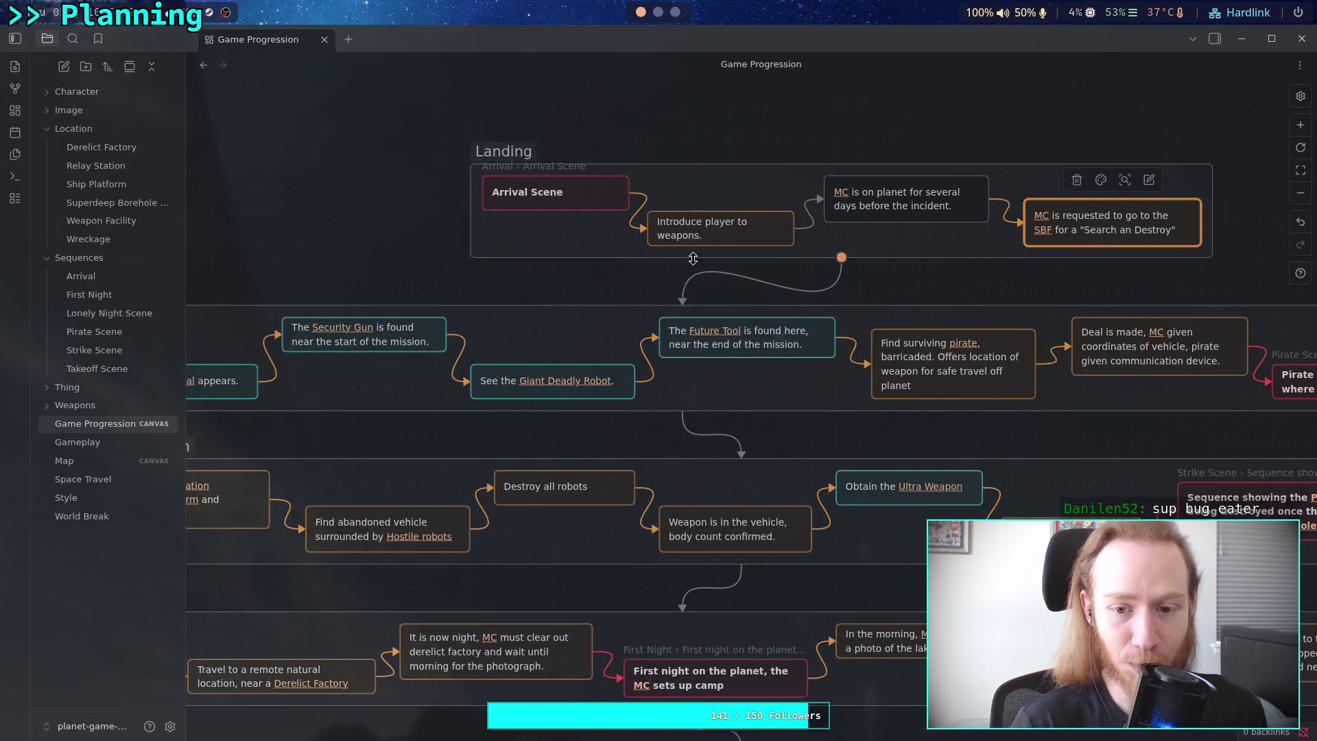
pyautogui.hscroll(4, 704, 258)
pyautogui.scroll(1, 704, 258)
pyautogui.click(795, 276)
pyautogui.moveTo(821, 278); pyautogui.dragTo(715, 274)
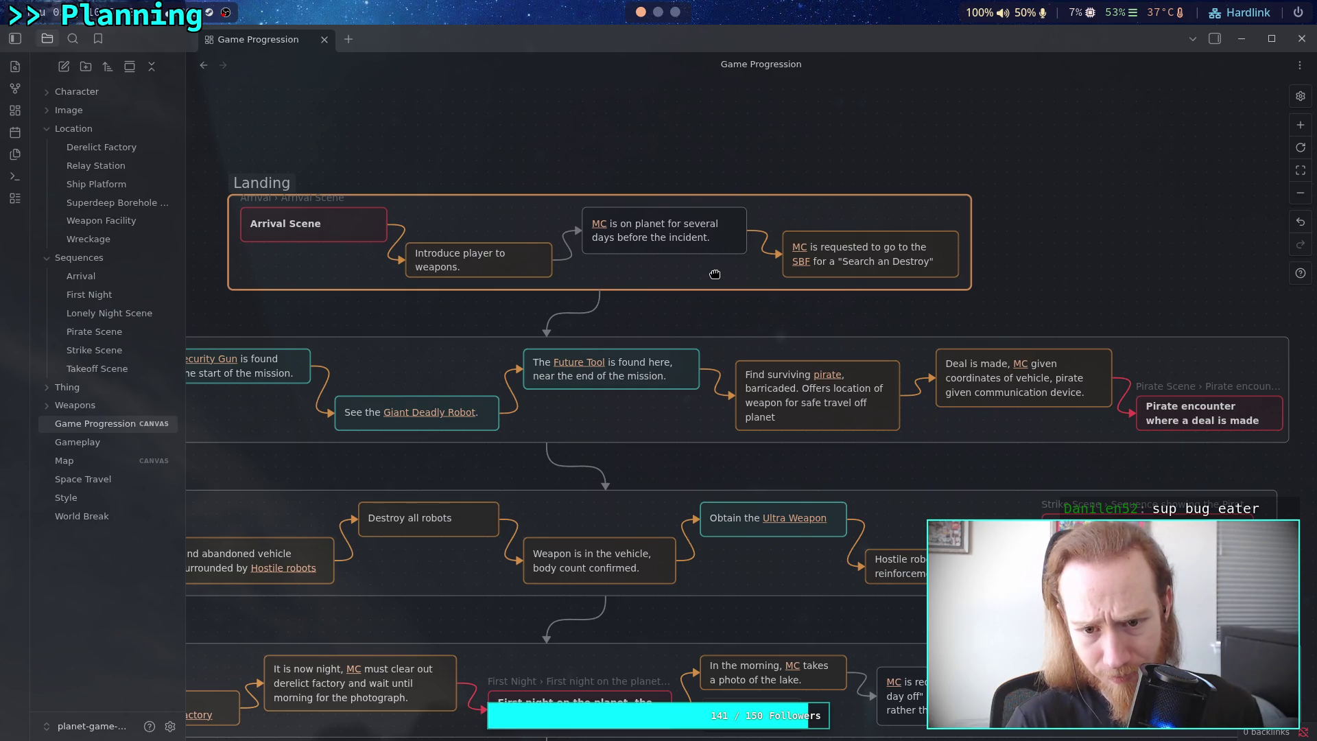
pyautogui.moveTo(967, 278); pyautogui.dragTo(979, 278)
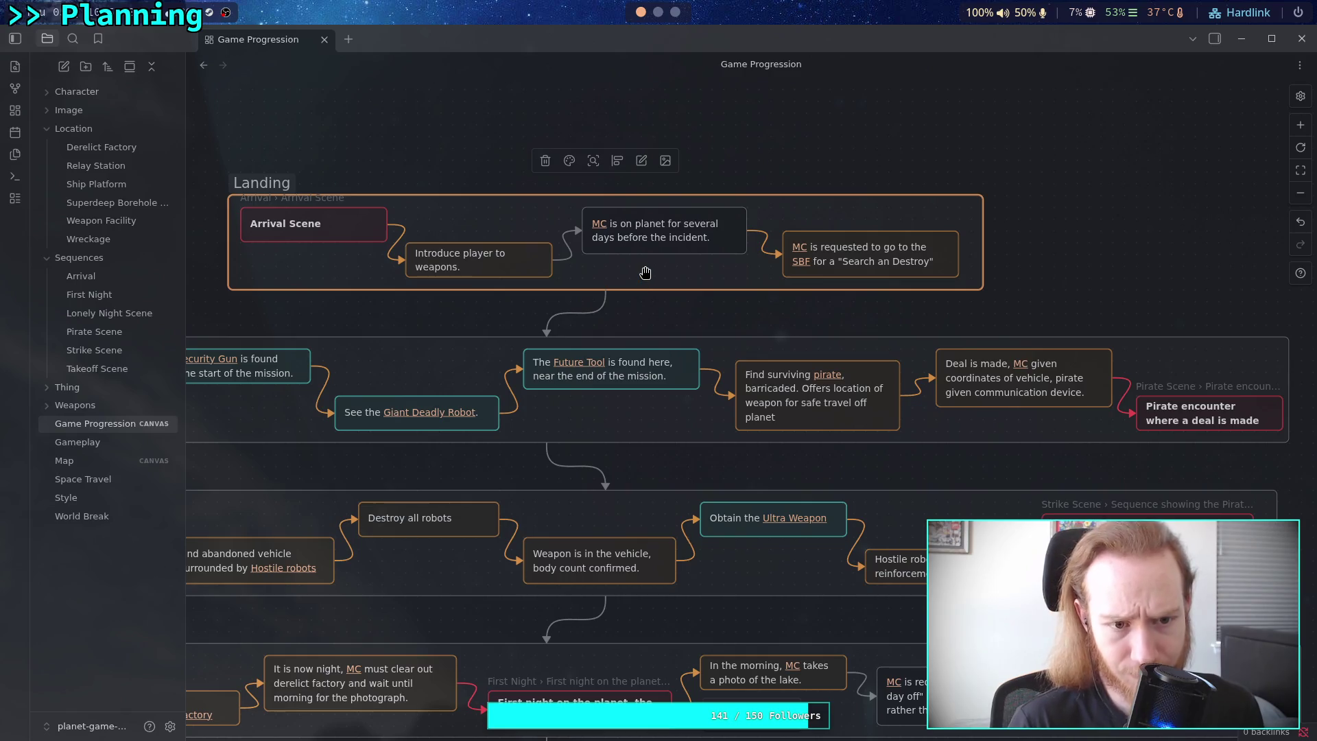
pyautogui.click(669, 329)
pyautogui.scroll(-1, 714, 289)
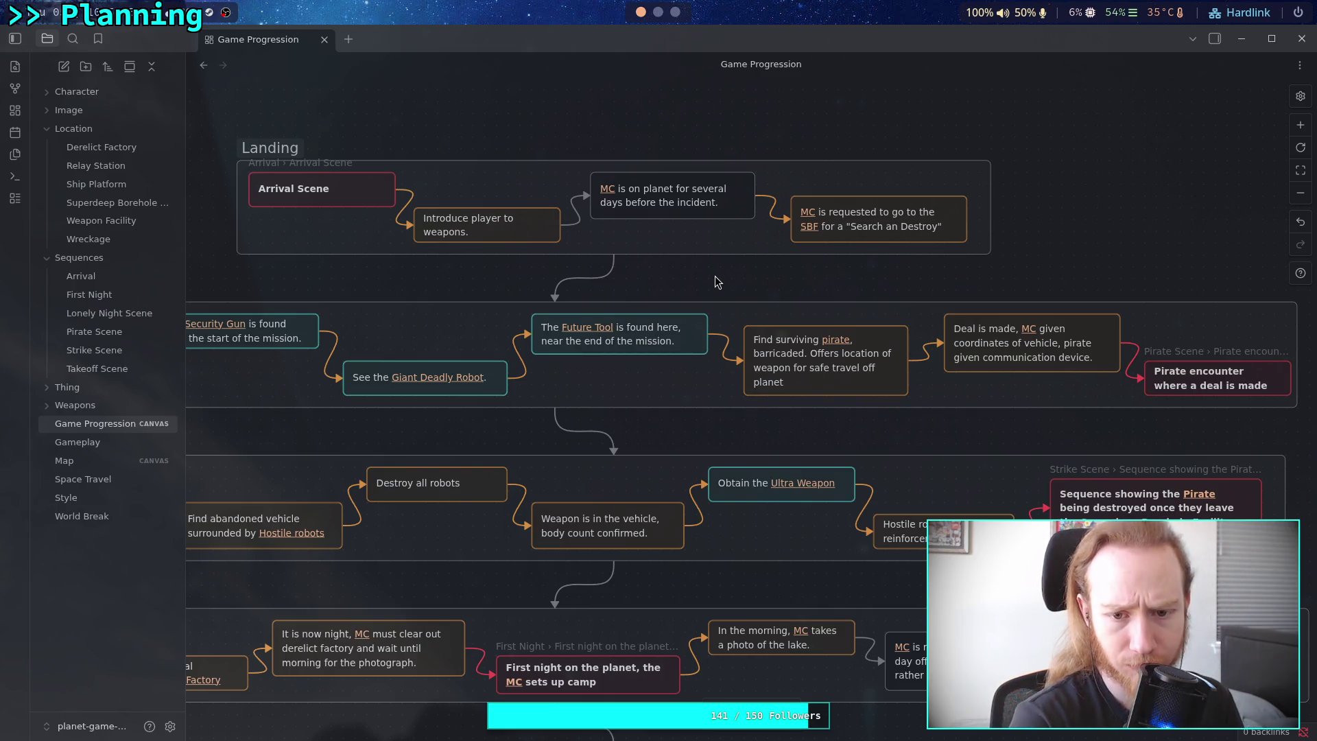
# Extend Primary Mission's left edge, move the Superdeep Borehole travel card left, and add a card above.
pyautogui.hscroll(6, 698, 238)
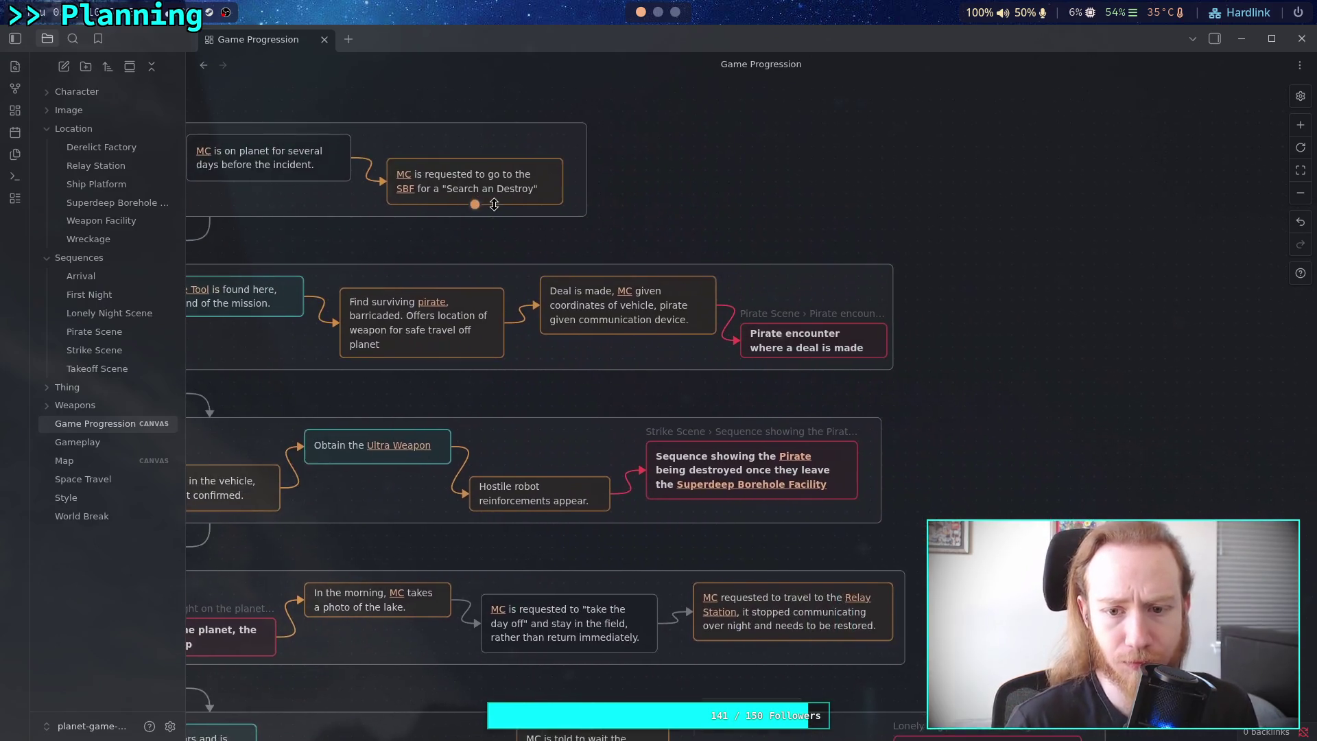
pyautogui.hscroll(-5, 494, 204)
pyautogui.hscroll(-7, 830, 293)
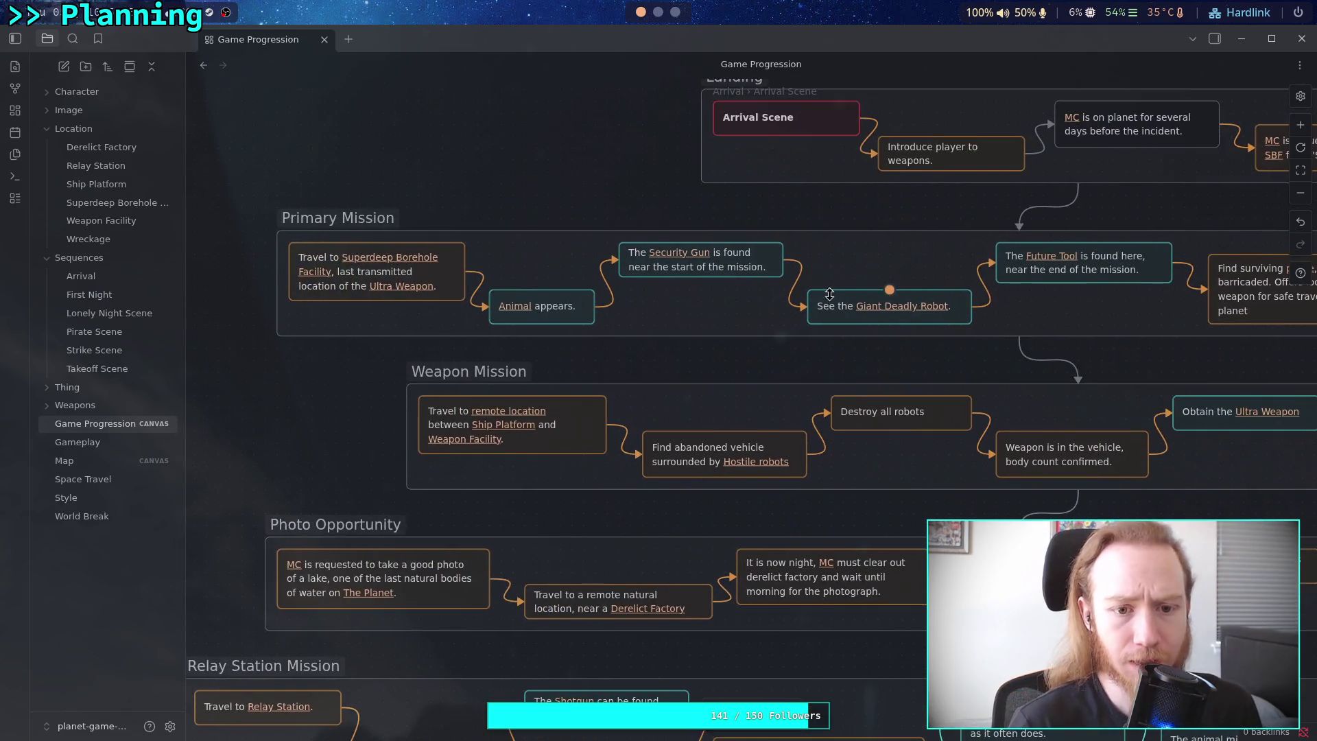
pyautogui.hscroll(4, 591, 313)
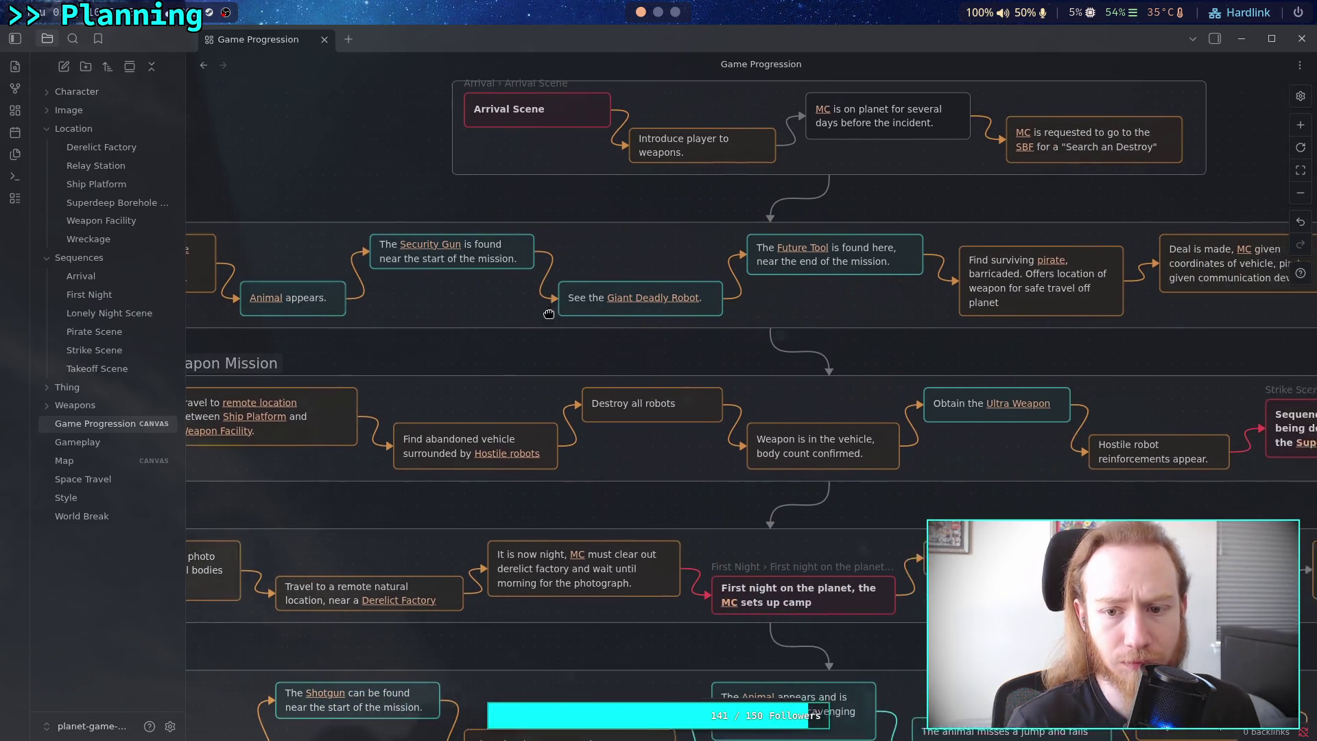
pyautogui.hscroll(2, 484, 312)
pyautogui.hscroll(-6, 484, 312)
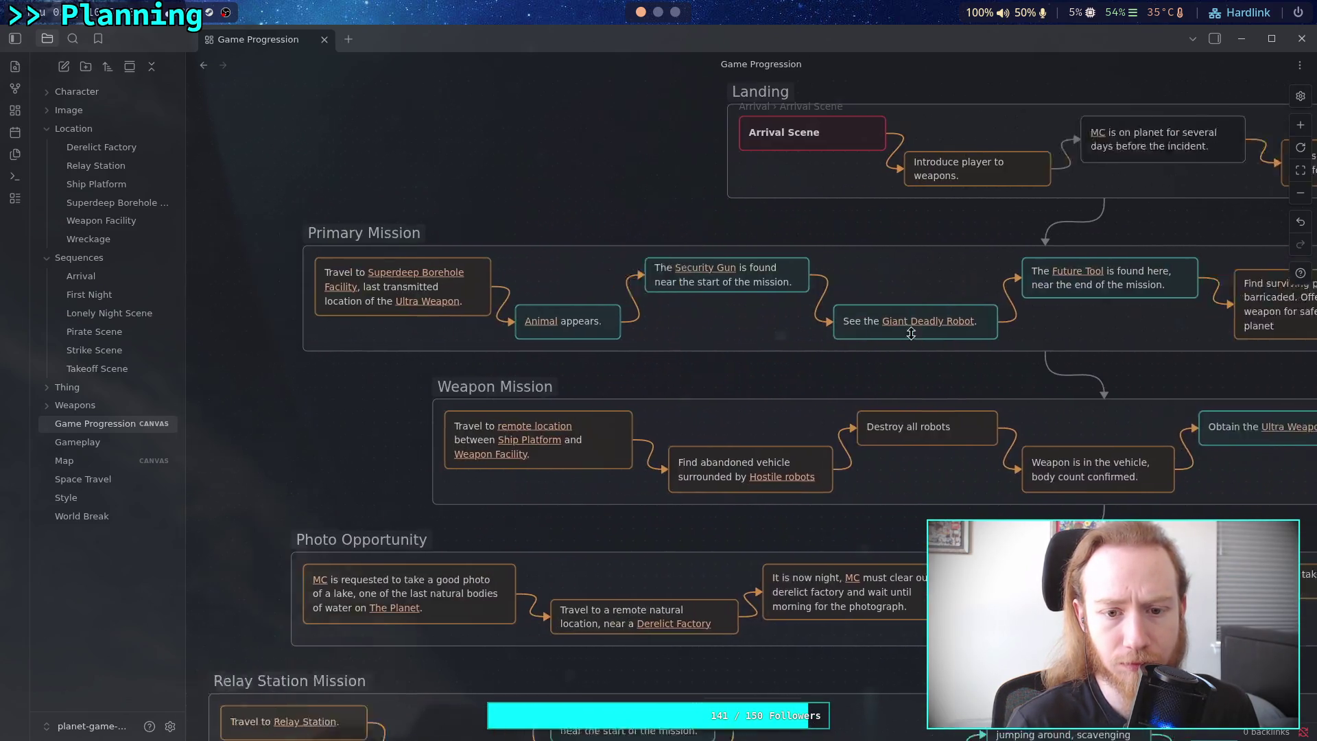
pyautogui.moveTo(383, 321)
pyautogui.mouseDown()
pyautogui.moveTo(189, 321)
pyautogui.moveTo(390, 323)
pyautogui.mouseUp()
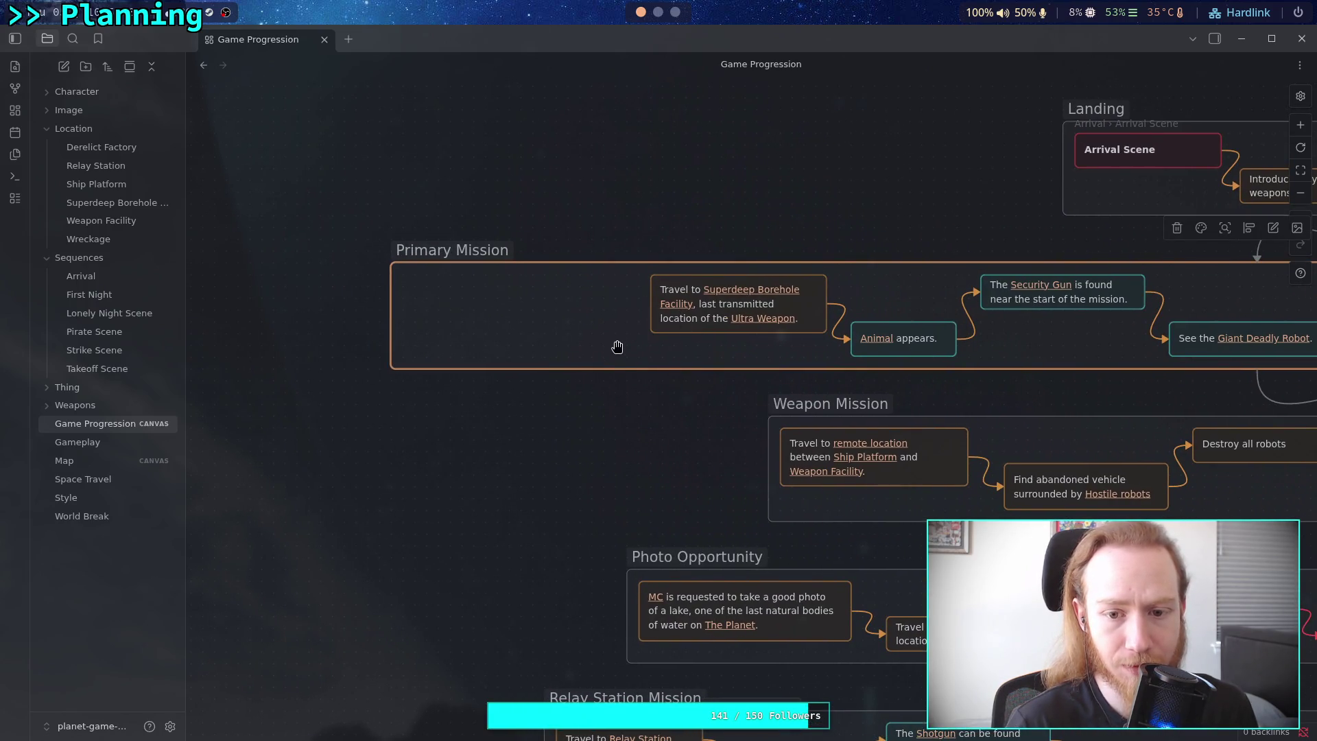
pyautogui.click(657, 220)
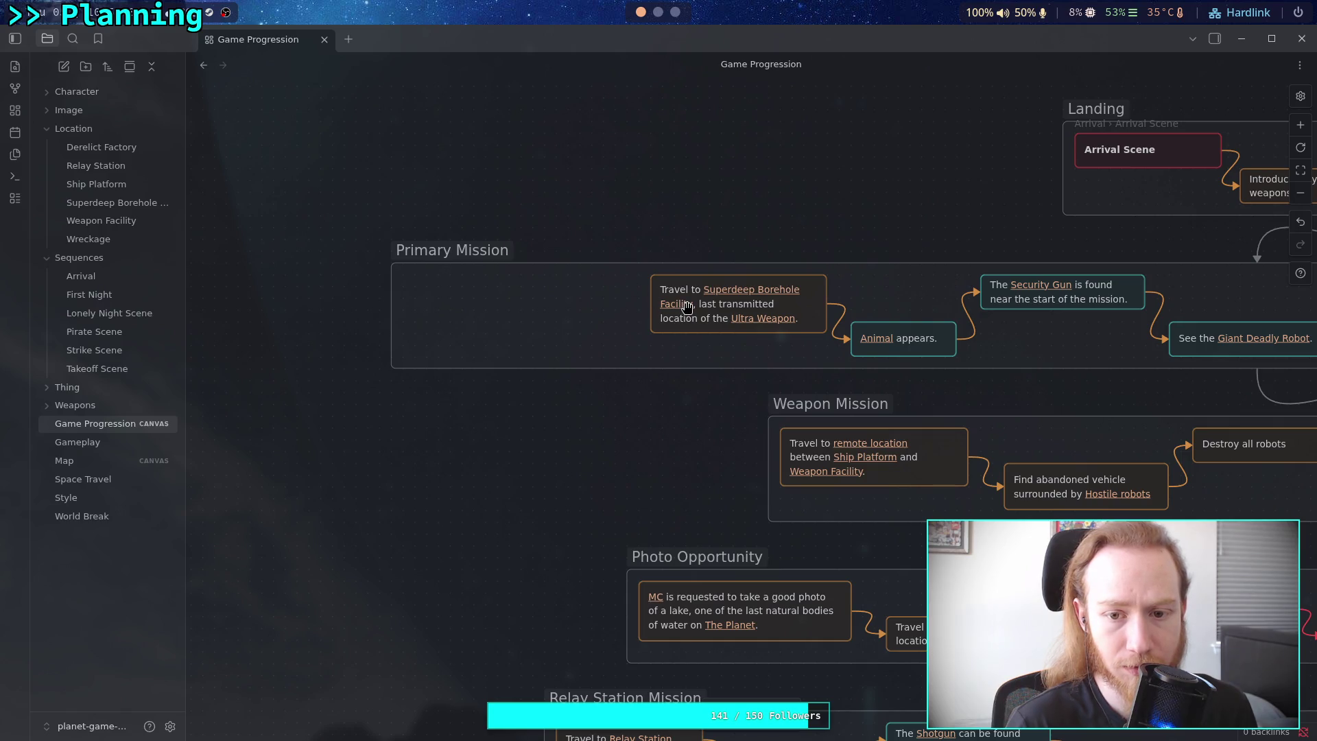
pyautogui.moveTo(700, 312); pyautogui.dragTo(455, 314)
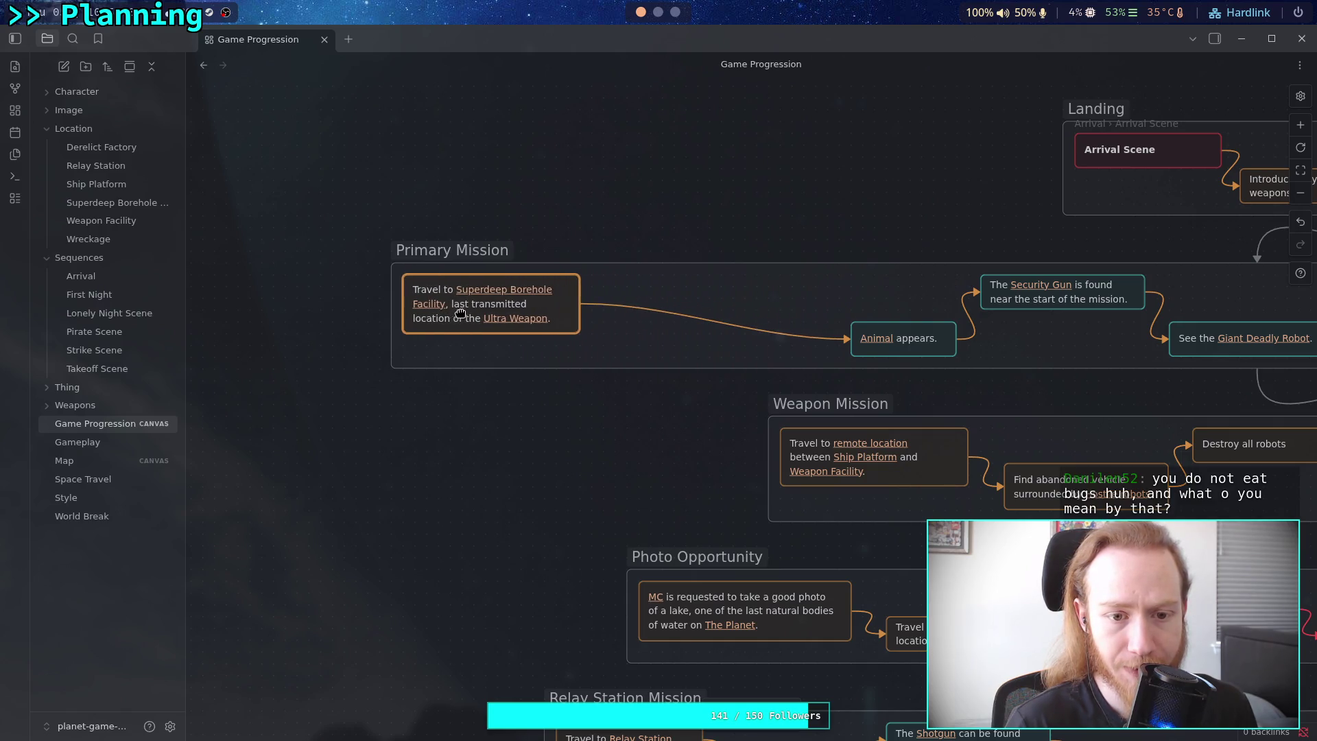
pyautogui.doubleClick(616, 218)
# Type 'Hostile robots discovered. Suspected to have been activated by Pirate' with both names as links.
pyautogui.click(609, 179)
pyautogui.click(609, 213)
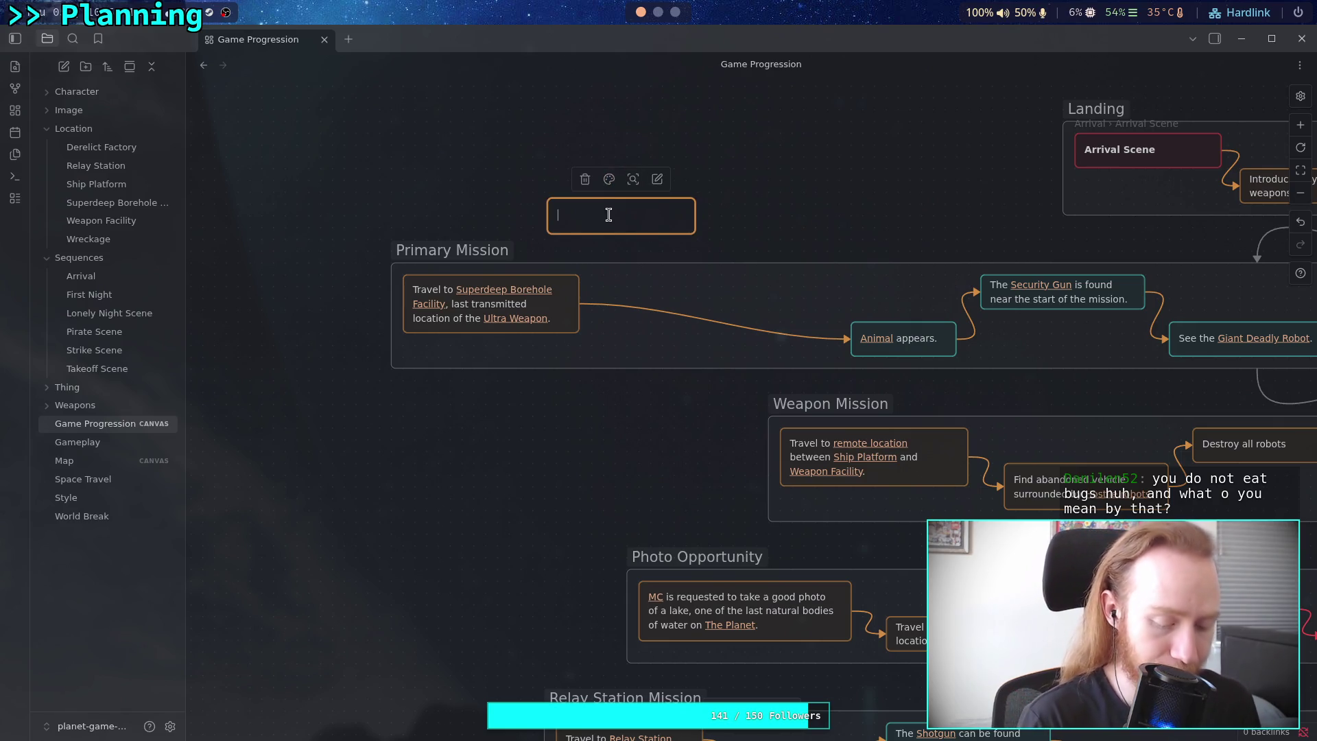
pyautogui.write('[[Hostile robots')
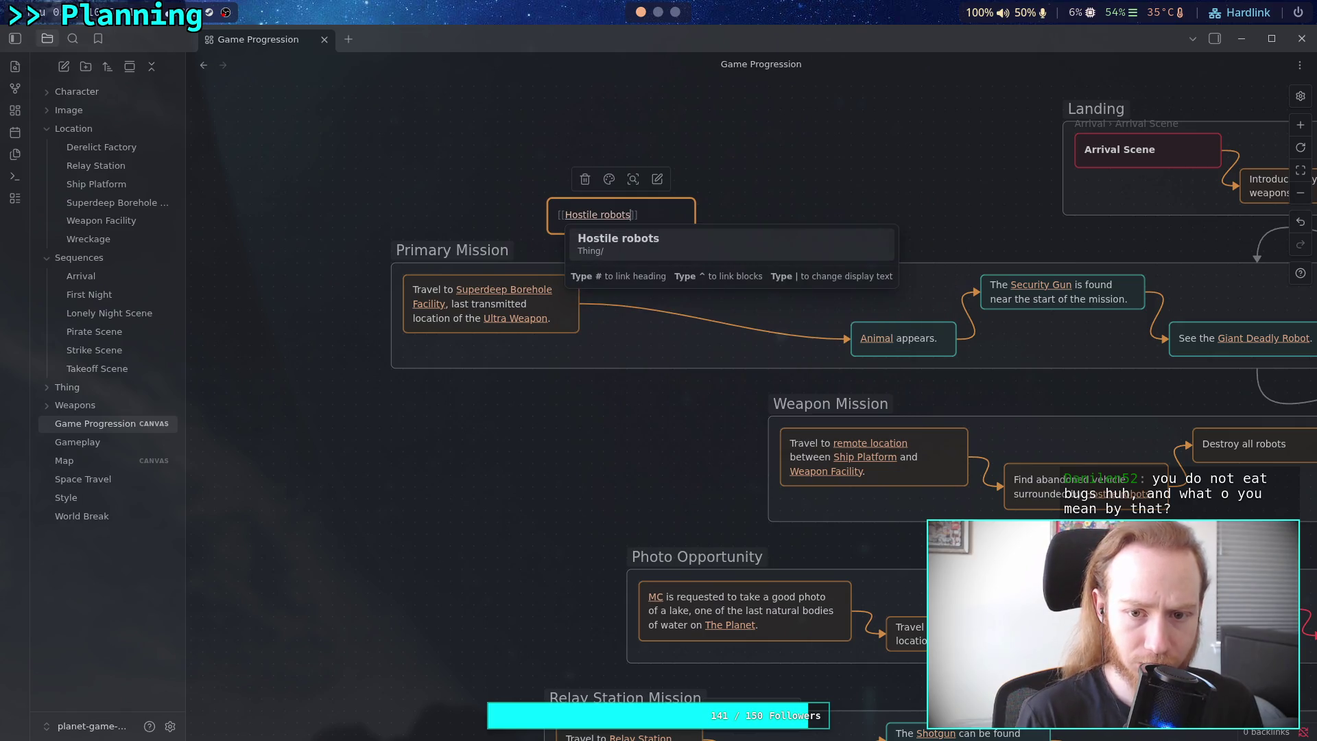
pyautogui.press('Return')
pyautogui.write('discovered. ')
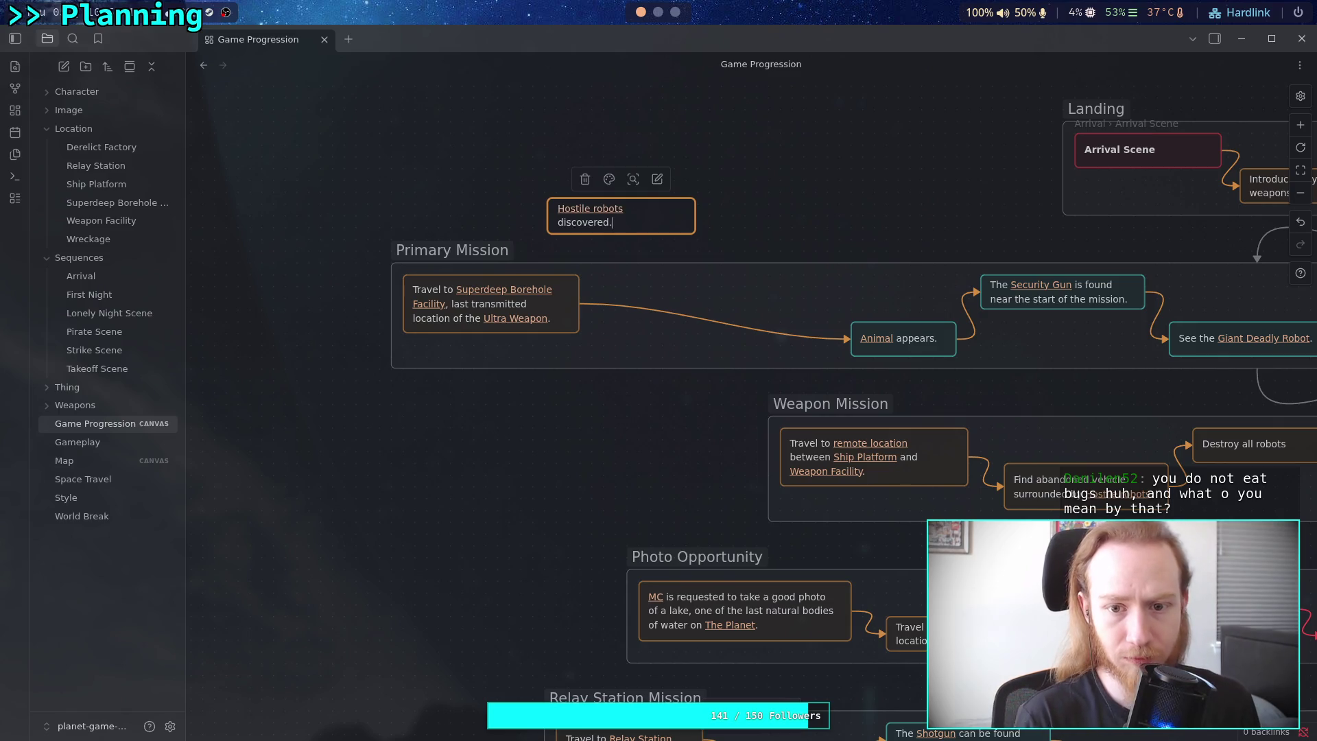
pyautogui.write('Su')
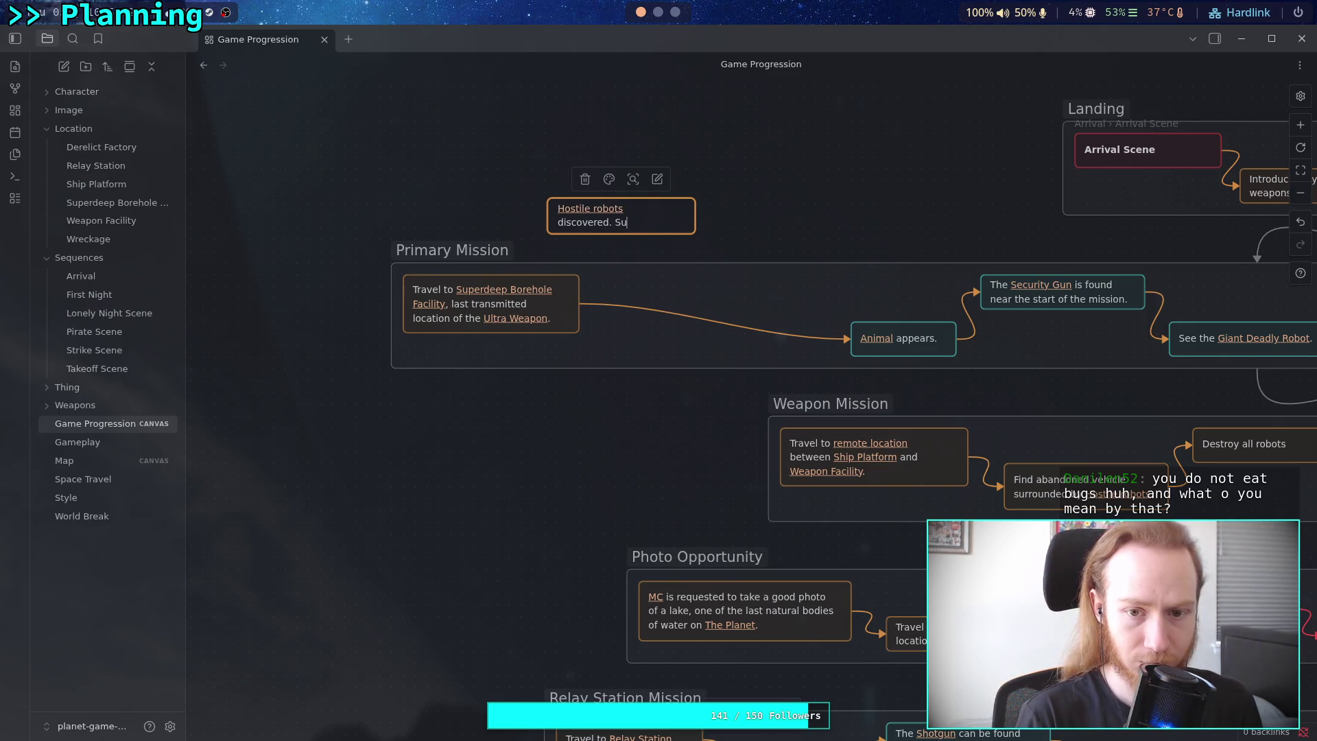
pyautogui.write('spected to b')
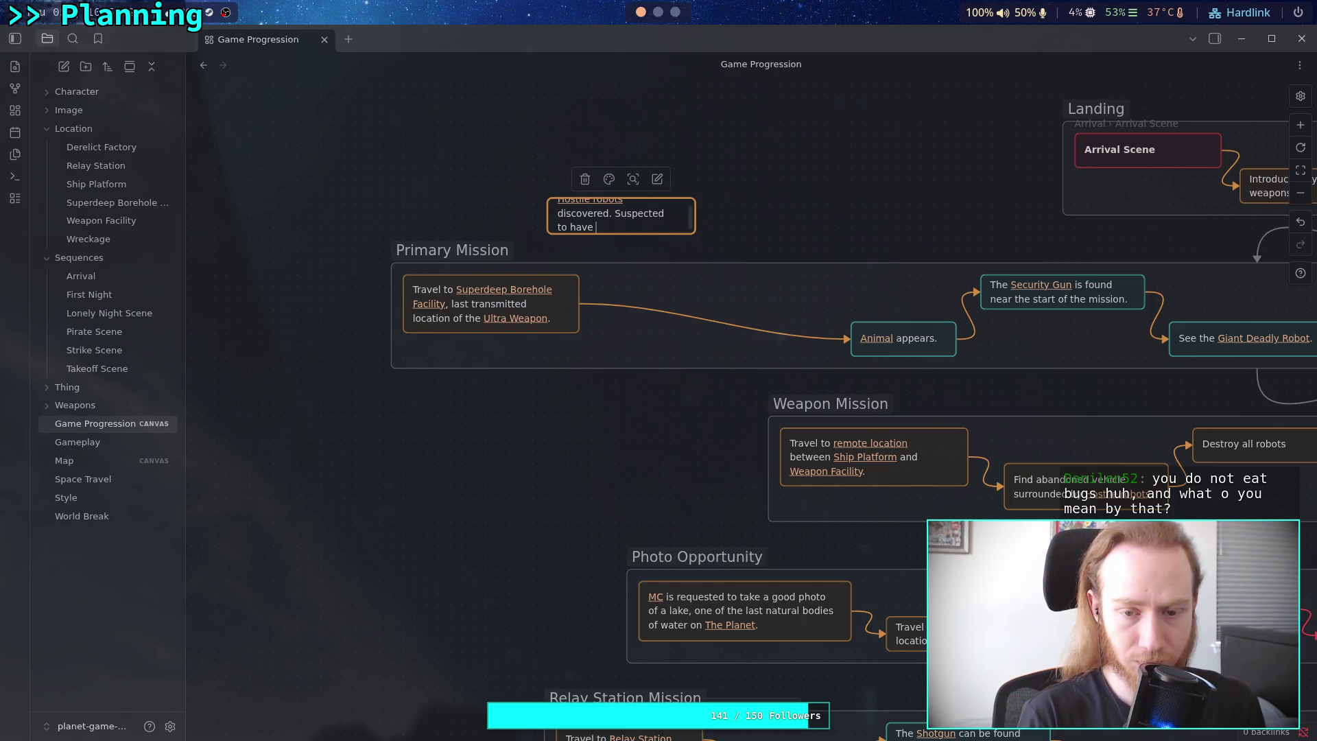
pyautogui.write('ted ')
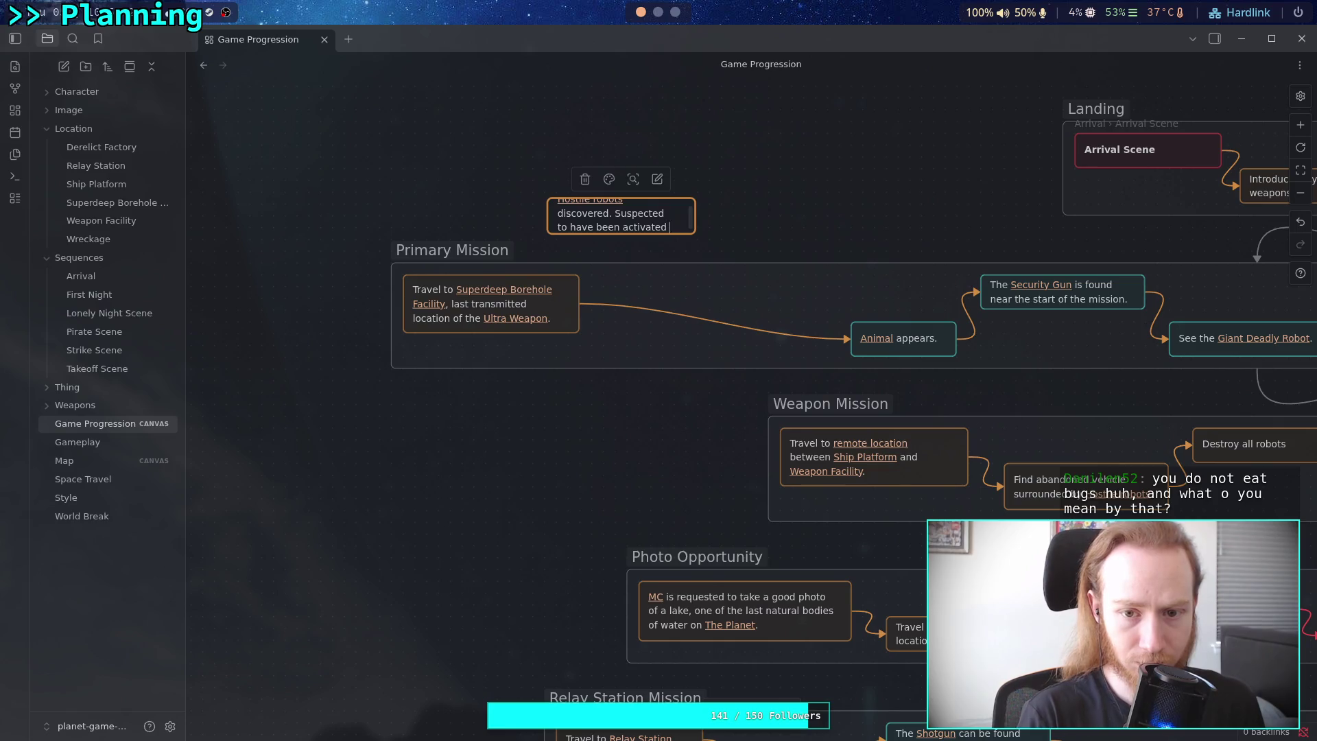
pyautogui.write('by [[P')
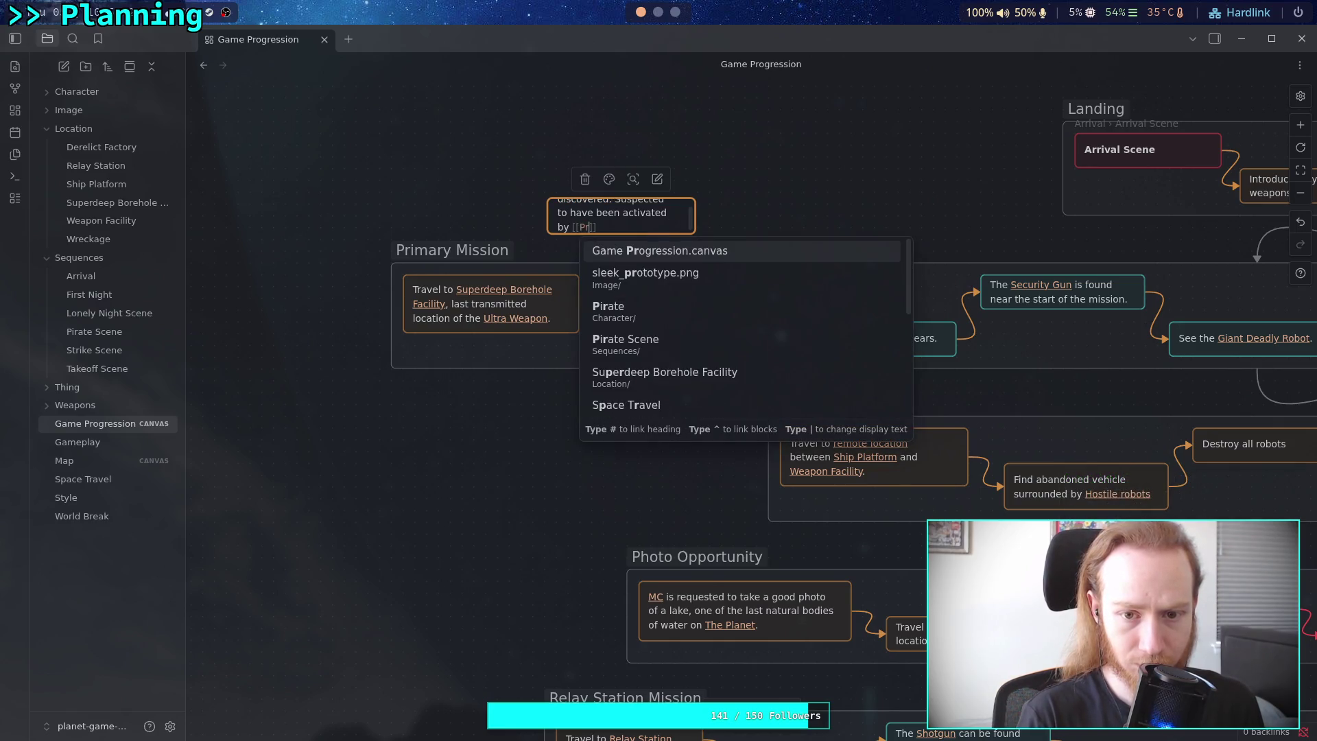
pyautogui.press('Return')
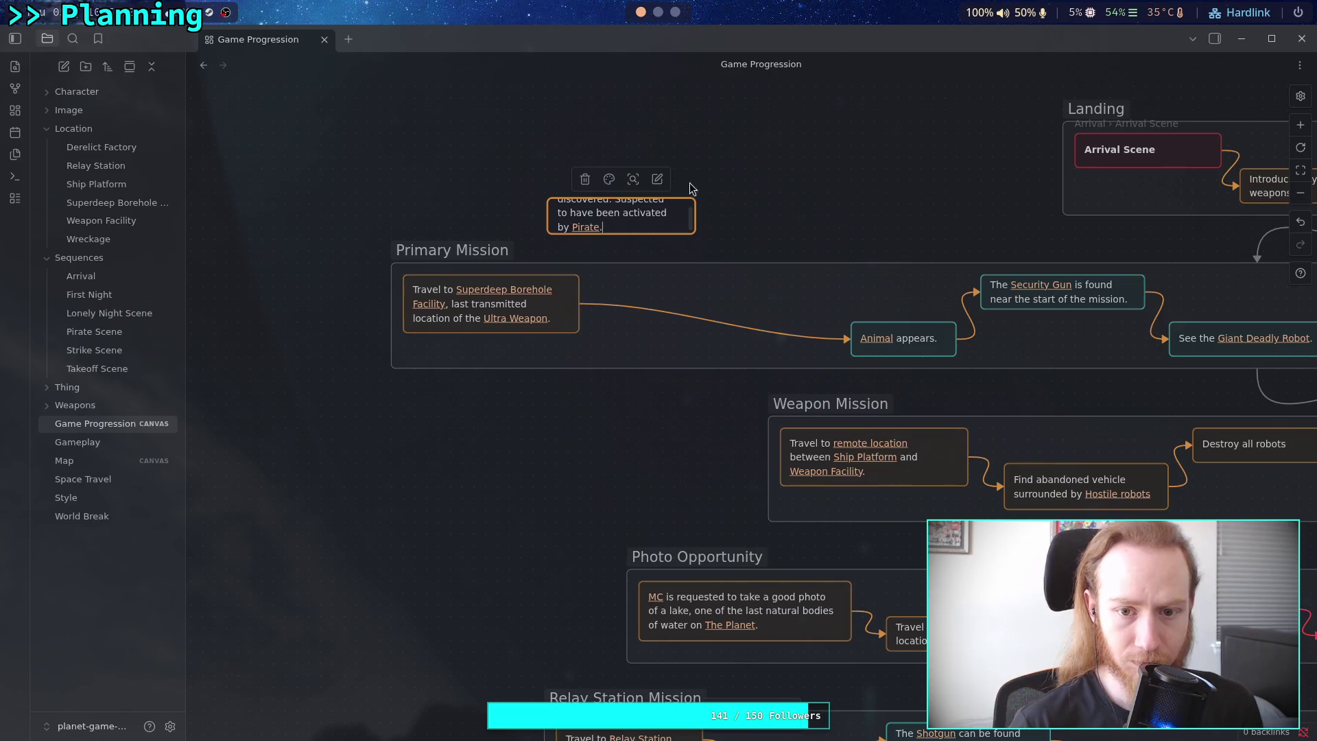
# End the sentence with a period and resize the Hostile robots card to fit its text.
pyautogui.write('.')
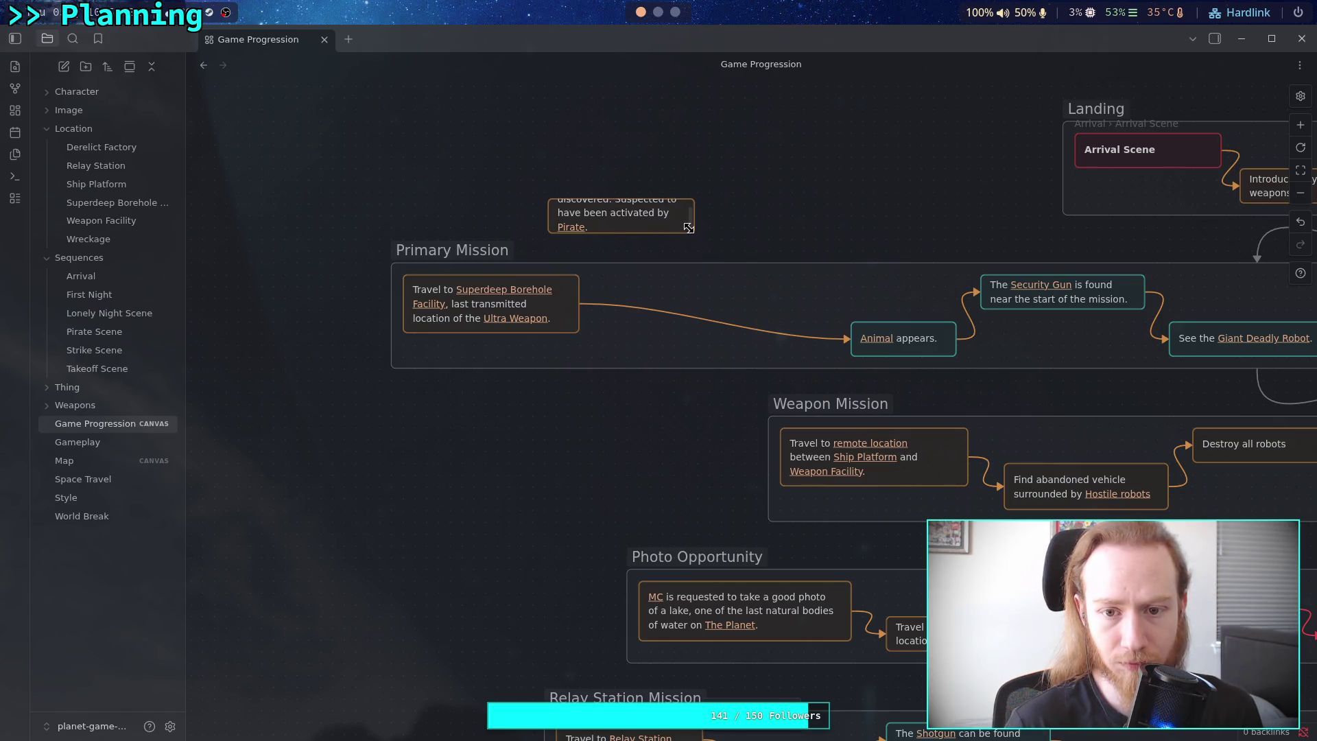
pyautogui.moveTo(694, 233); pyautogui.dragTo(709, 238)
pyautogui.moveTo(549, 195); pyautogui.dragTo(546, 189)
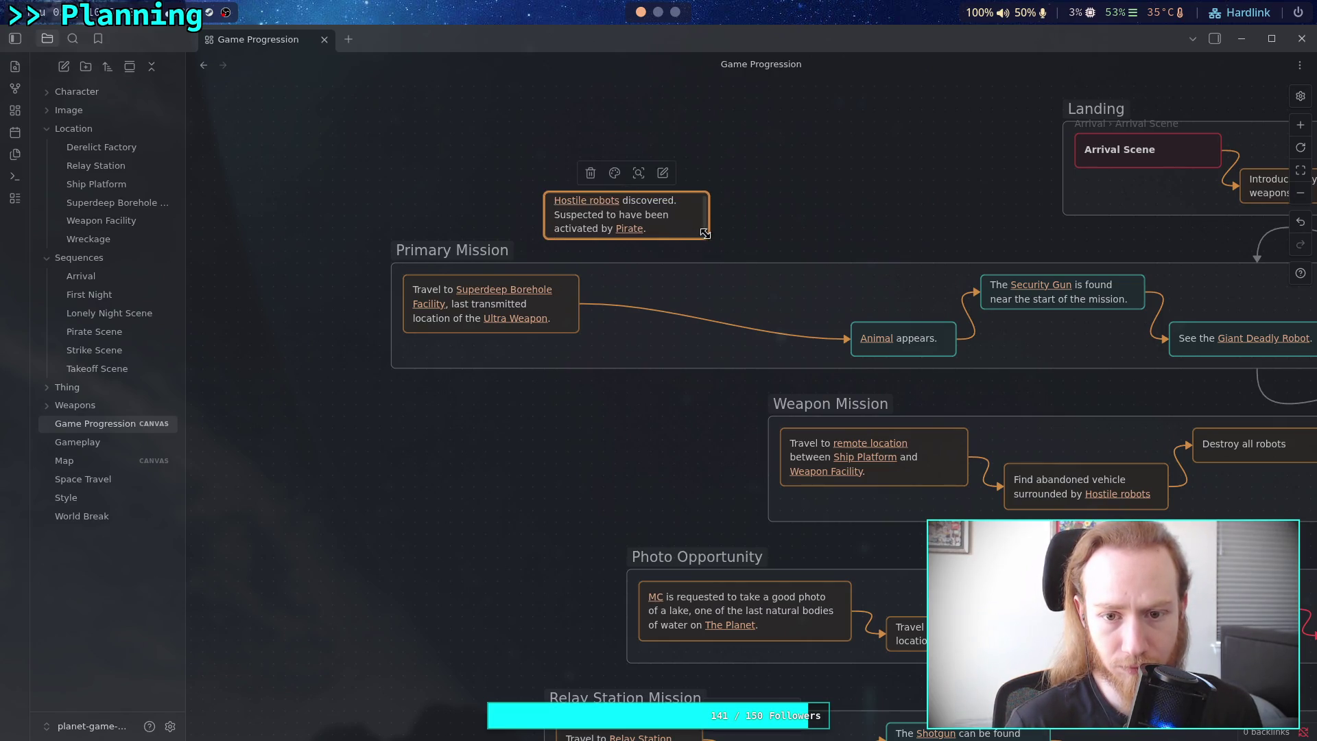
pyautogui.moveTo(709, 238)
pyautogui.mouseDown()
pyautogui.moveTo(733, 235)
pyautogui.moveTo(731, 256)
pyautogui.moveTo(694, 255)
pyautogui.mouseUp()
# Link the Travel card to Hostile robots with an orange arrow, position both, and pull in the group's left edge.
pyautogui.moveTo(579, 305); pyautogui.dragTo(557, 232)
pyautogui.moveTo(648, 229)
pyautogui.mouseDown()
pyautogui.moveTo(716, 303)
pyautogui.moveTo(849, 338)
pyautogui.mouseUp()
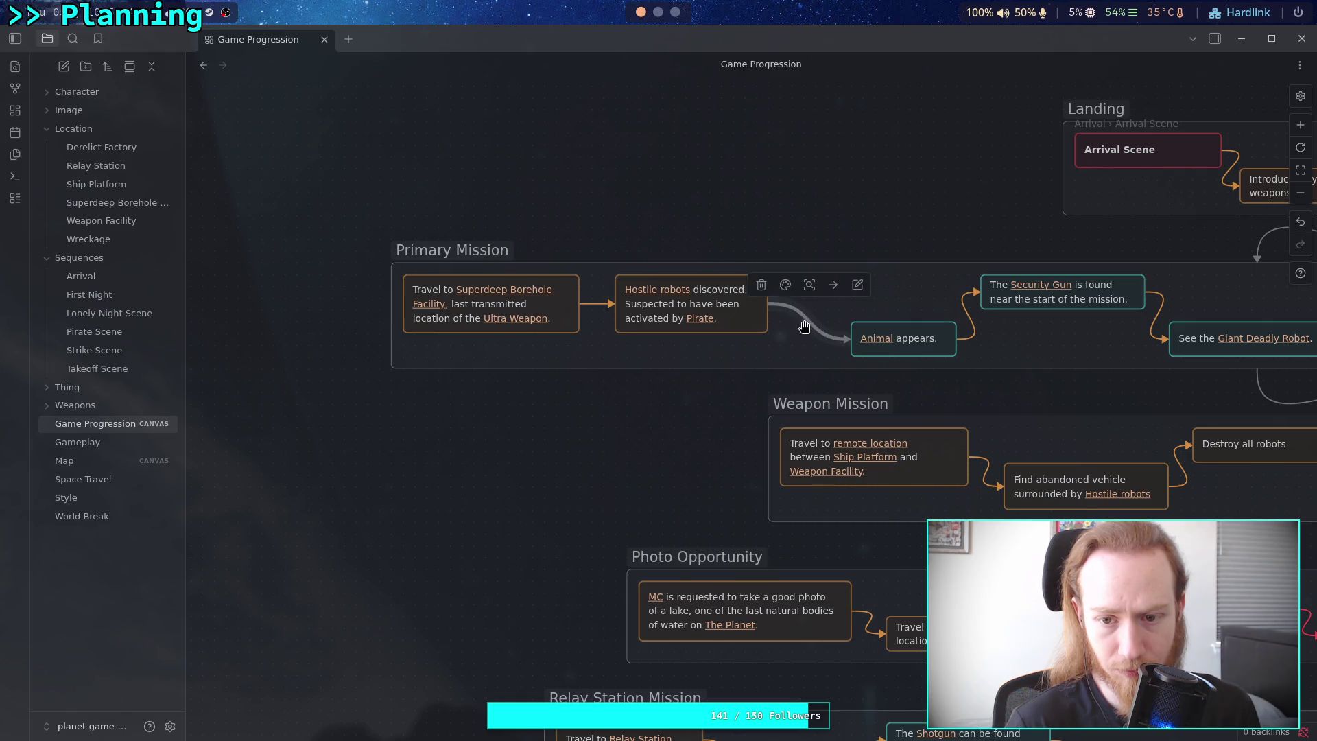
pyautogui.click(786, 286)
pyautogui.click(781, 315)
pyautogui.moveTo(617, 304); pyautogui.dragTo(676, 304)
pyautogui.moveTo(510, 304); pyautogui.dragTo(580, 327)
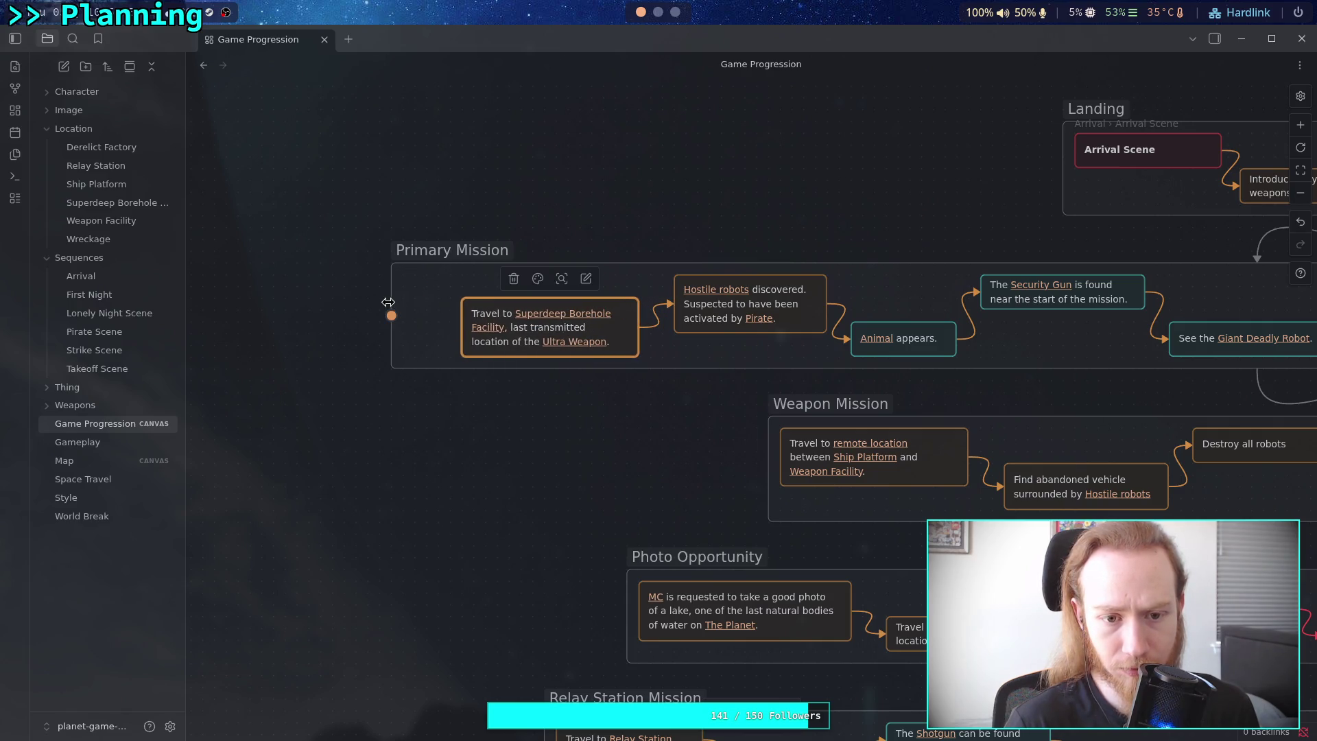
pyautogui.moveTo(391, 303); pyautogui.dragTo(445, 300)
# Shift the Primary Mission group's cards slightly to the right, then deselect the group.
pyautogui.hscroll(10, 367, 284)
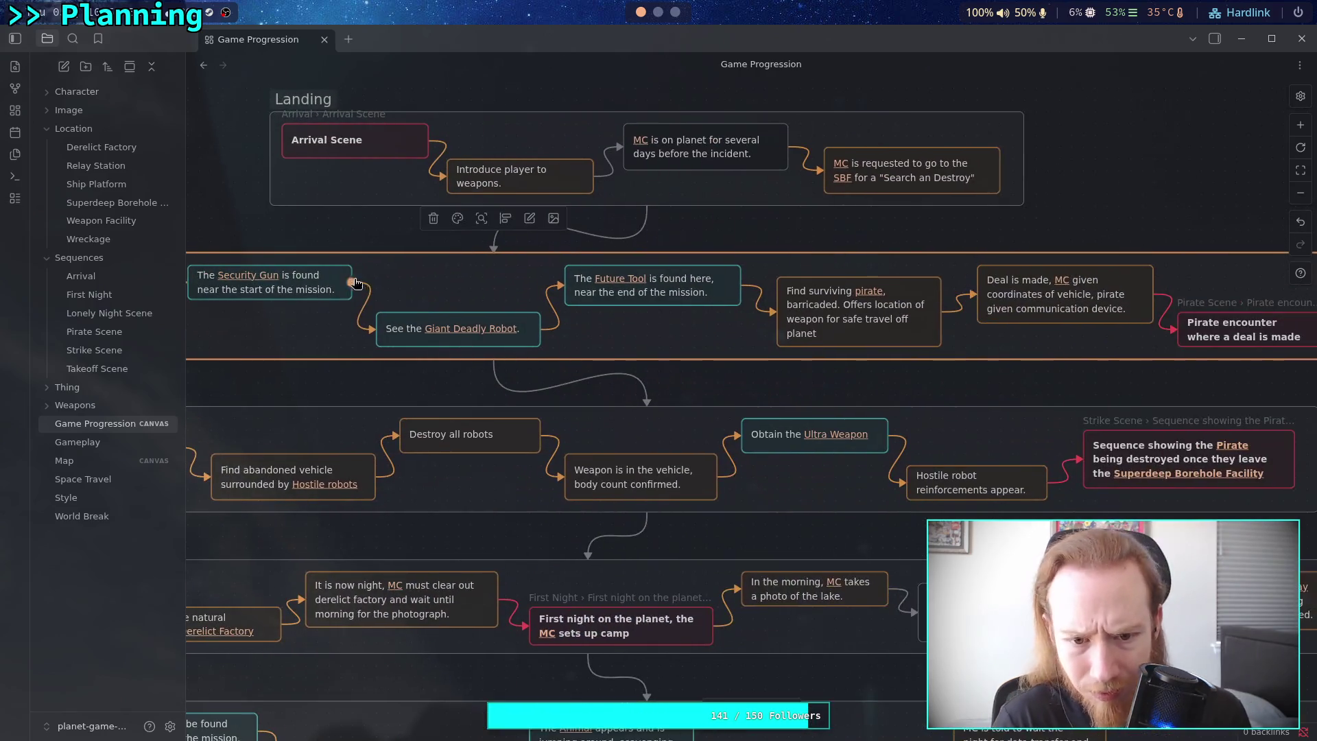
pyautogui.moveTo(452, 291); pyautogui.dragTo(548, 287)
pyautogui.click(444, 231)
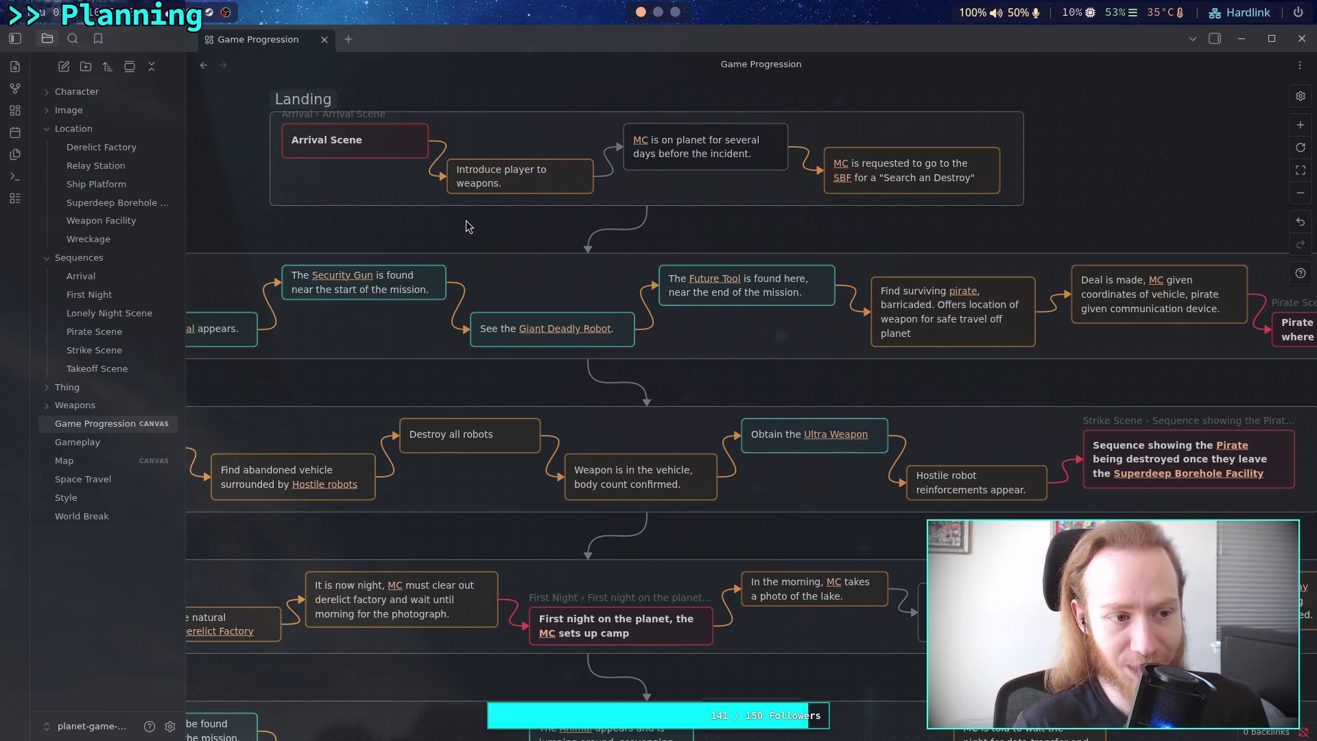
# Pan around the Game Progression canvas to survey the other mission groups.
pyautogui.moveTo(467, 227); pyautogui.dragTo(432, 347)
pyautogui.scroll(-2, 885, 284)
pyautogui.moveTo(906, 287); pyautogui.dragTo(792, 288)
pyautogui.moveTo(471, 323); pyautogui.dragTo(628, 309)
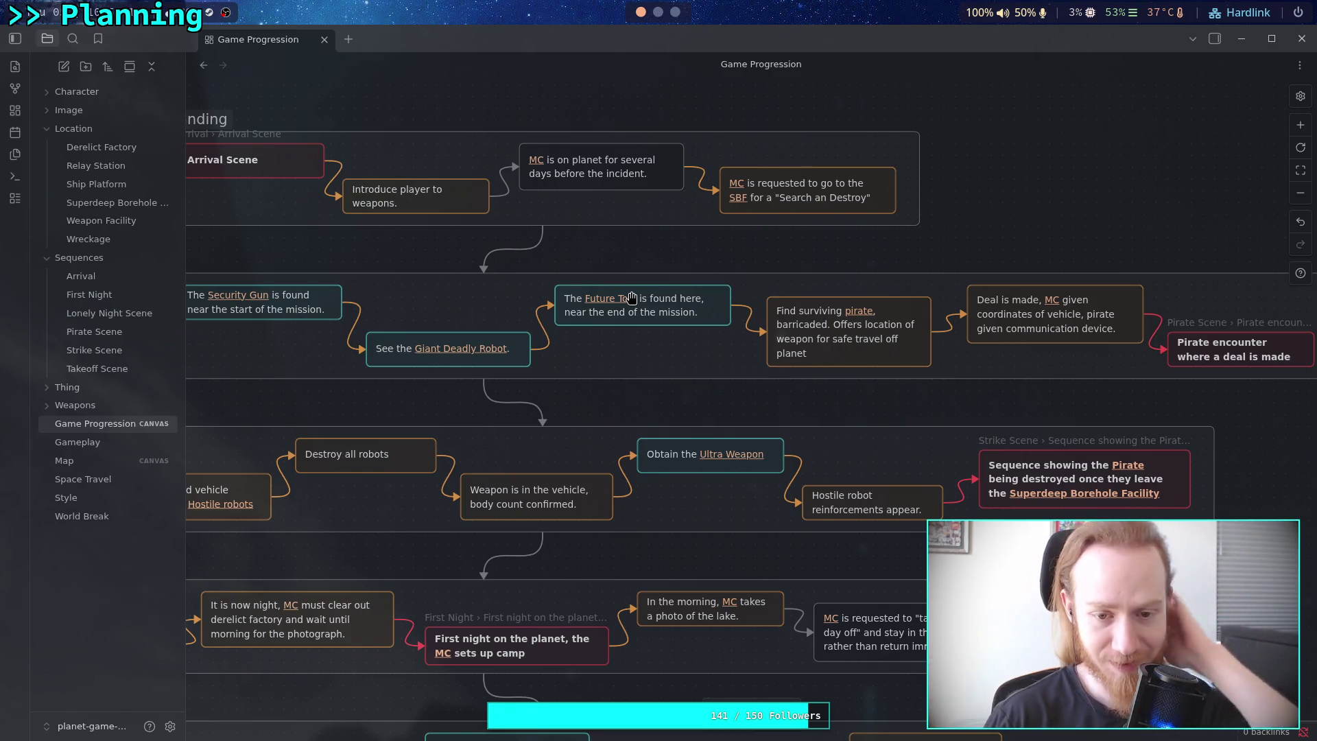
pyautogui.hscroll(-8, 504, 208)
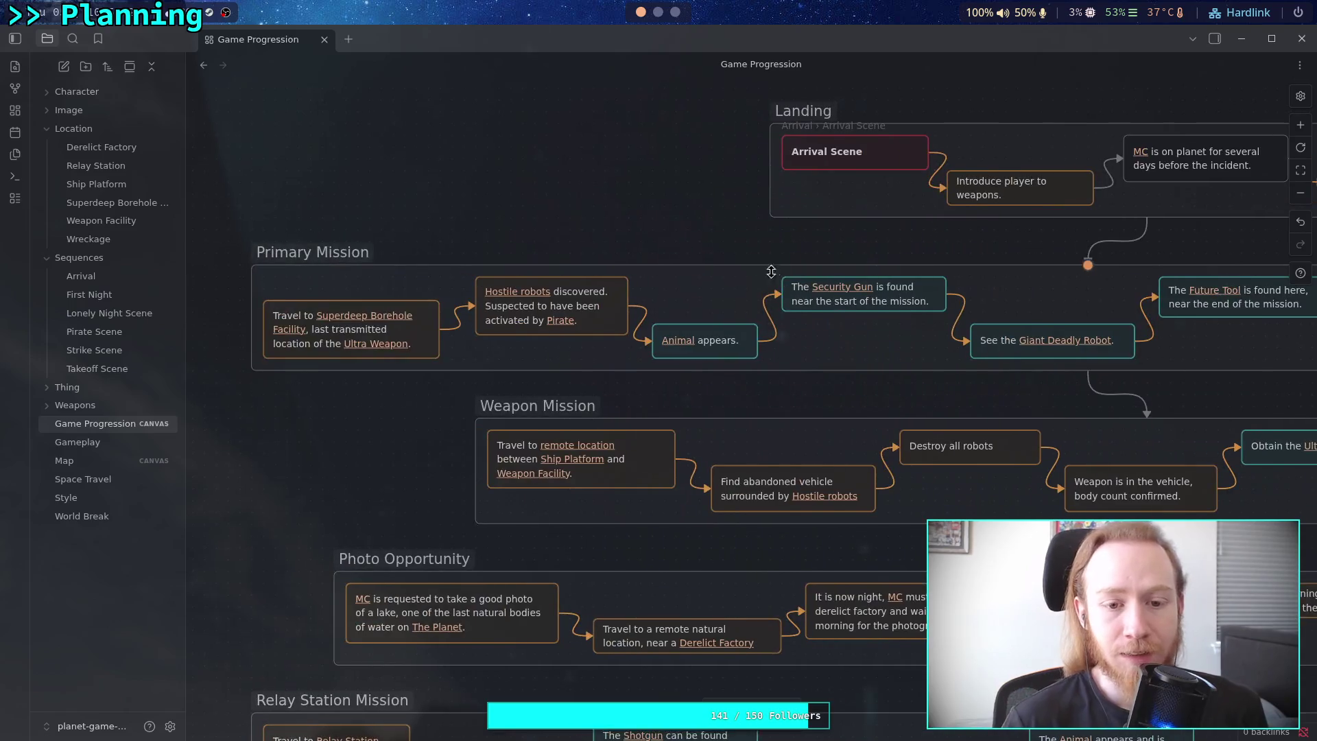
pyautogui.moveTo(760, 343)
pyautogui.mouseDown()
pyautogui.moveTo(549, 333)
pyautogui.moveTo(847, 341)
pyautogui.mouseUp()
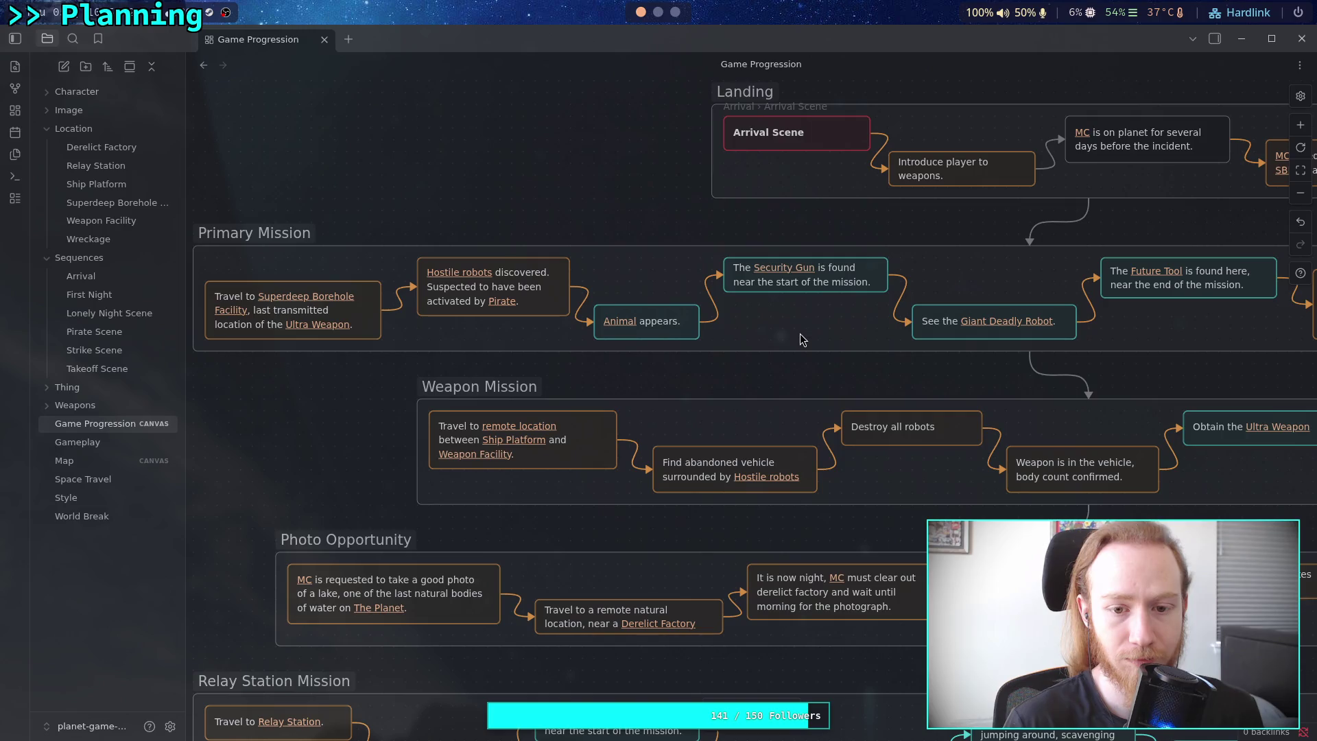
# Change 'discovered' to 'encountered' in the Hostile robots card text.
pyautogui.doubleClick(536, 282)
pyautogui.moveTo(495, 271); pyautogui.dragTo(548, 272)
pyautogui.write('en')
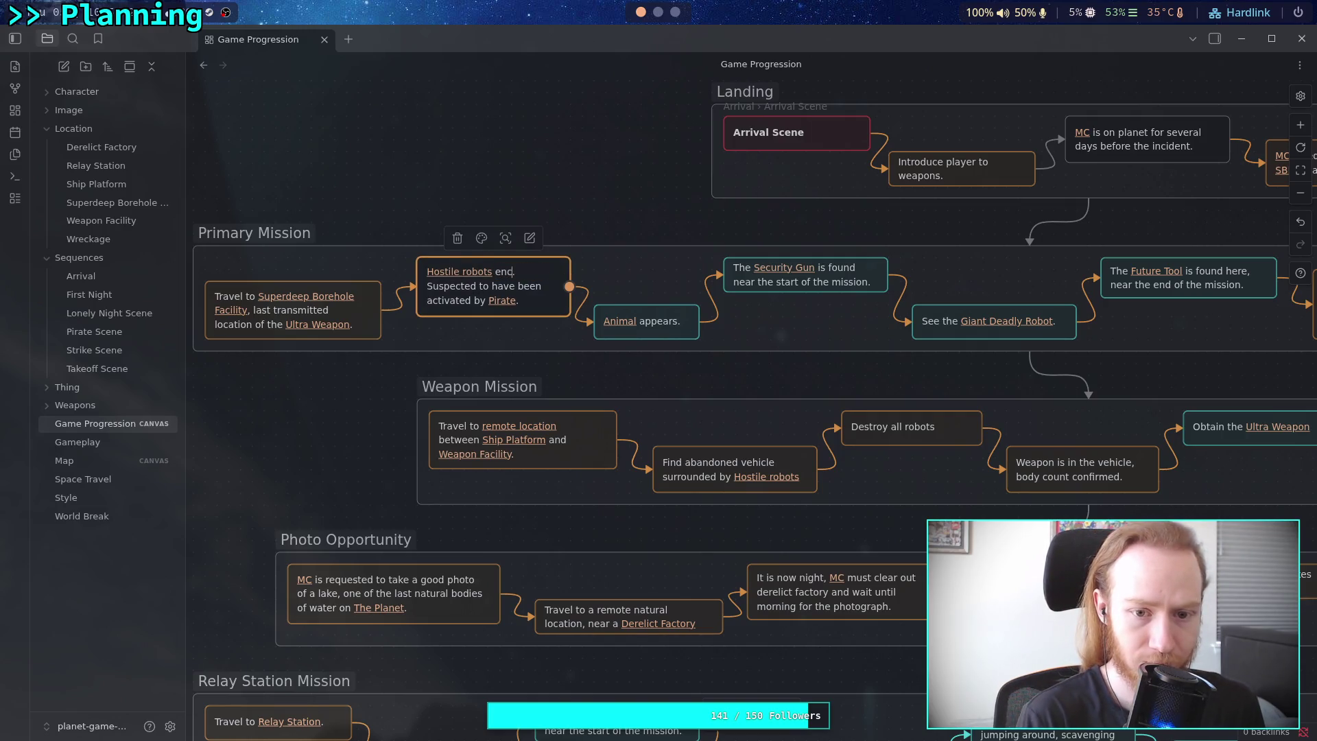
pyautogui.write('red')
pyautogui.press('Escape')
# Widen the Hostile robots card slightly to the left, then deselect it.
pyautogui.click(524, 288)
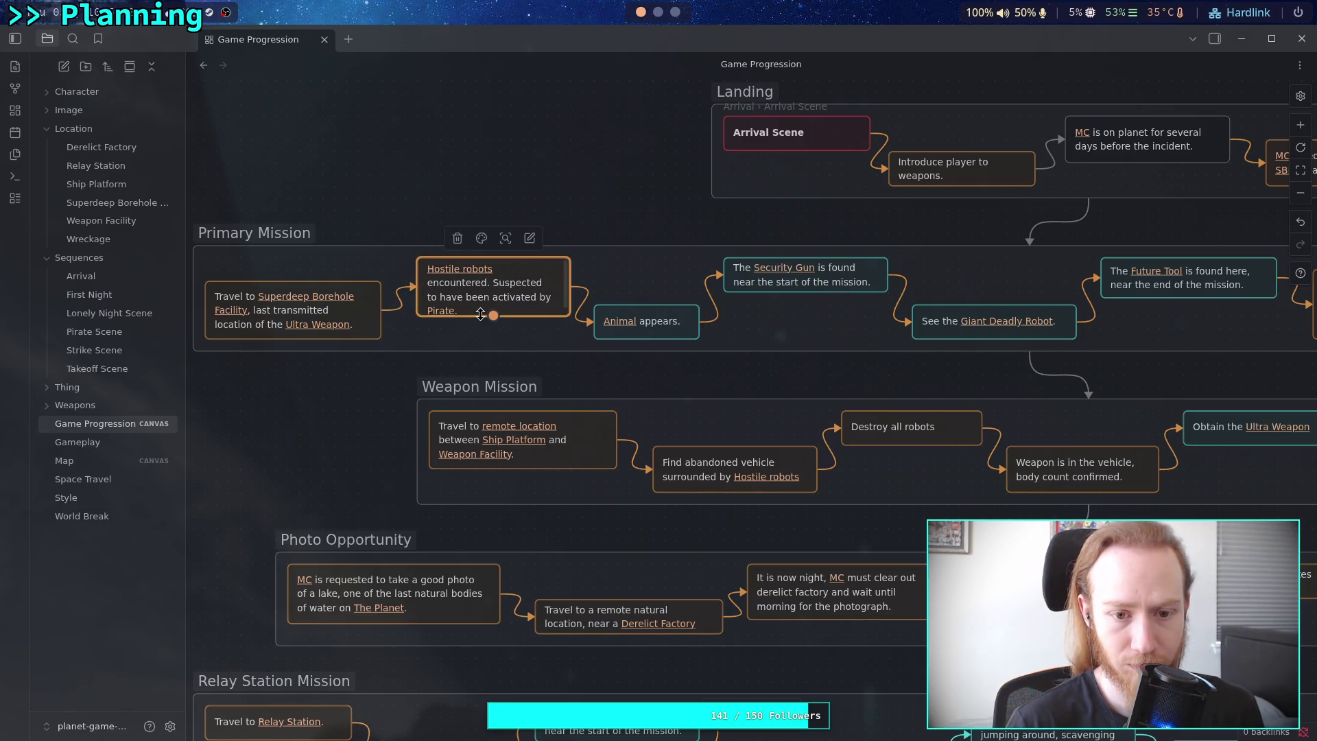
pyautogui.moveTo(423, 308); pyautogui.dragTo(405, 306)
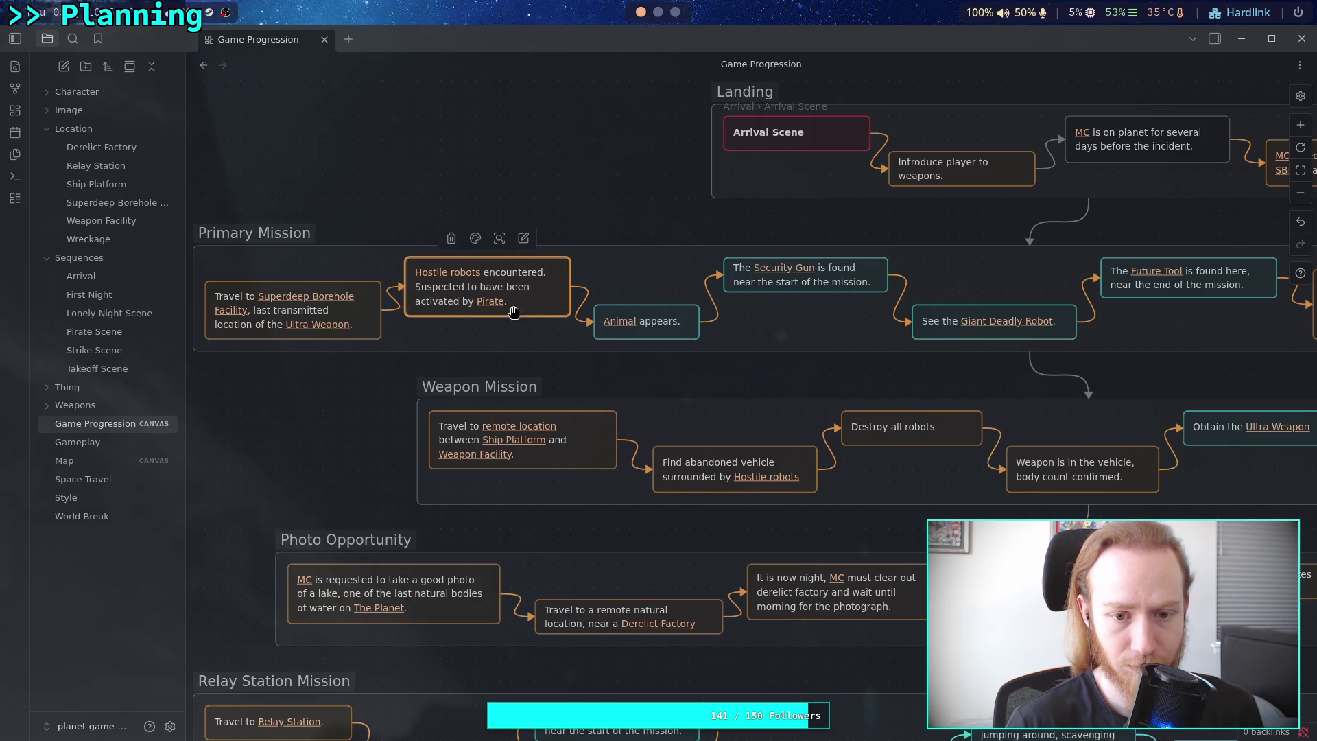
pyautogui.hscroll(-1, 494, 311)
pyautogui.hscroll(-4, 495, 310)
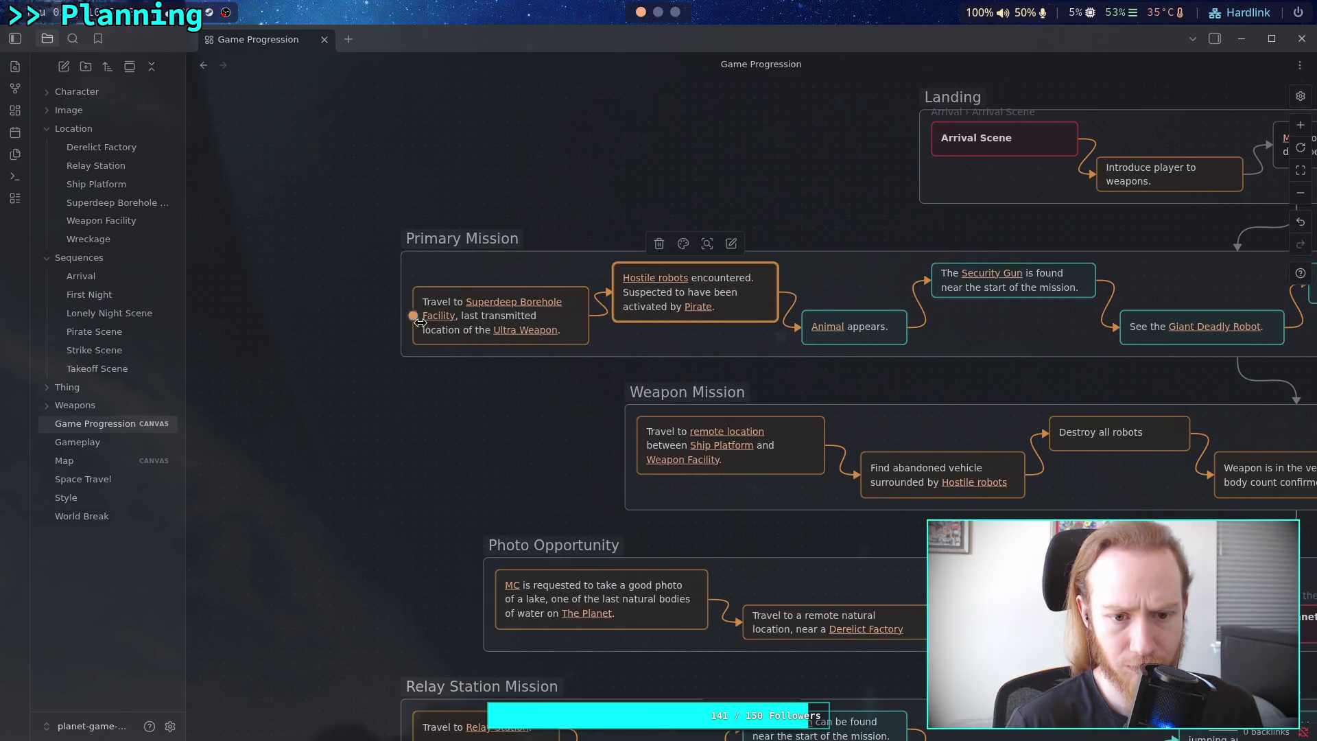
pyautogui.click(638, 162)
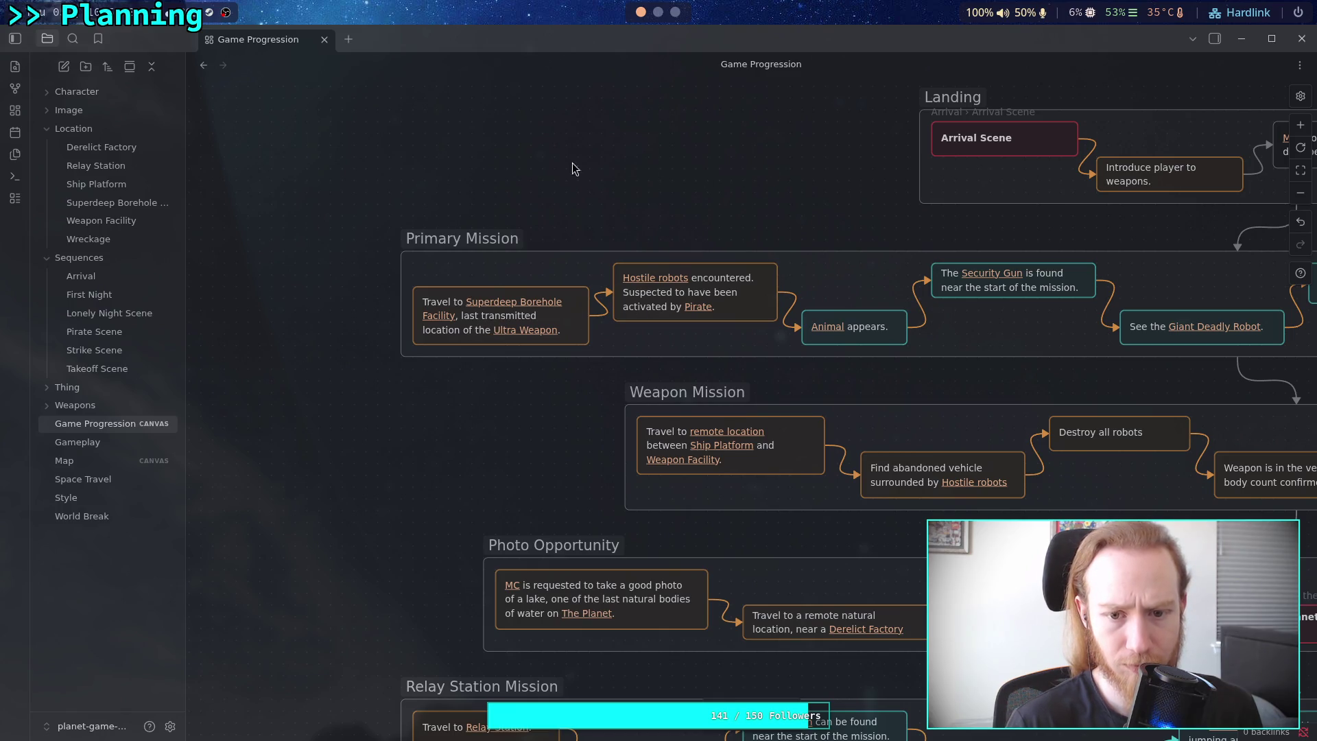
pyautogui.hscroll(8, 679, 196)
pyautogui.hscroll(2, 651, 305)
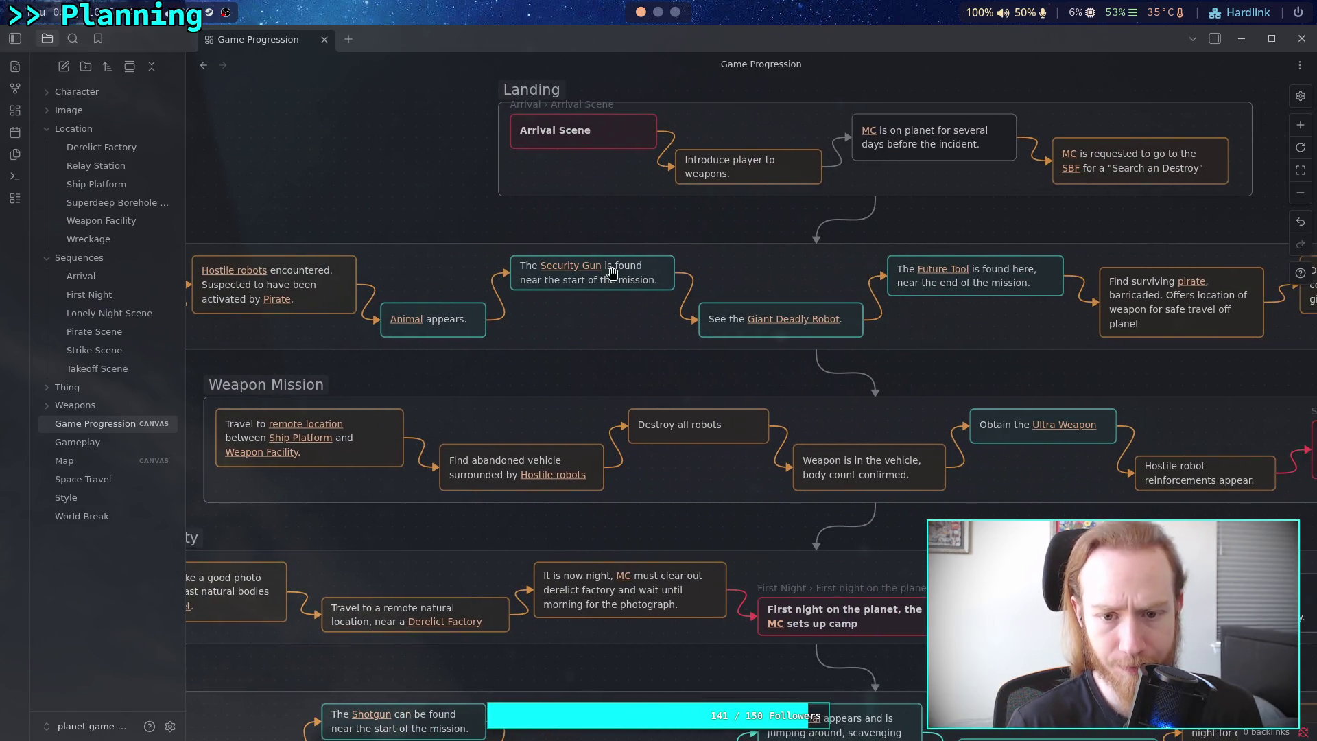
# Check the Primary Mission cards, then pull the group's left edge inward and undo.
pyautogui.click(464, 318)
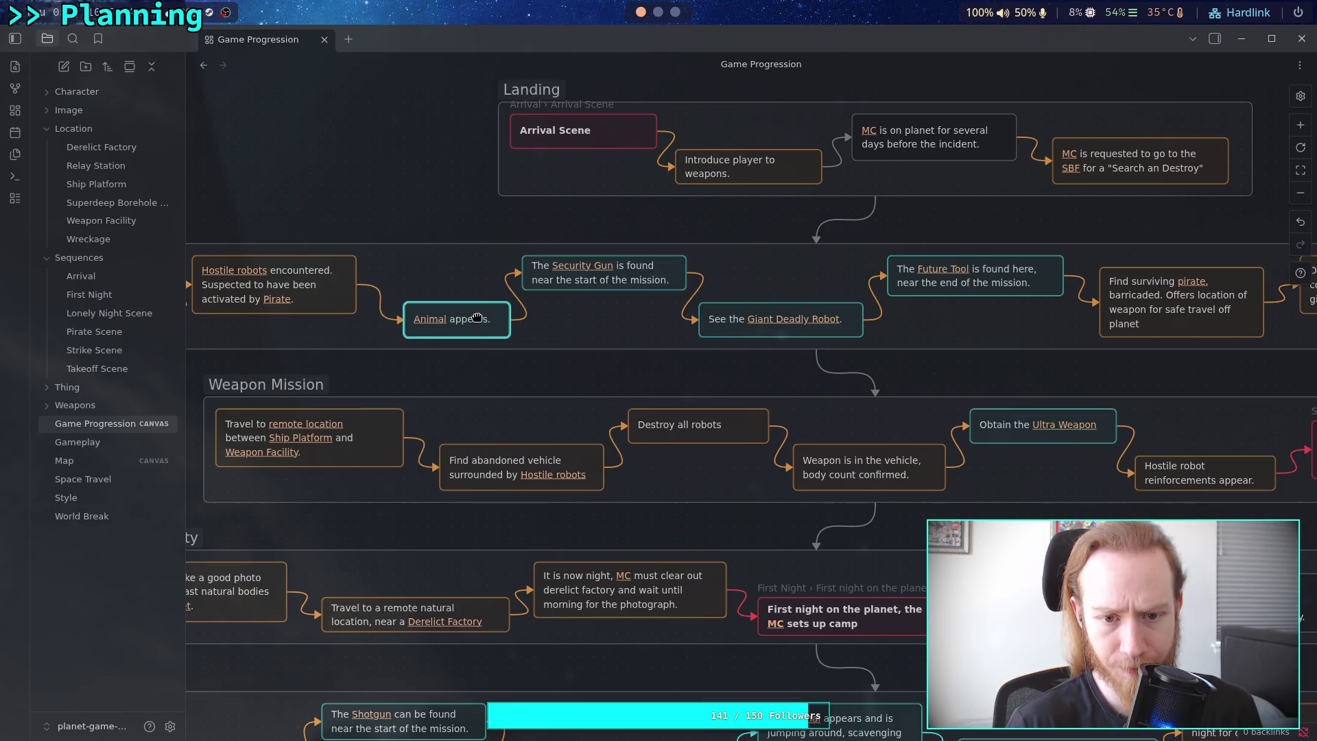
pyautogui.hscroll(-4, 473, 308)
pyautogui.click(506, 282)
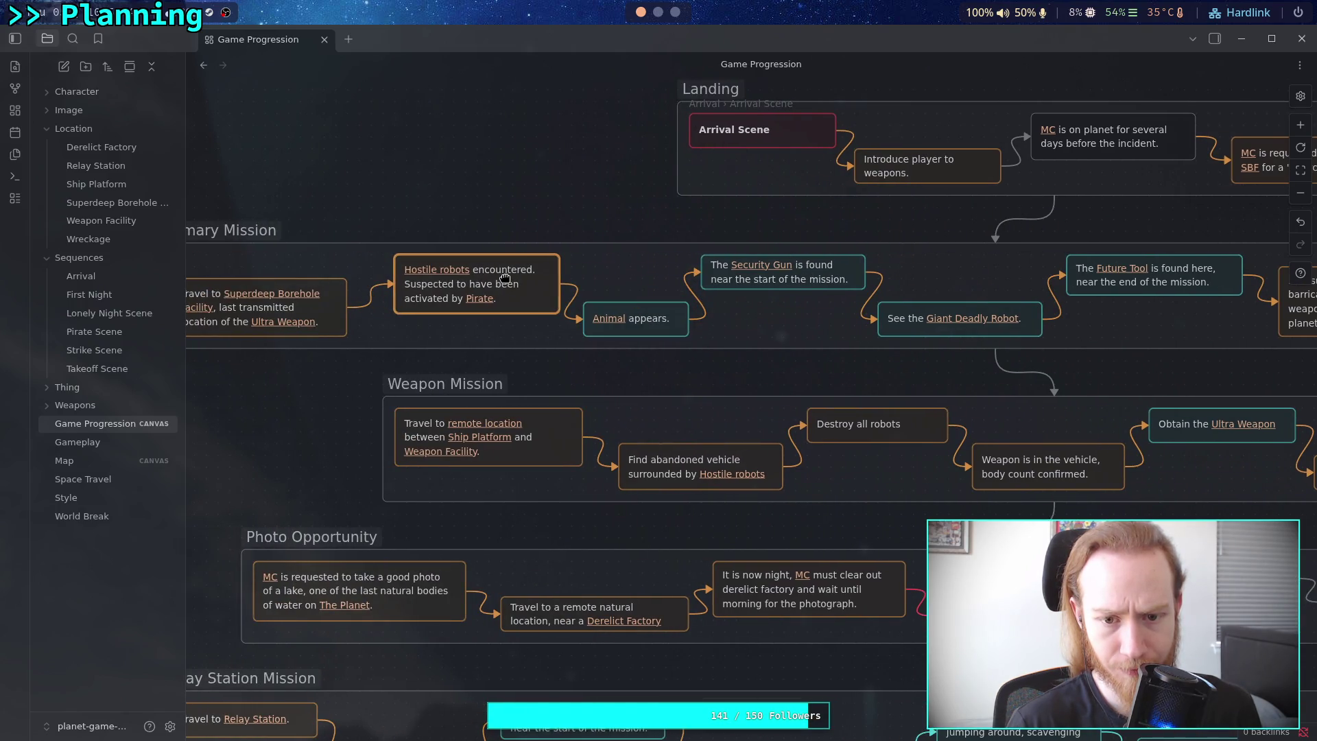
pyautogui.click(325, 328)
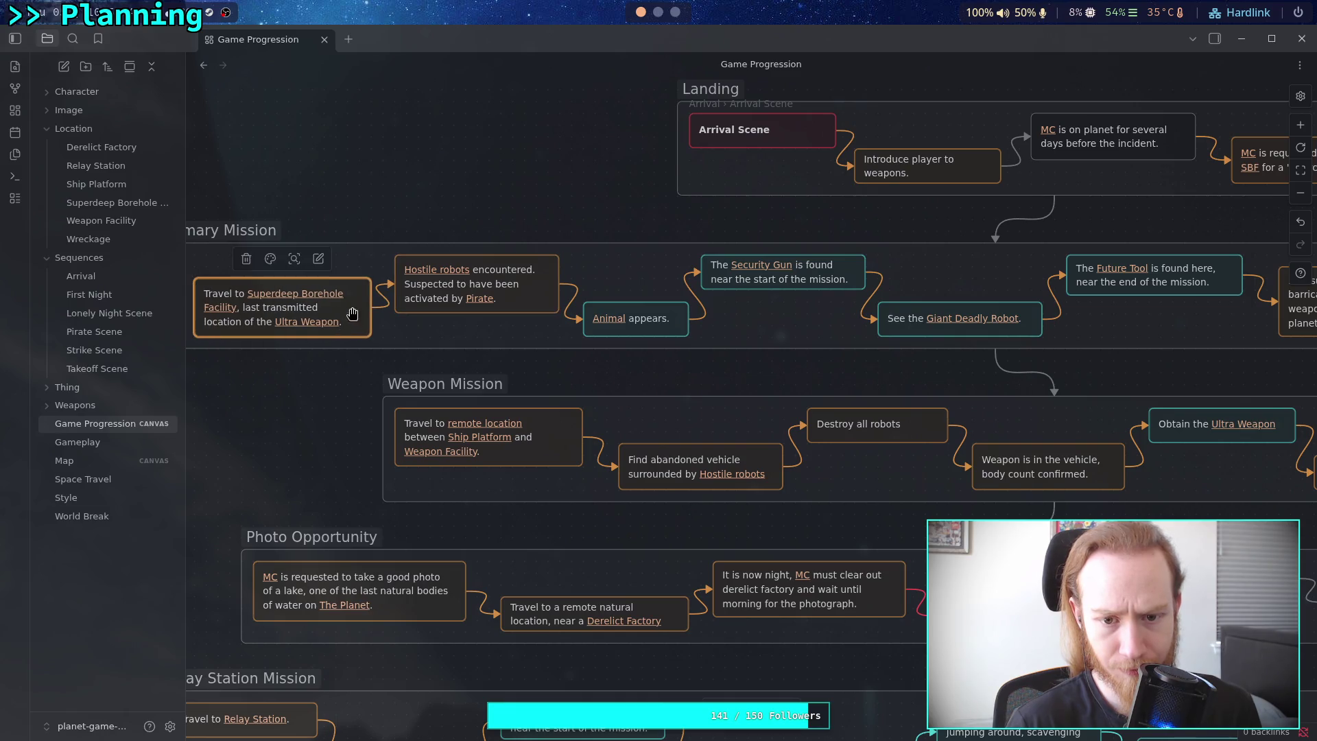
pyautogui.hscroll(-5, 346, 319)
pyautogui.moveTo(367, 278); pyautogui.dragTo(389, 276)
pyautogui.hscroll(15, 833, 275)
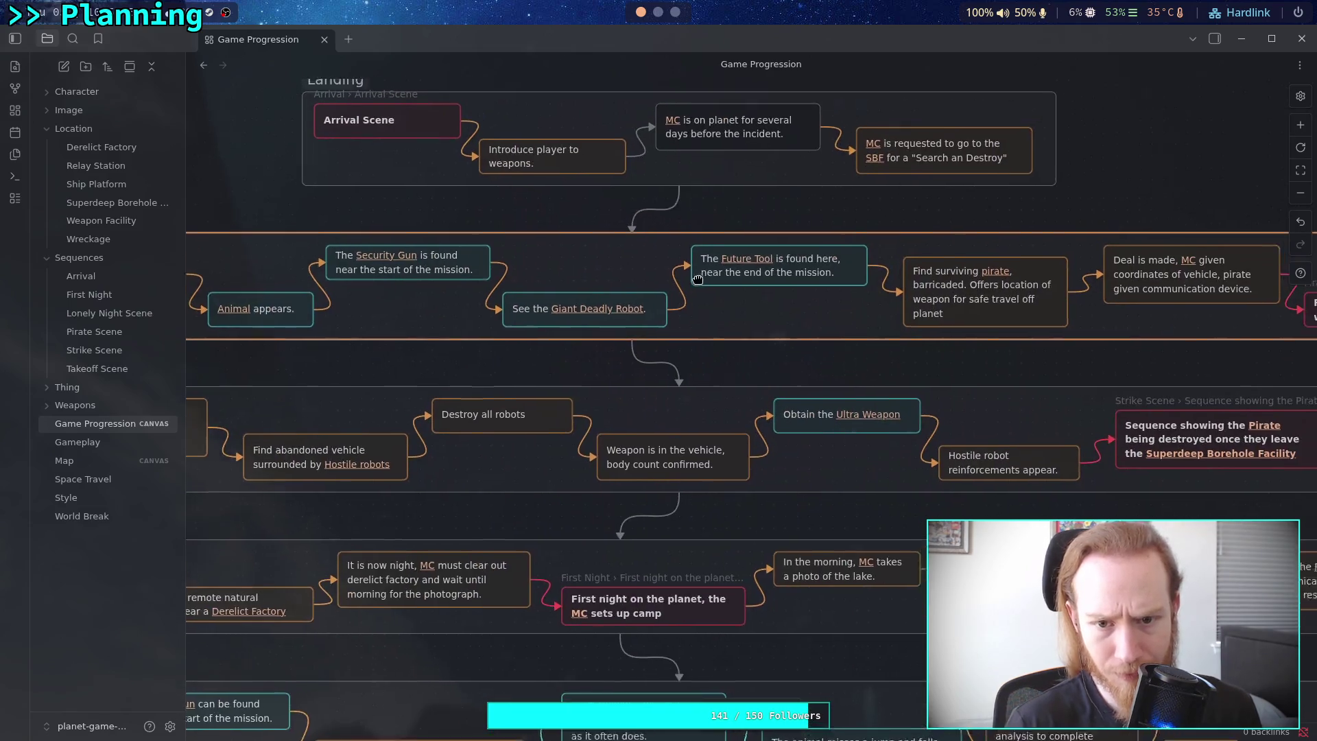
pyautogui.hotkey('ctrl', 'z')
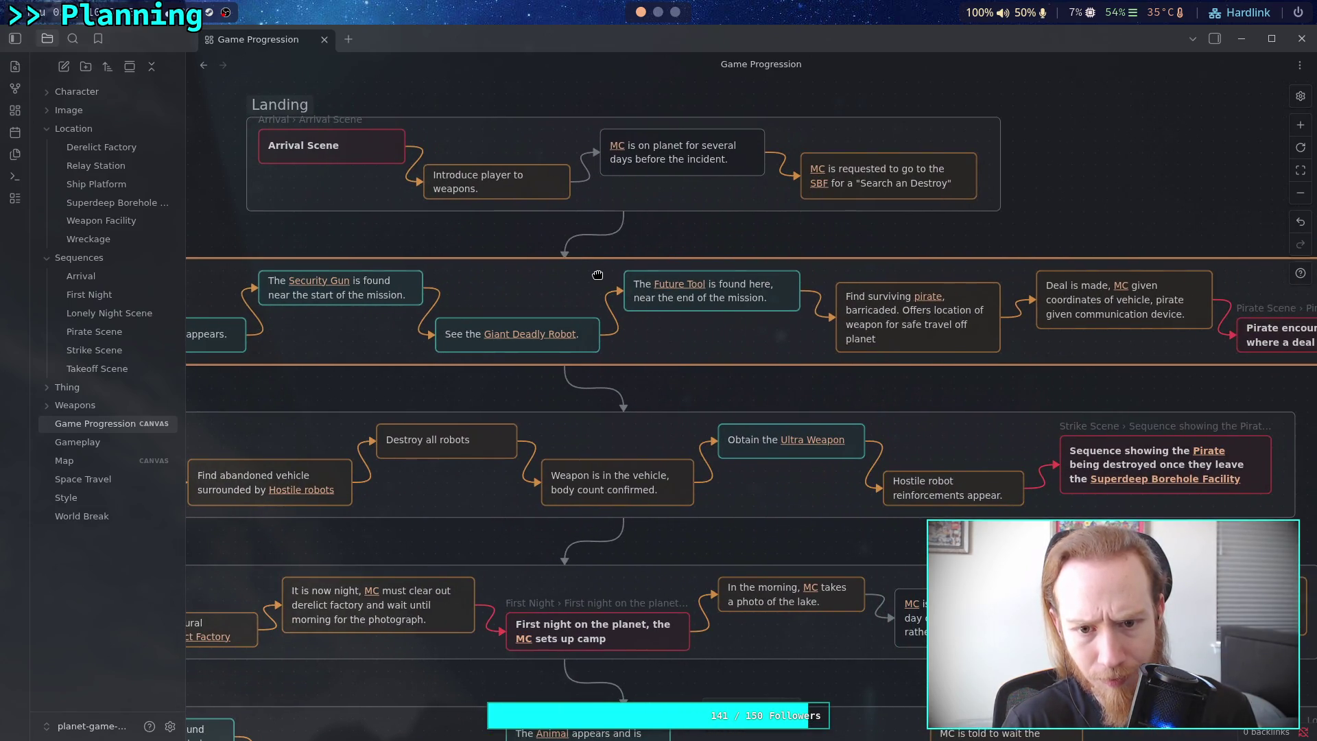
pyautogui.click(512, 373)
pyautogui.hscroll(1, 658, 352)
pyautogui.hscroll(-10, 658, 357)
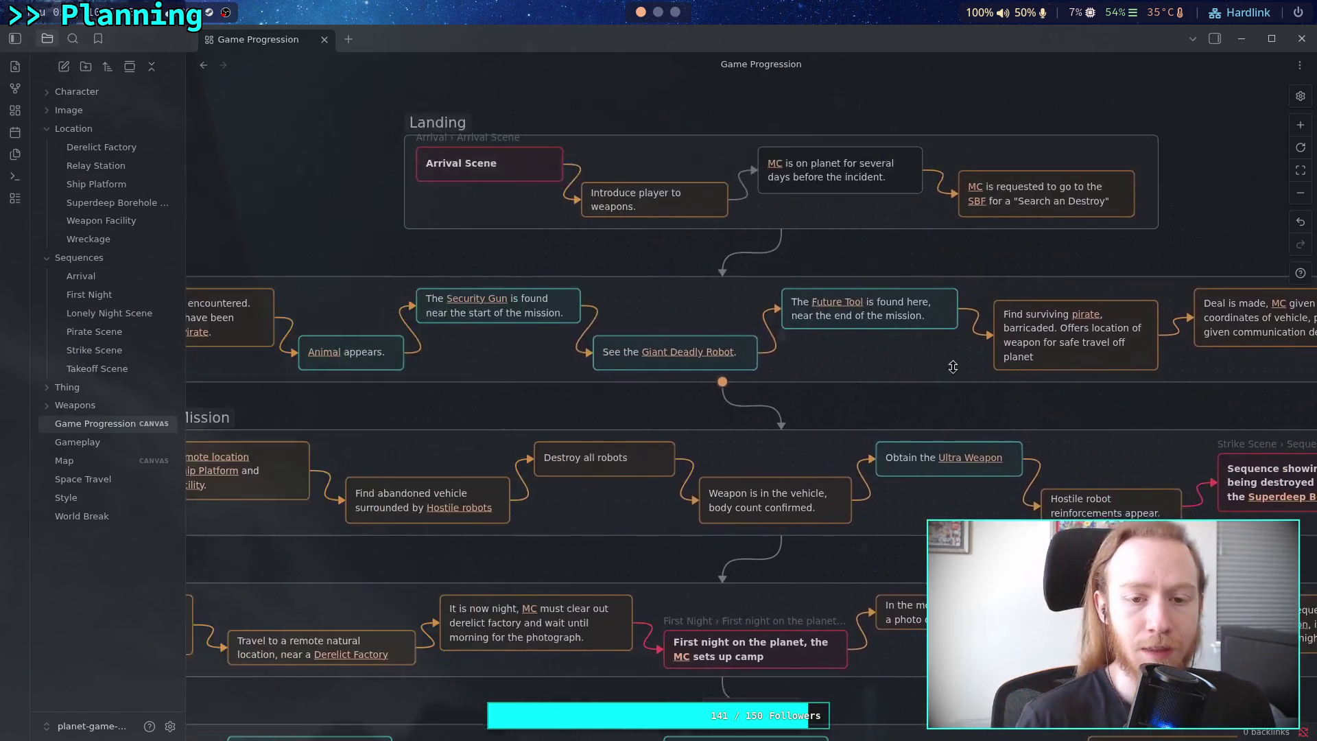
pyautogui.hscroll(15, 830, 391)
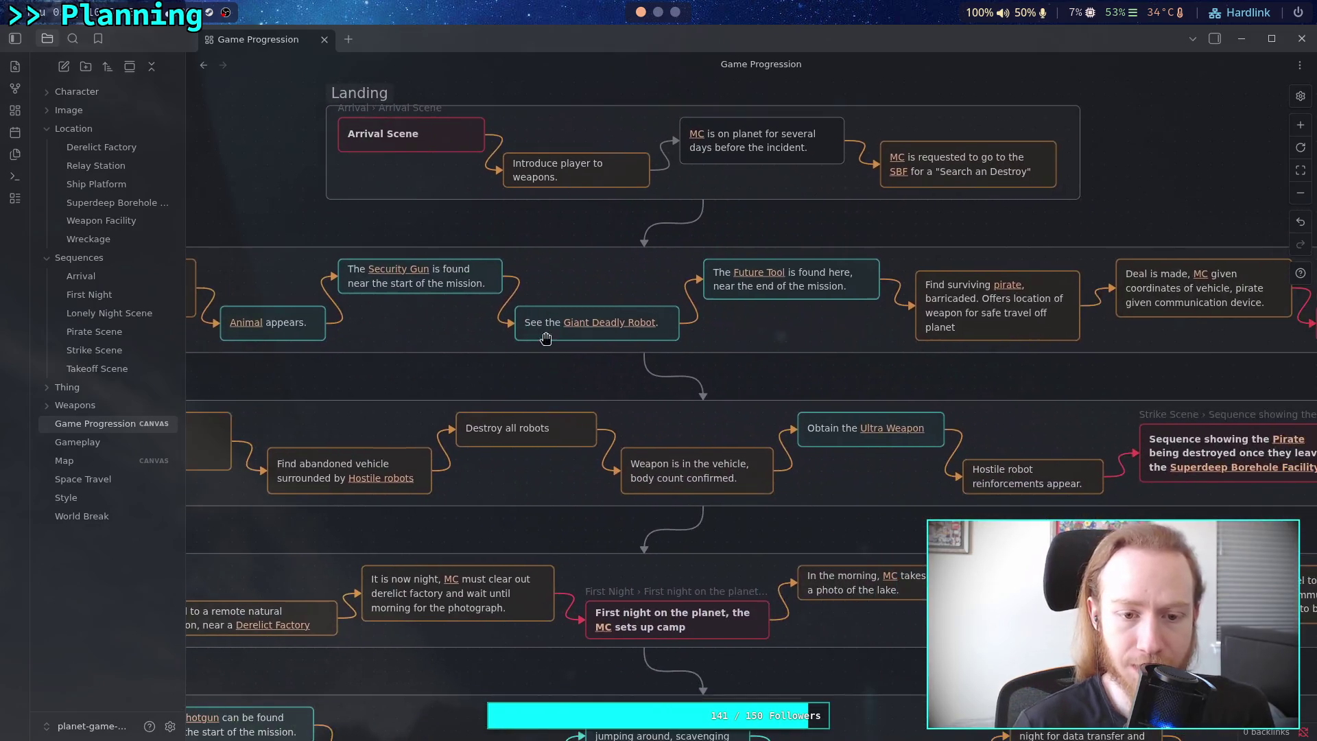
pyautogui.hscroll(-10, 491, 411)
pyautogui.scroll(4, 644, 398)
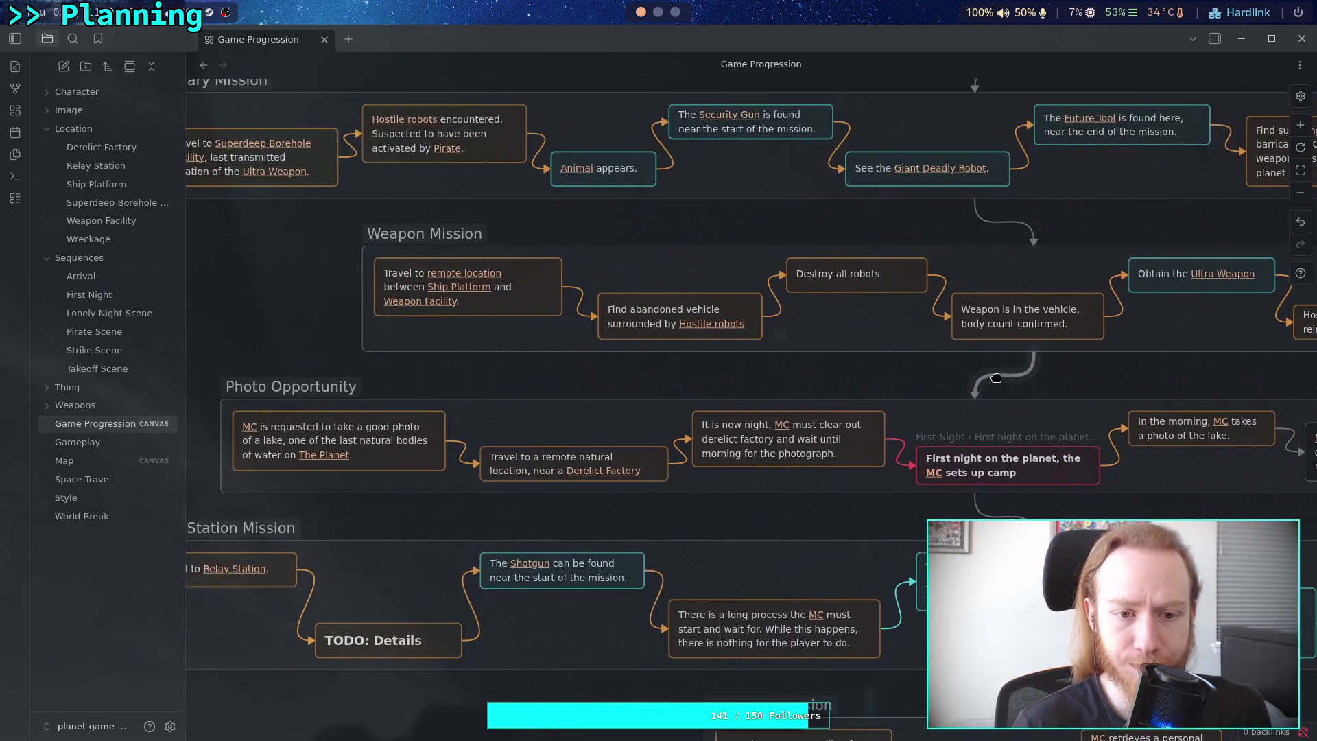
pyautogui.hscroll(6, 795, 384)
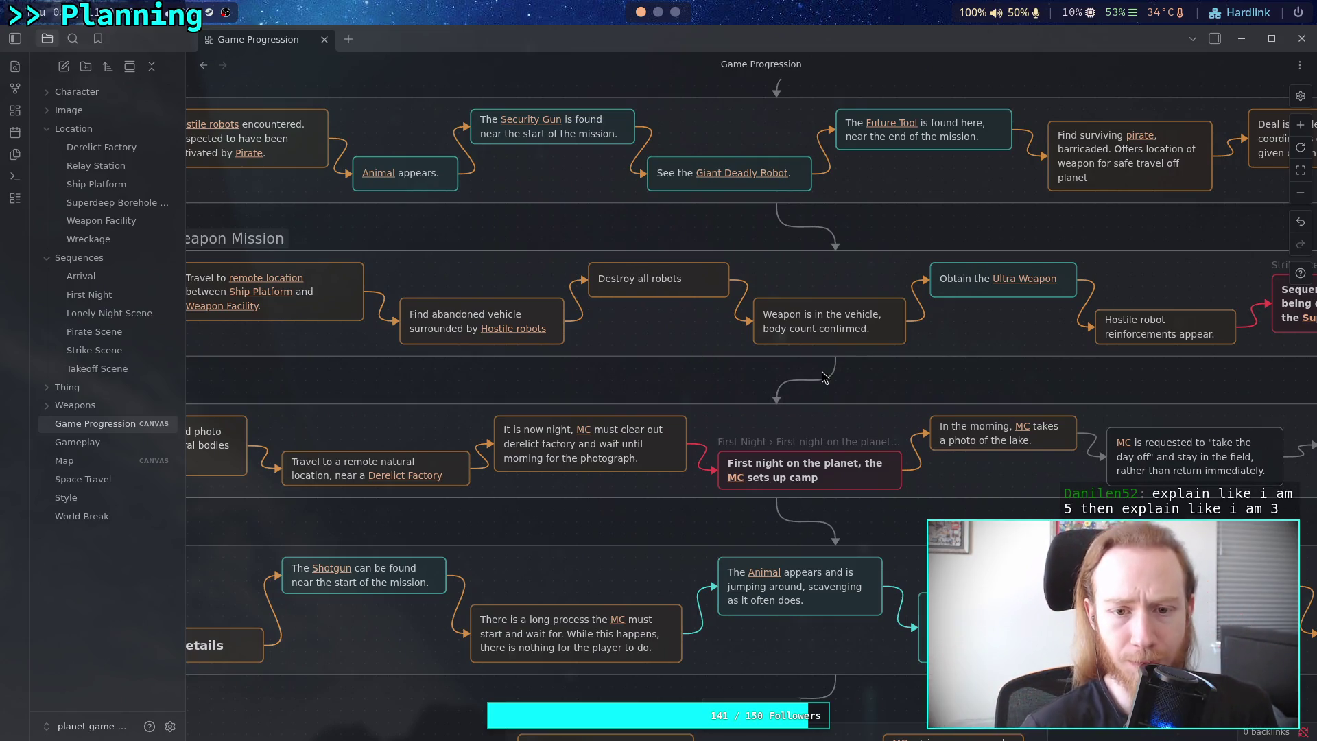
pyautogui.hscroll(5, 795, 391)
pyautogui.hscroll(10, 812, 396)
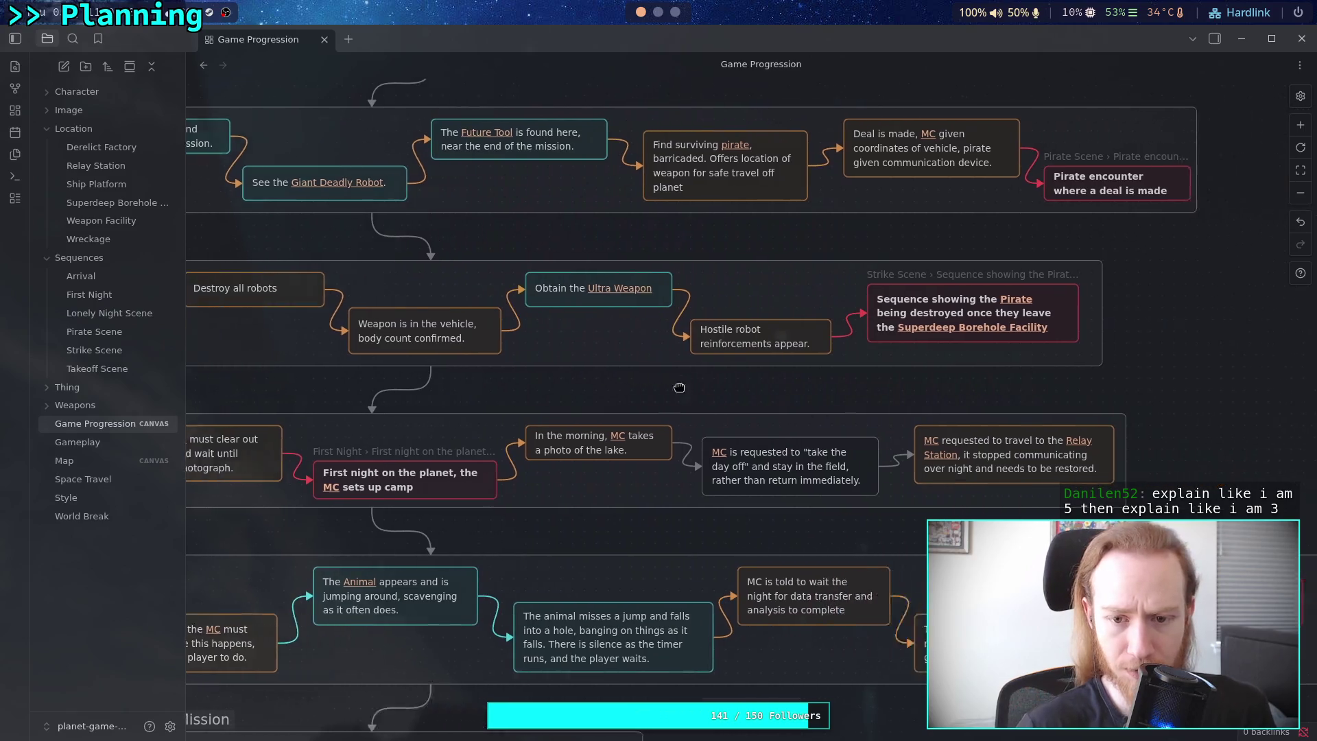
pyautogui.scroll(-3, 435, 377)
pyautogui.hscroll(-15, 617, 288)
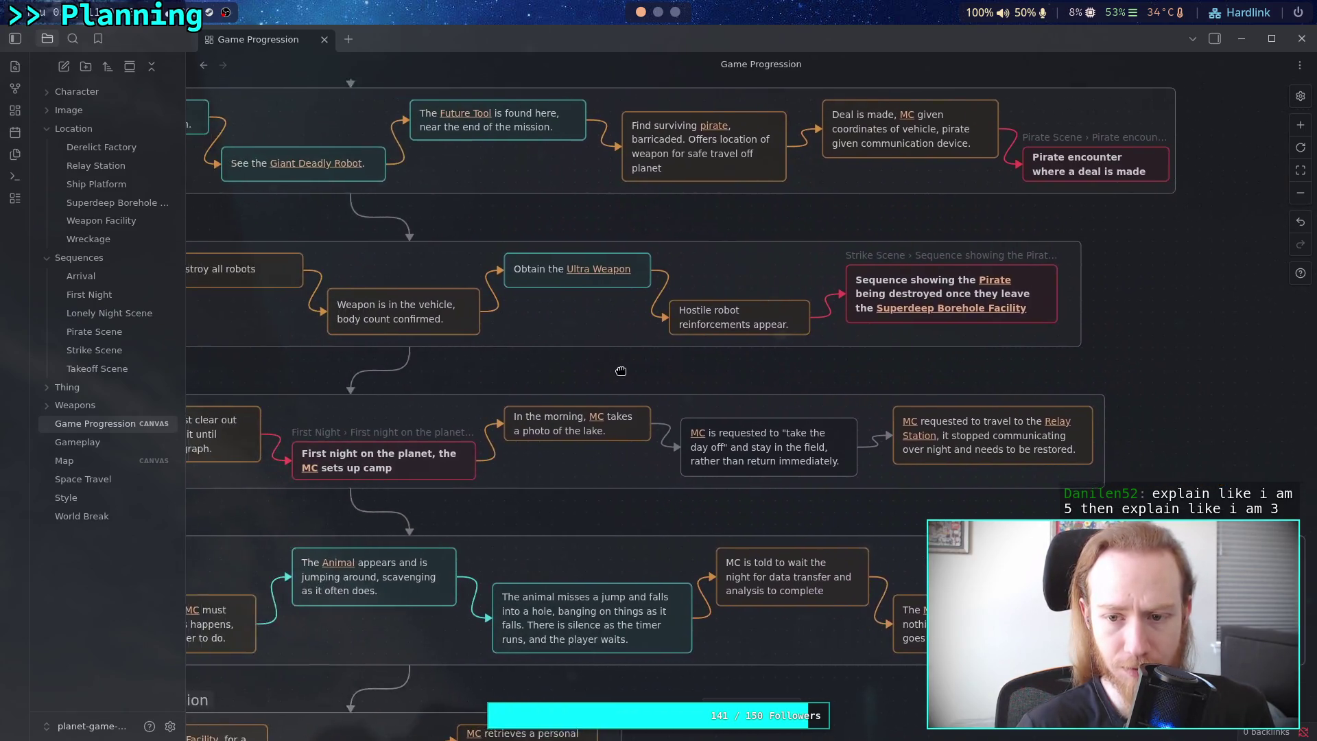
pyautogui.scroll(-1, 792, 333)
pyautogui.hscroll(-10, 792, 333)
pyautogui.hscroll(6, 652, 326)
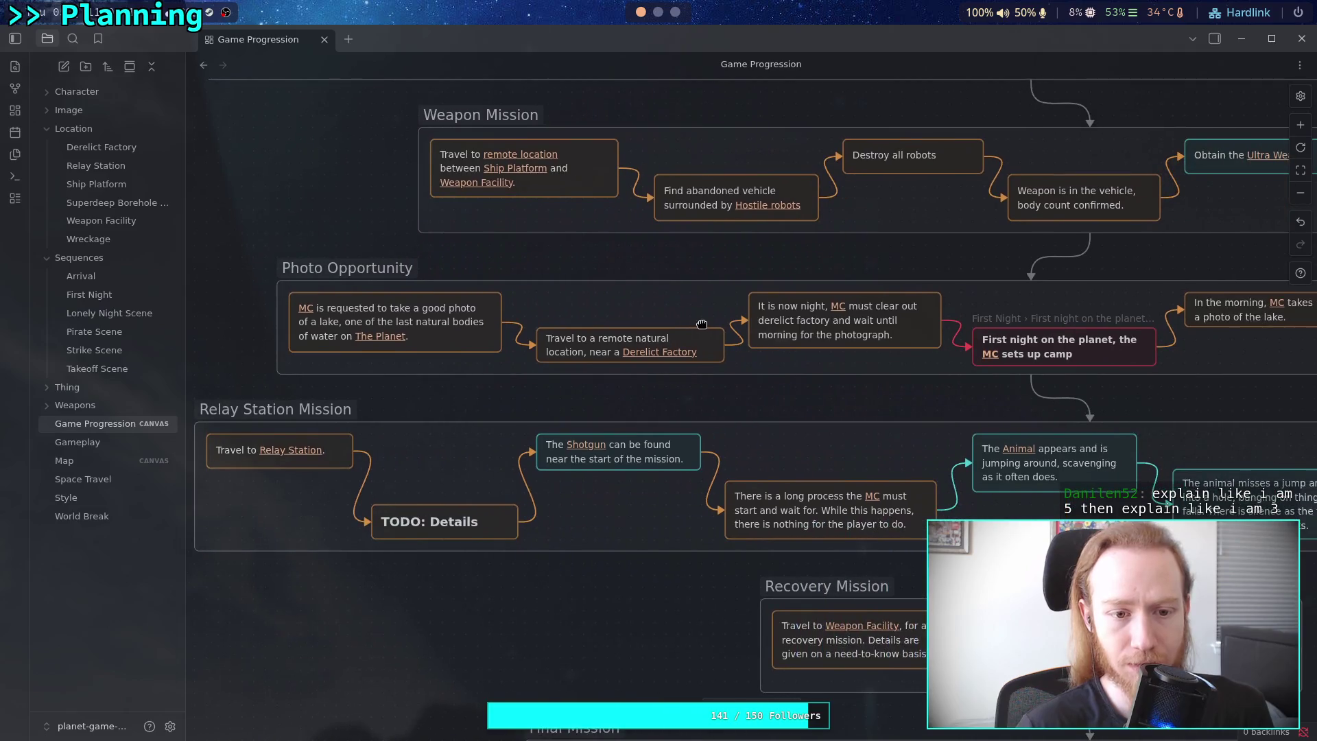
pyautogui.hscroll(12, 873, 340)
pyautogui.scroll(1, 872, 340)
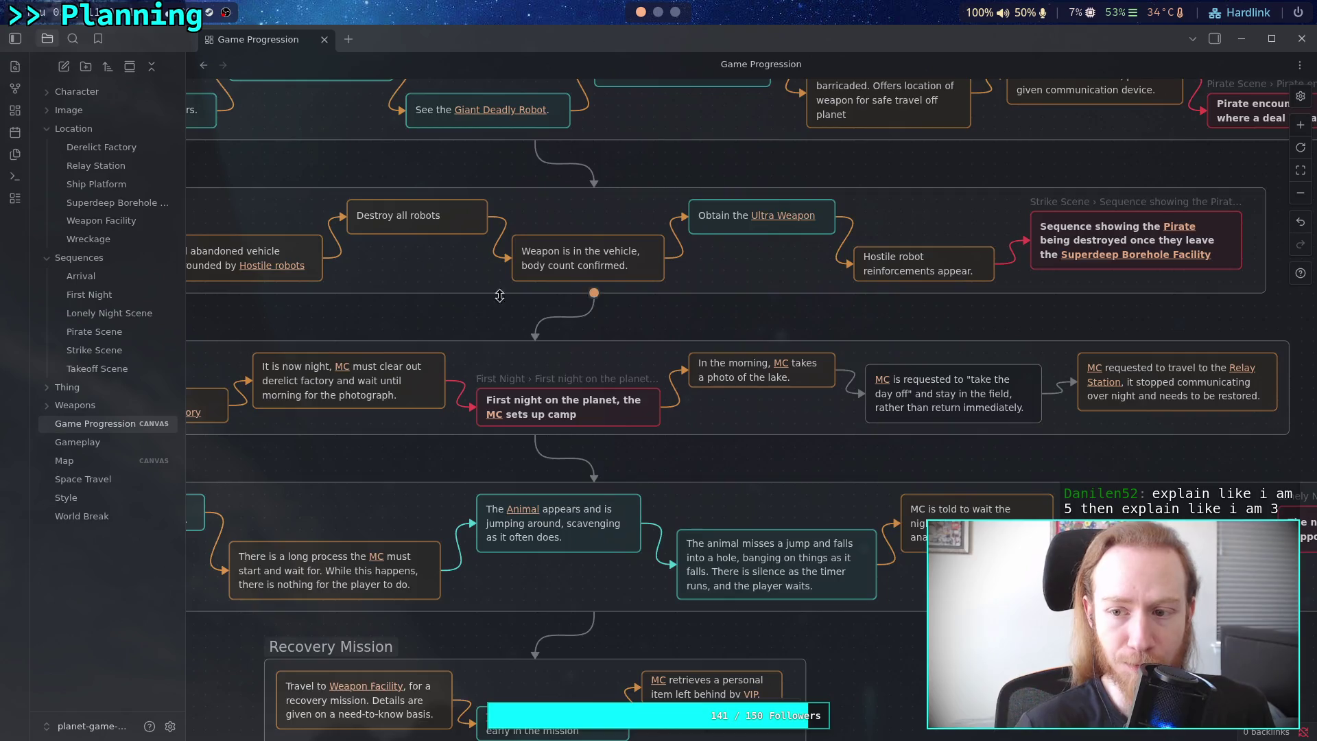
pyautogui.hscroll(-15, 688, 277)
pyautogui.scroll(-1, 688, 278)
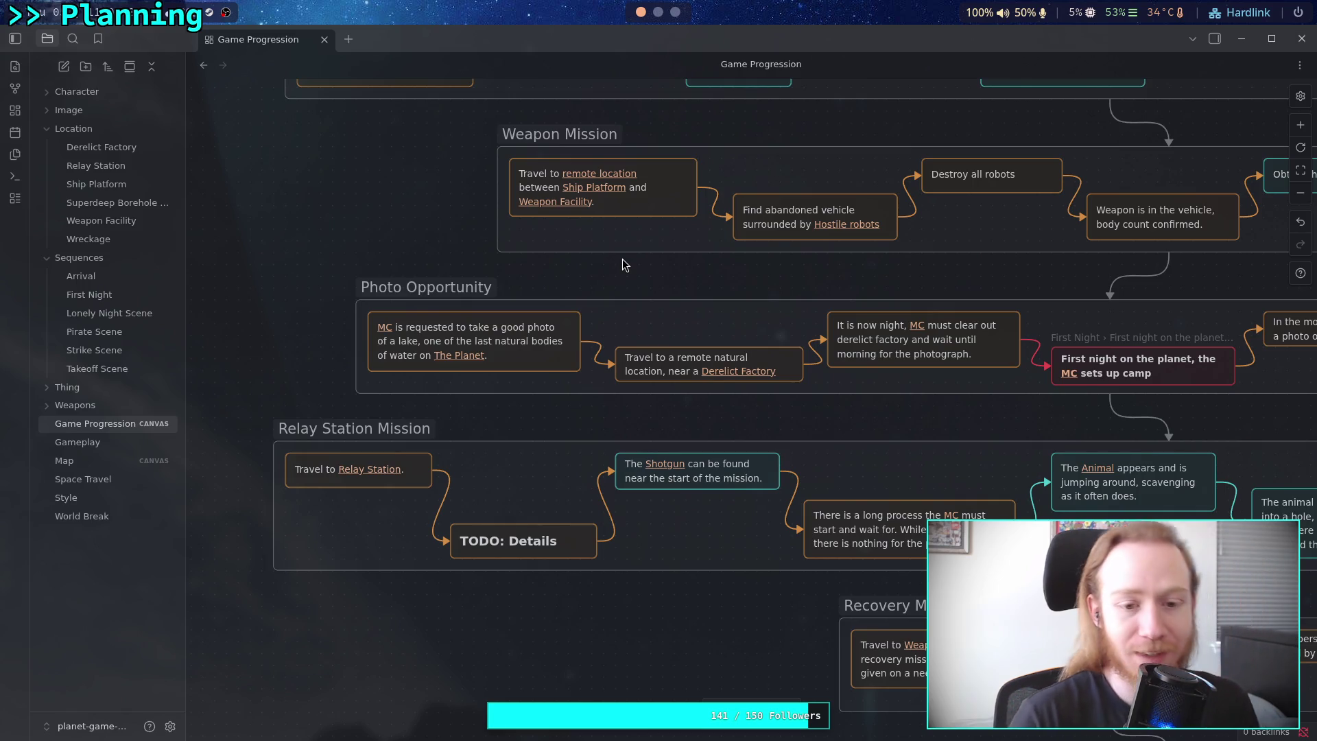
pyautogui.moveTo(711, 286)
pyautogui.mouseDown()
pyautogui.moveTo(632, 273)
pyautogui.moveTo(303, 303)
pyautogui.mouseUp()
pyautogui.moveTo(784, 297); pyautogui.dragTo(548, 298)
pyautogui.hscroll(-10, 549, 298)
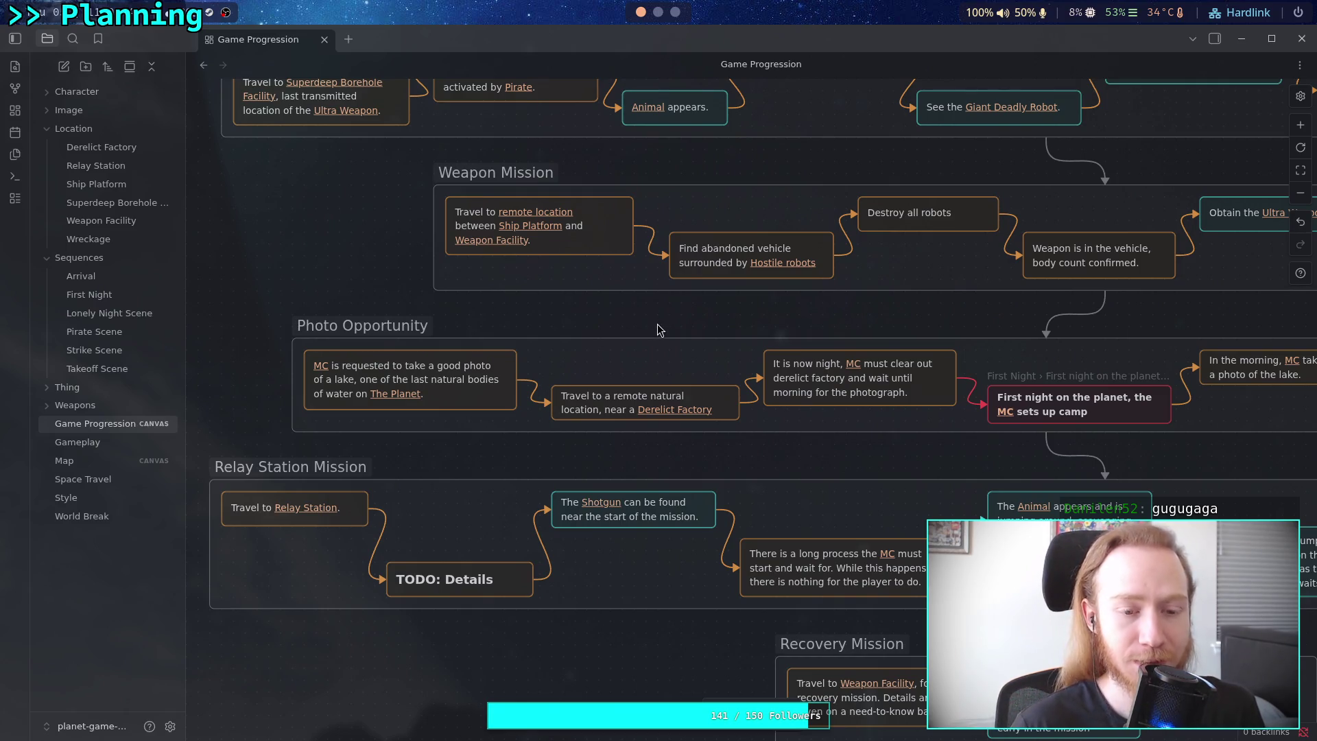
pyautogui.hscroll(-2, 659, 324)
pyautogui.scroll(-1, 658, 324)
pyautogui.moveTo(701, 301)
pyautogui.mouseDown()
pyautogui.moveTo(617, 281)
pyautogui.moveTo(598, 241)
pyautogui.moveTo(614, 294)
pyautogui.moveTo(646, 297)
pyautogui.moveTo(648, 267)
pyautogui.mouseUp()
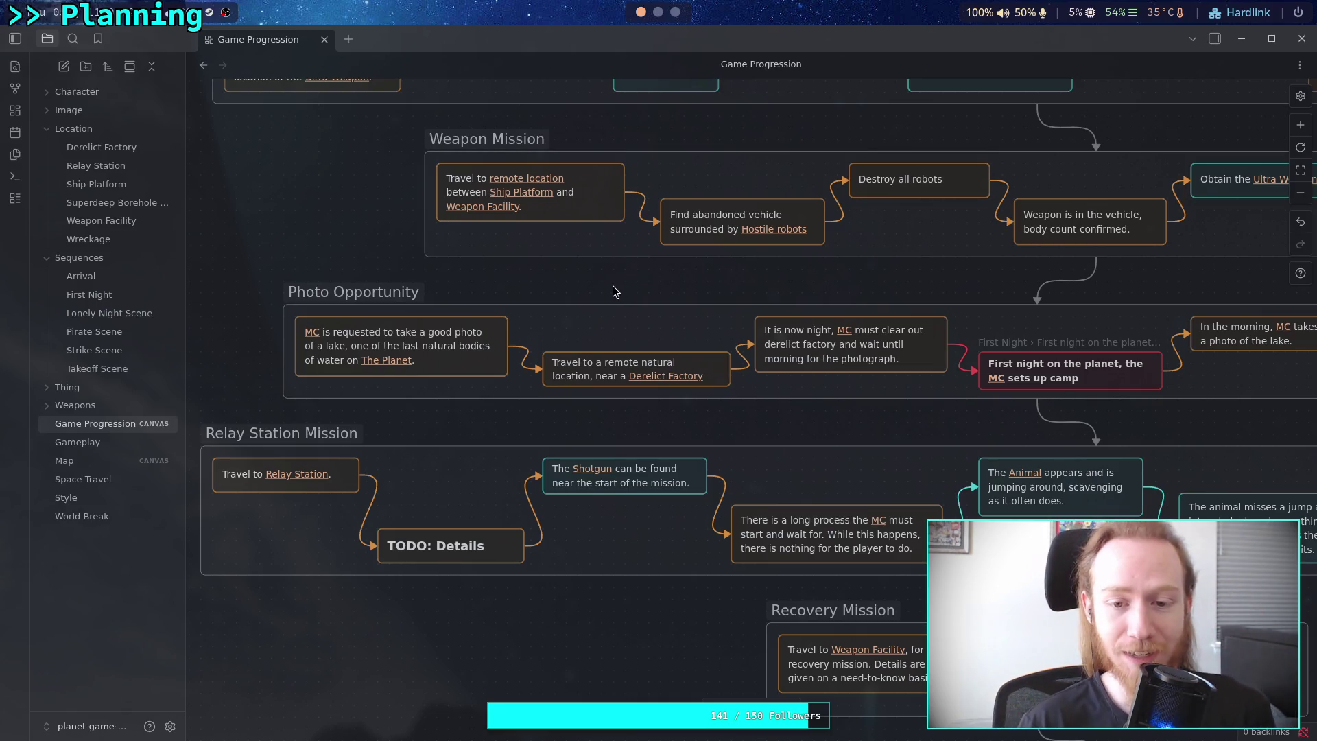
pyautogui.scroll(-3, 564, 287)
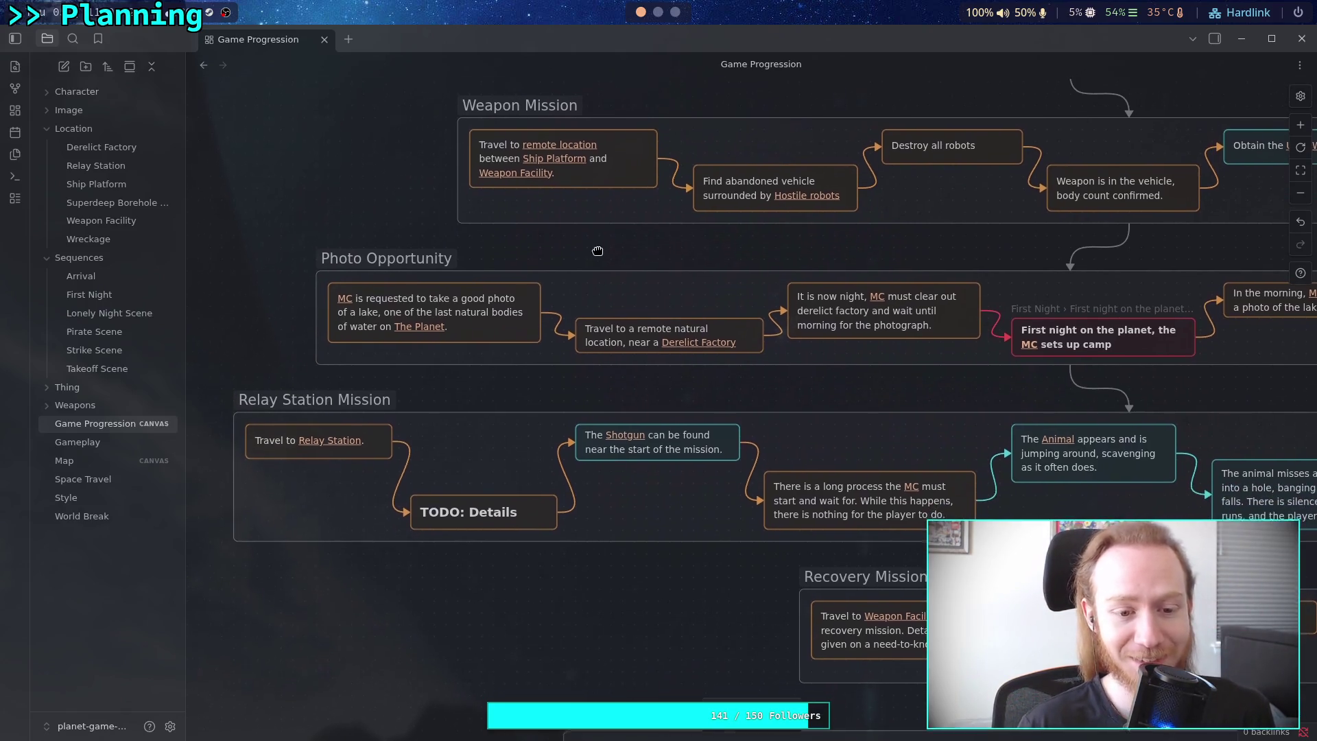
pyautogui.hscroll(10, 541, 267)
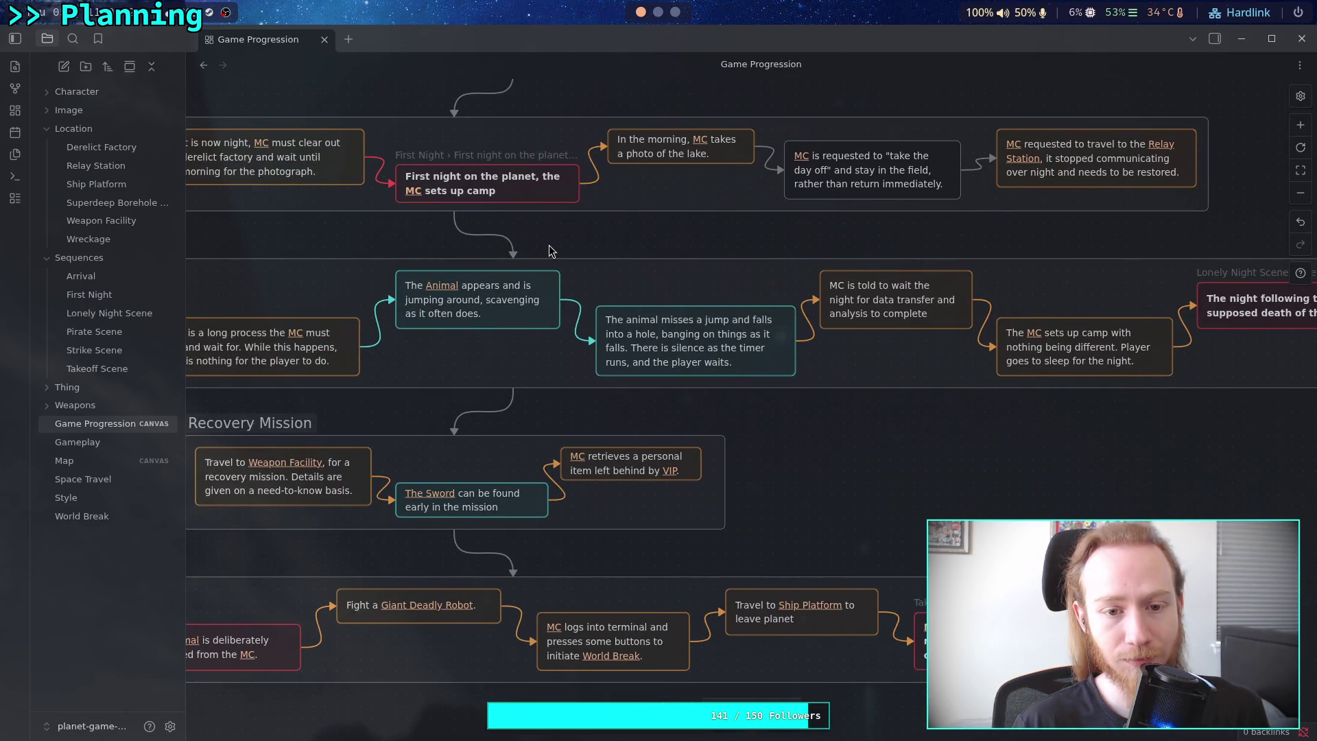
pyautogui.scroll(-2, 549, 245)
pyautogui.hscroll(-4, 549, 245)
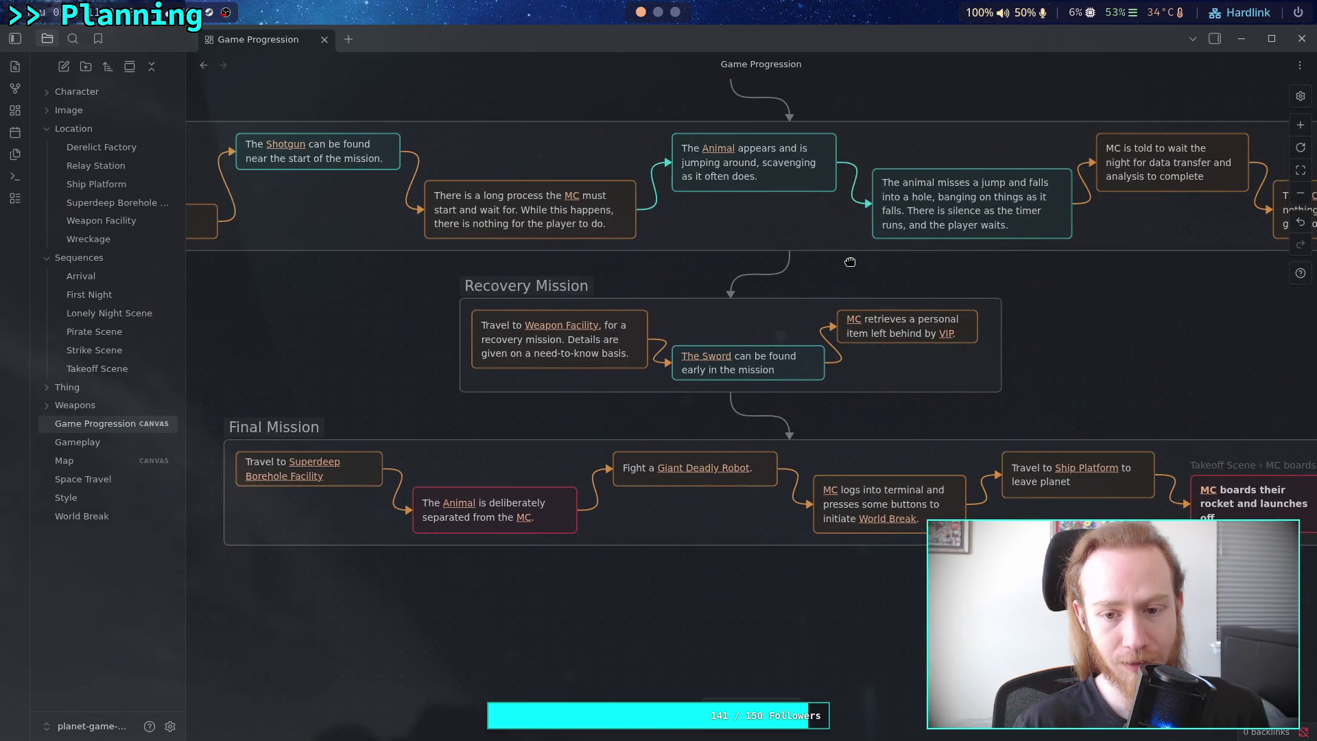
pyautogui.moveTo(850, 262); pyautogui.dragTo(702, 262)
pyautogui.scroll(4, 686, 279)
pyautogui.hscroll(-1, 686, 280)
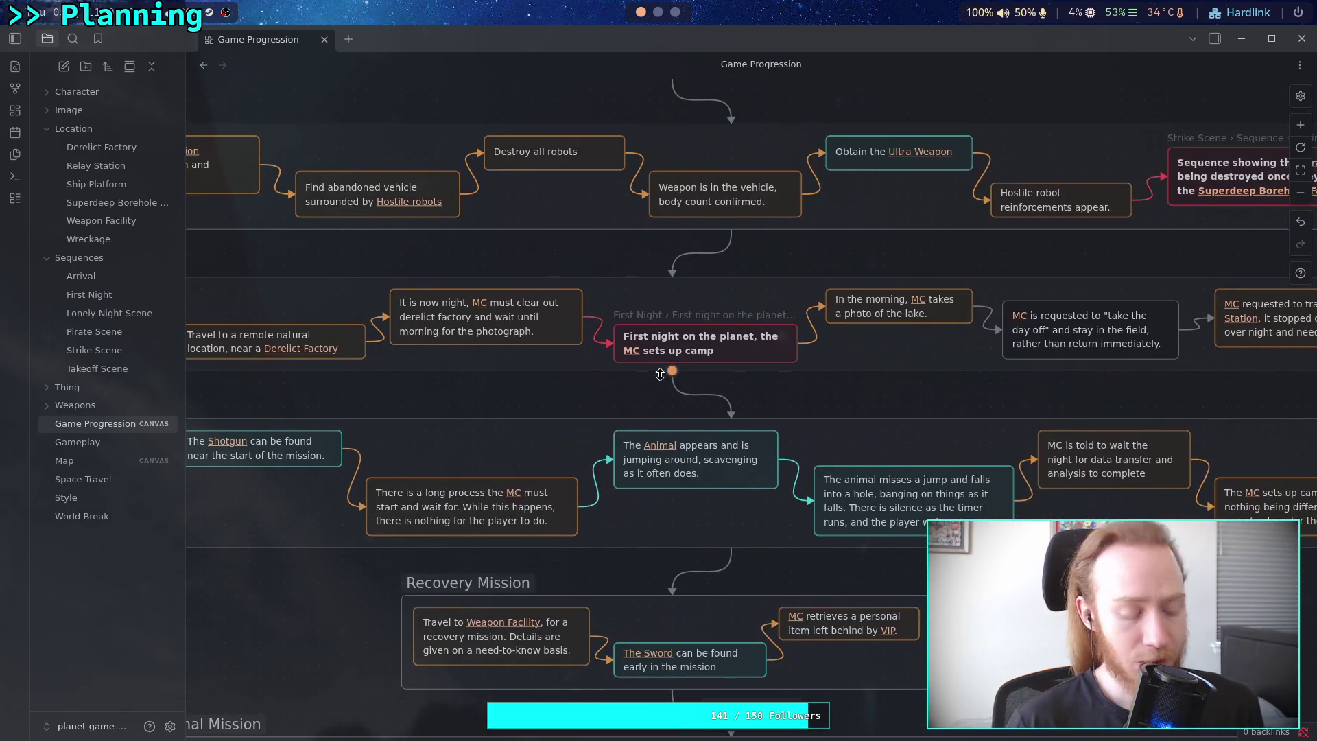
pyautogui.scroll(-5, 699, 373)
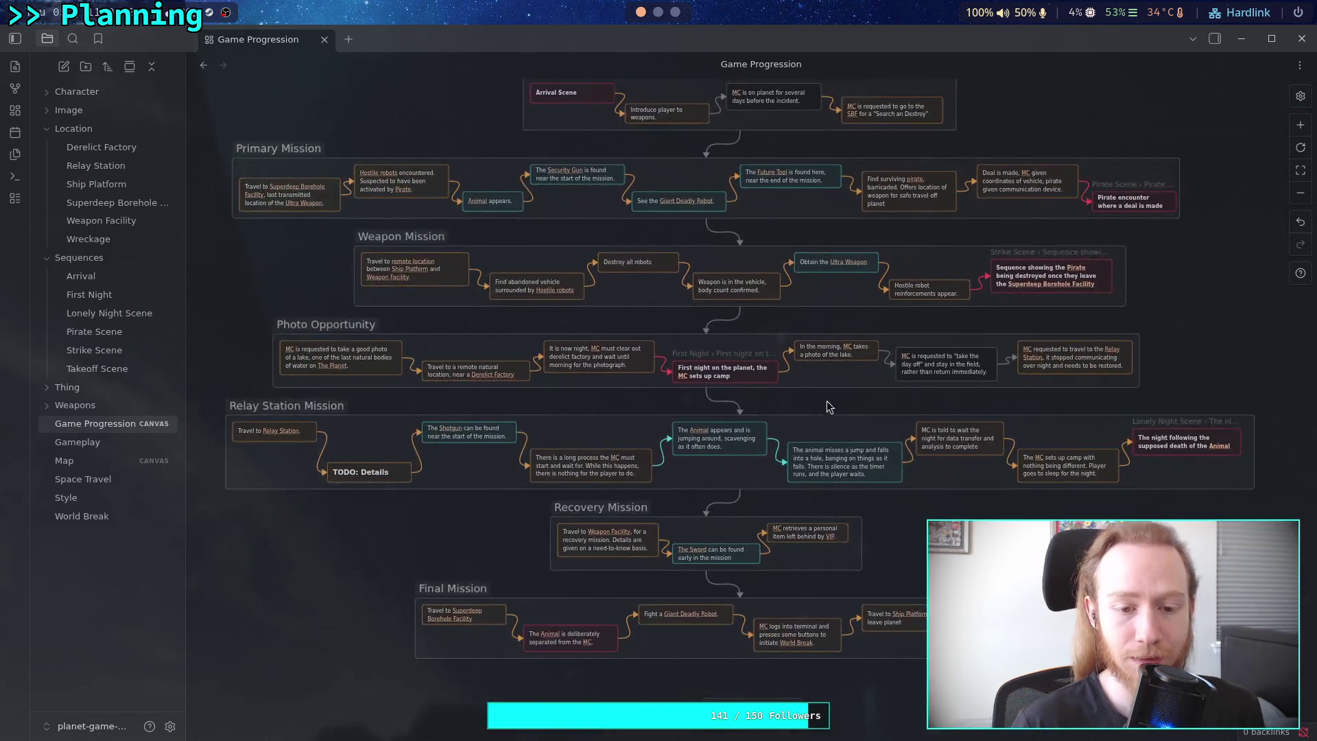
pyautogui.moveTo(775, 357); pyautogui.dragTo(698, 321)
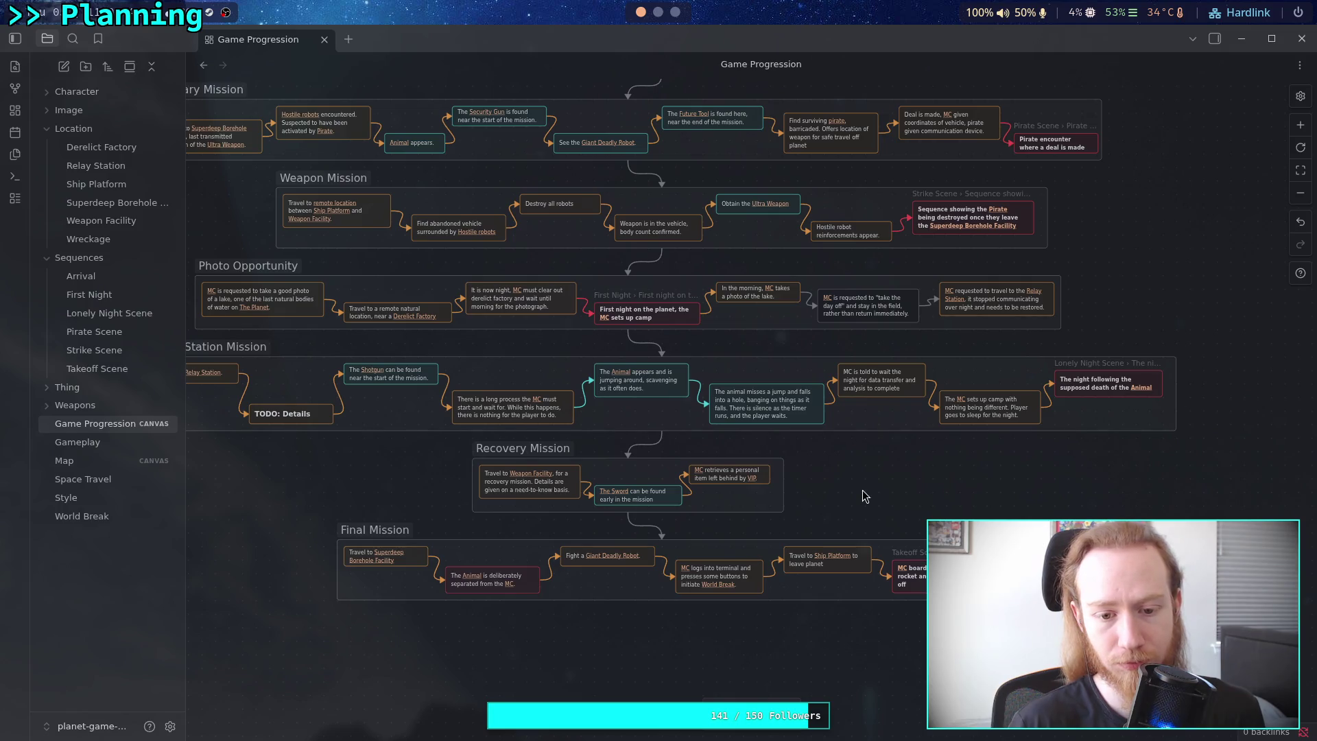
pyautogui.moveTo(824, 470); pyautogui.dragTo(822, 469)
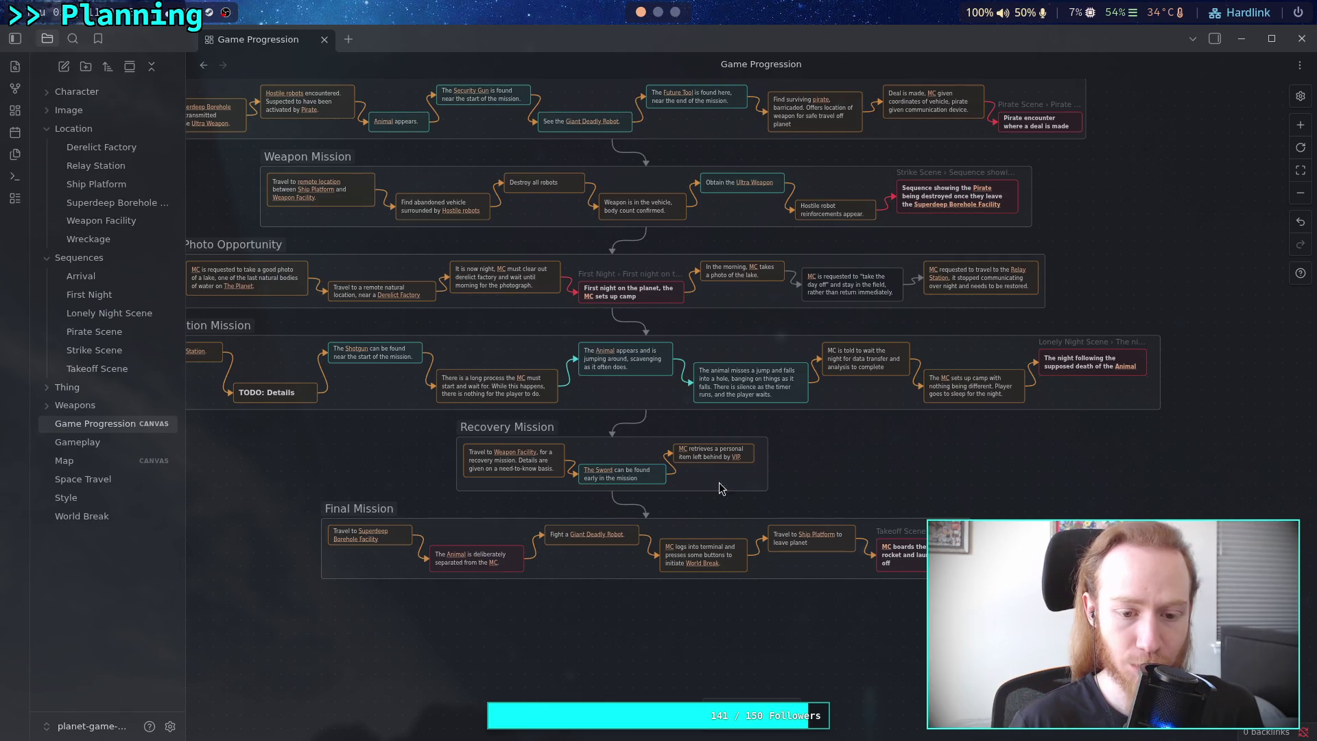
pyautogui.scroll(-1, 805, 453)
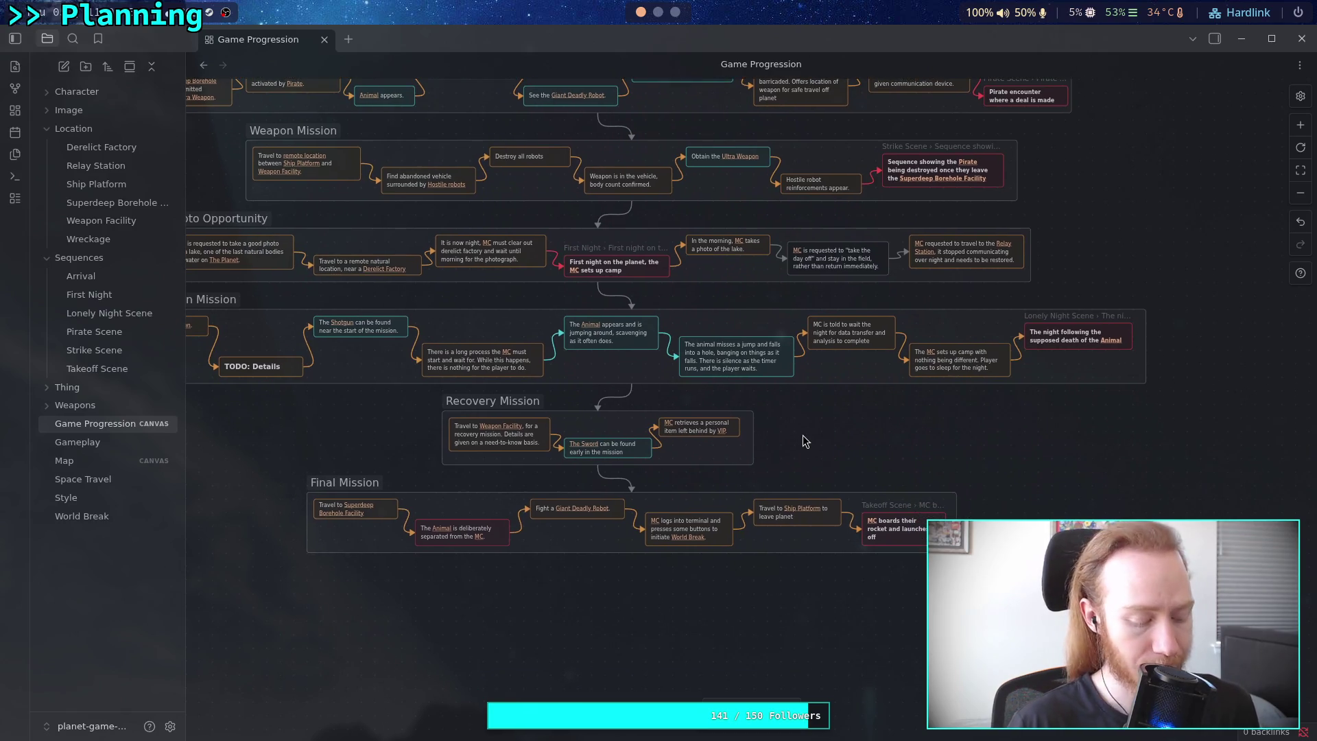
pyautogui.scroll(3, 801, 437)
pyautogui.hscroll(-5, 823, 446)
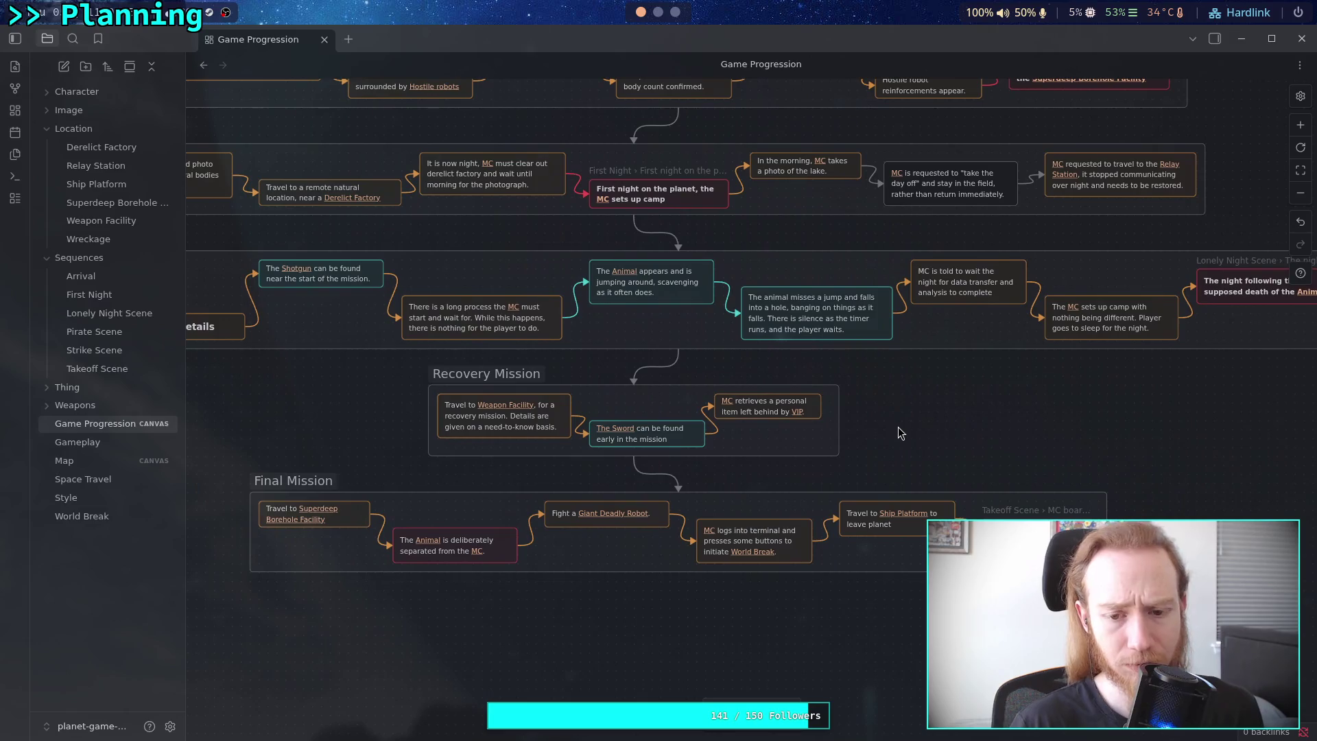
pyautogui.hscroll(3, 894, 427)
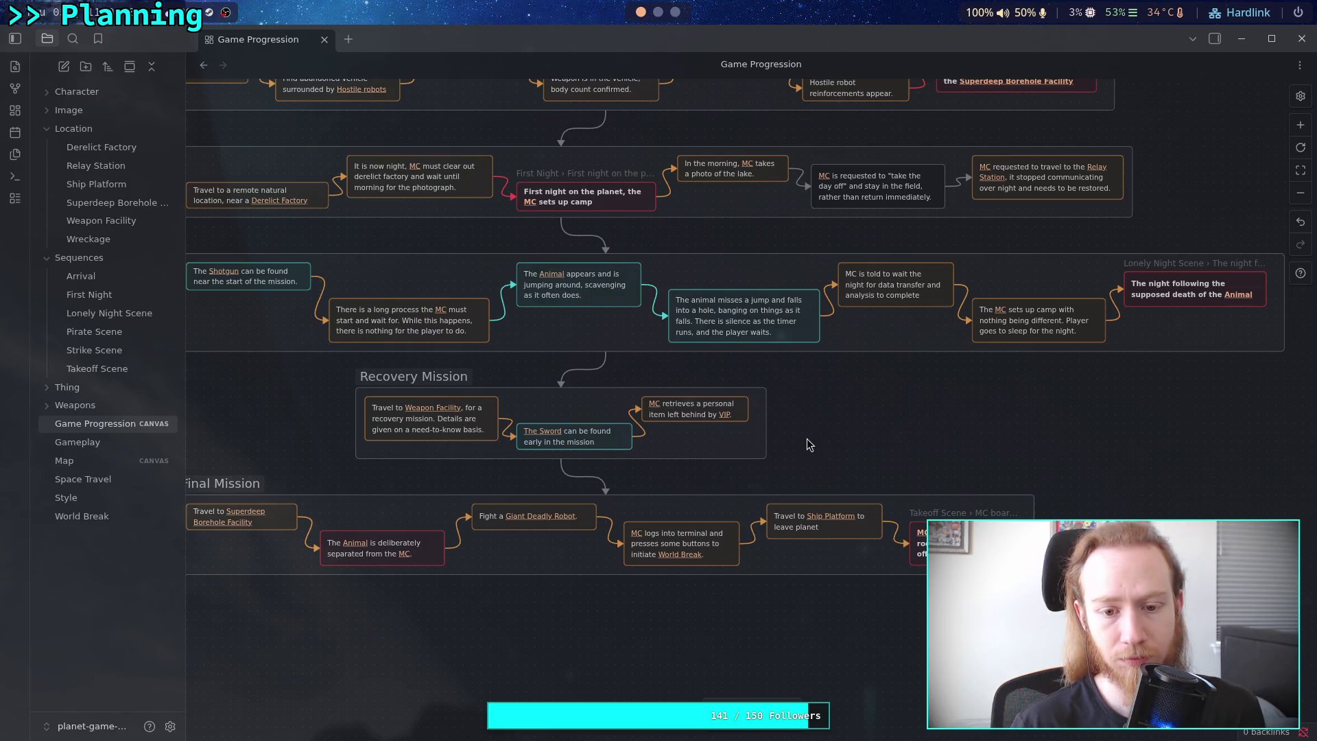
pyautogui.moveTo(812, 459); pyautogui.dragTo(891, 441)
# Stretch the Recovery Mission group's left edge outward and move its three cards left.
pyautogui.scroll(2, 892, 442)
pyautogui.moveTo(227, 412)
pyautogui.mouseDown()
pyautogui.moveTo(552, 412)
pyautogui.moveTo(287, 430)
pyautogui.mouseUp()
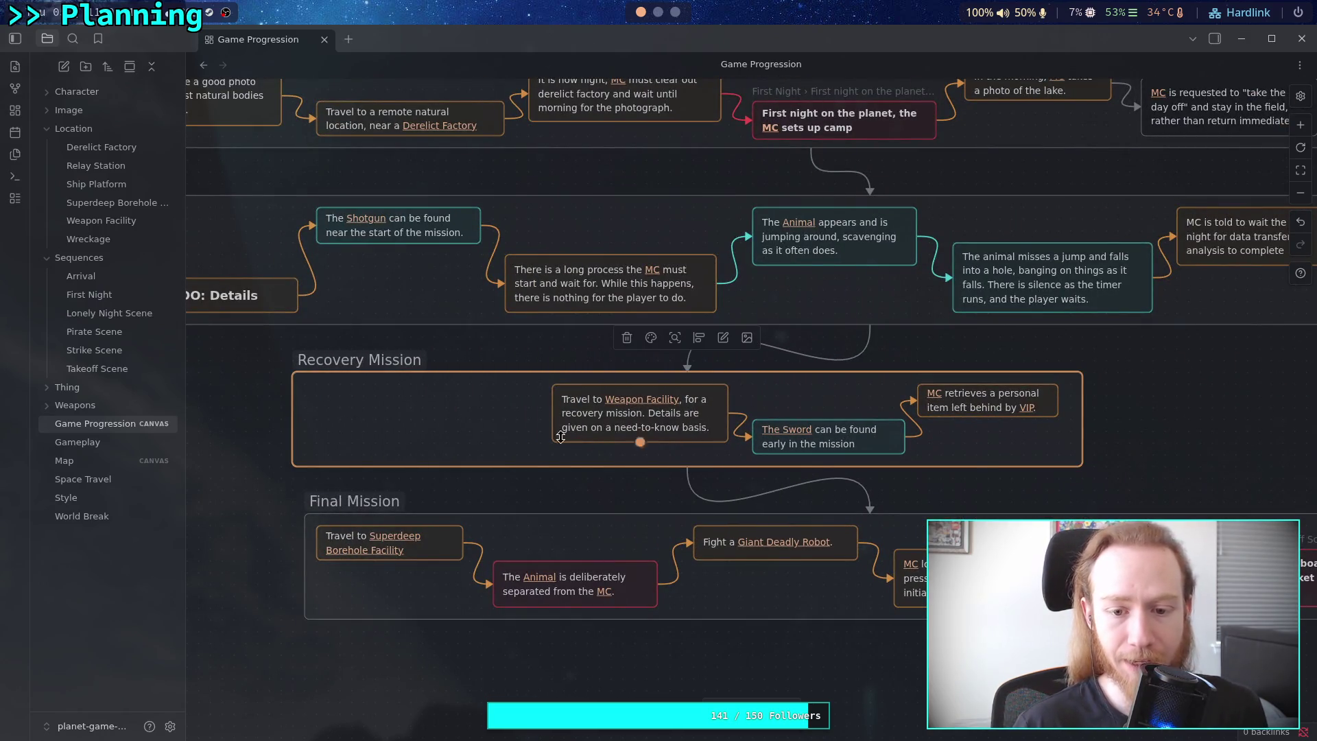
pyautogui.click(542, 399)
pyautogui.moveTo(530, 393); pyautogui.dragTo(1066, 461)
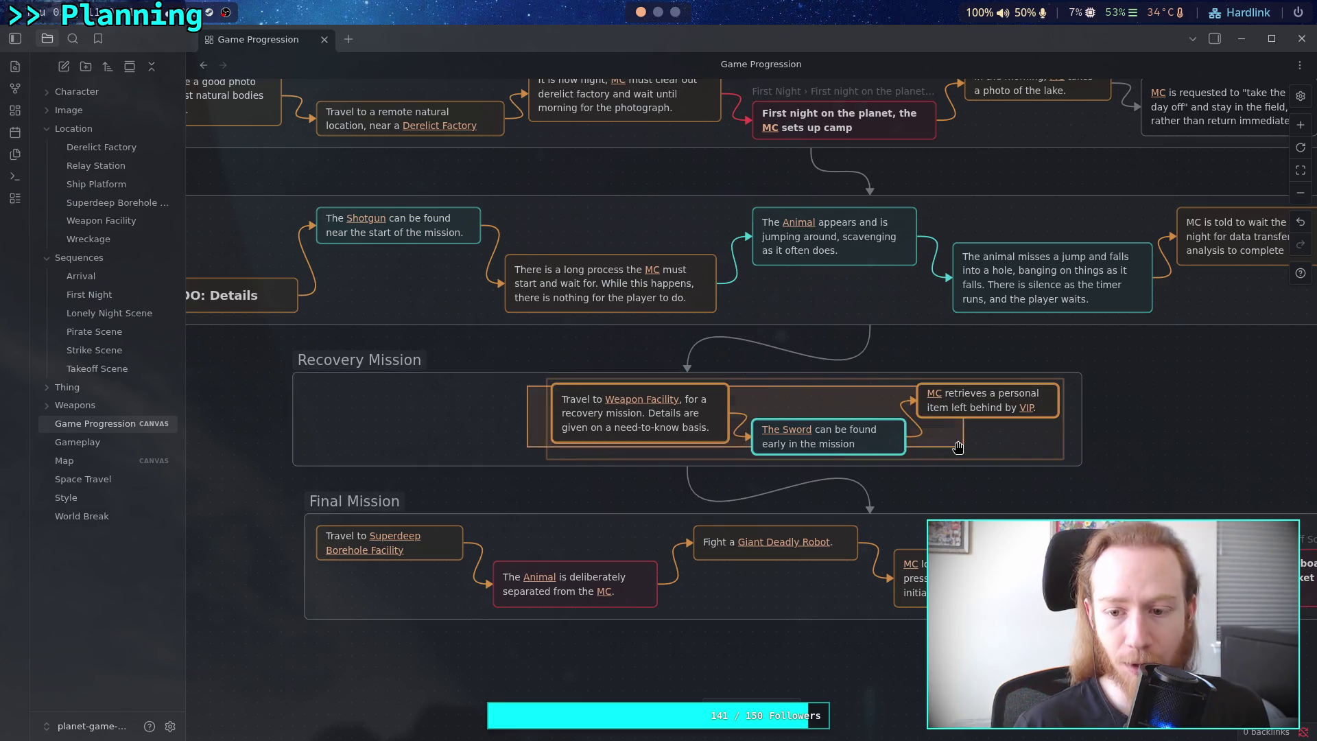
pyautogui.moveTo(620, 412); pyautogui.dragTo(372, 411)
pyautogui.click(262, 405)
# Widen the Recovery Mission group to the right, leaving open space beside its three cards.
pyautogui.hscroll(5, 682, 414)
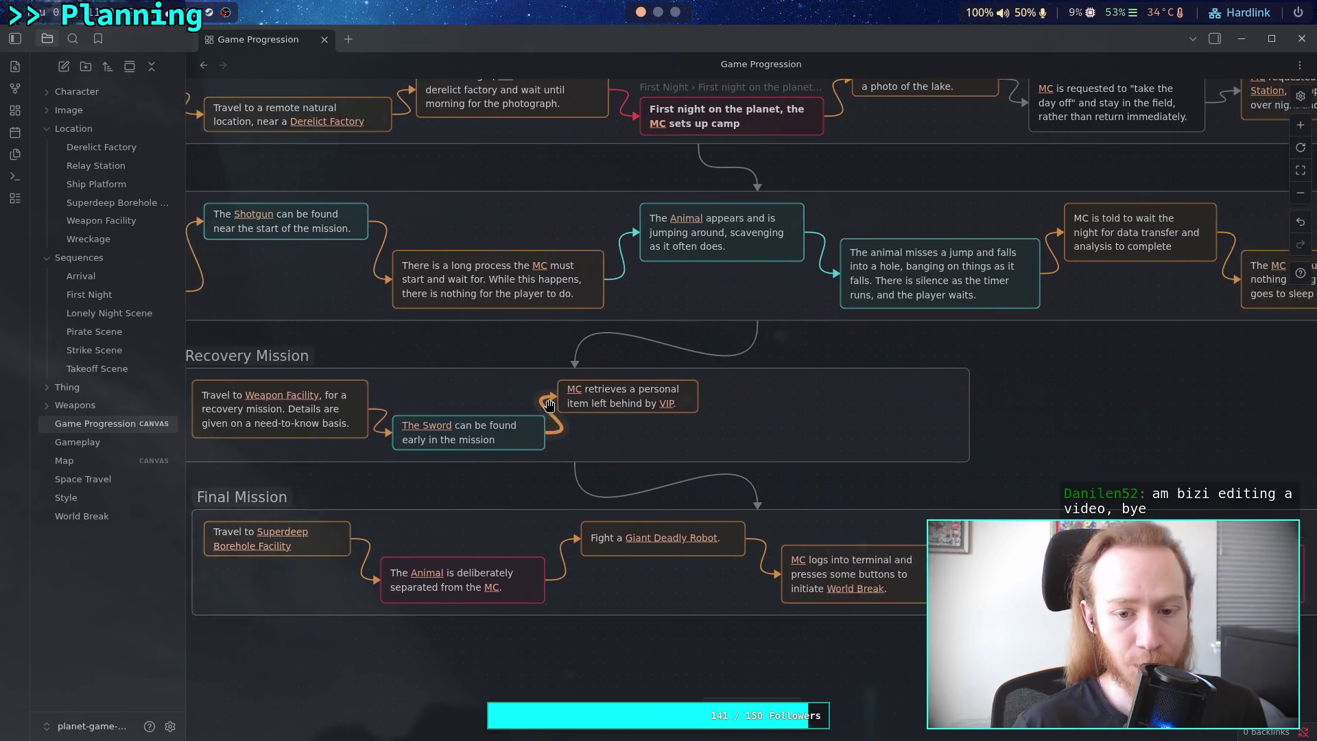
pyautogui.moveTo(829, 433); pyautogui.dragTo(1039, 434)
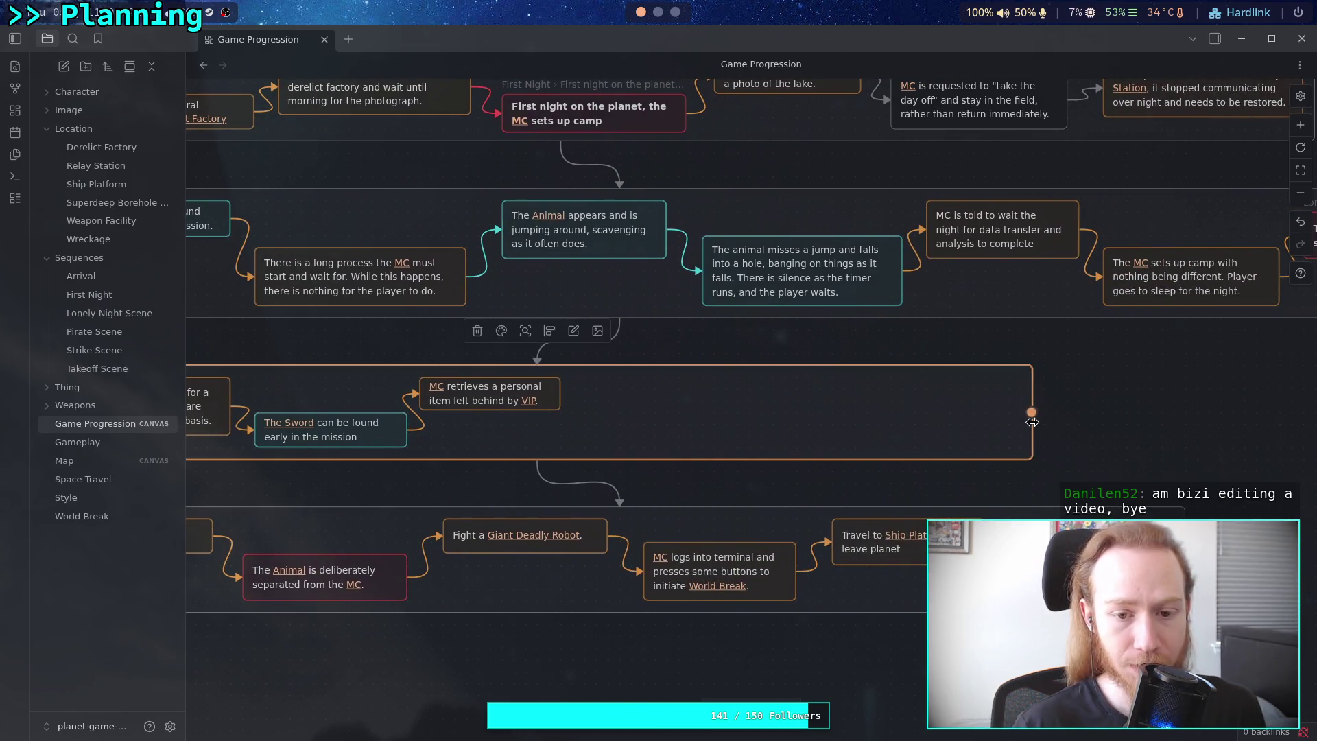
pyautogui.hscroll(3, 891, 411)
pyautogui.moveTo(915, 398)
pyautogui.mouseDown()
pyautogui.moveTo(973, 395)
pyautogui.moveTo(960, 408)
pyautogui.mouseUp()
pyautogui.click(1080, 432)
pyautogui.moveTo(379, 558); pyautogui.dragTo(688, 485)
pyautogui.moveTo(205, 374)
pyautogui.mouseDown()
pyautogui.moveTo(576, 248)
pyautogui.moveTo(779, 206)
pyautogui.mouseUp()
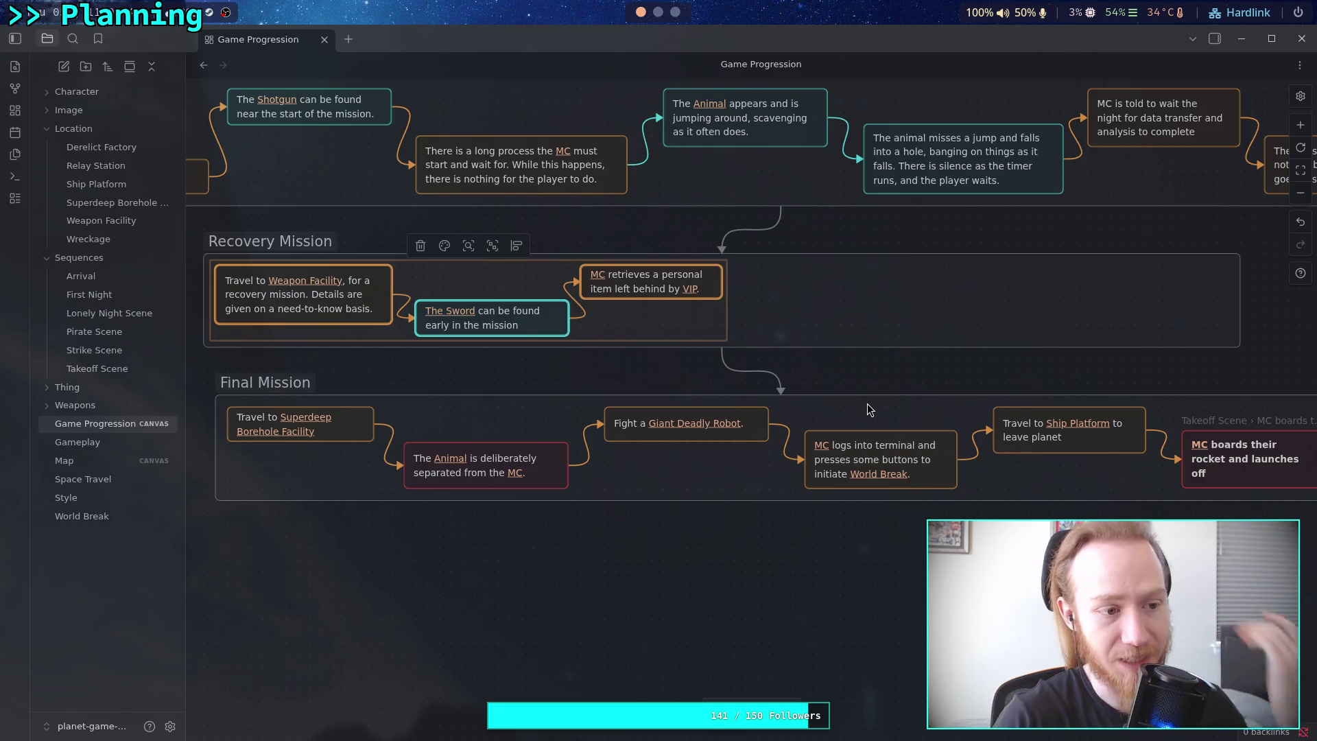
pyautogui.click(895, 383)
pyautogui.hscroll(5, 995, 381)
pyautogui.doubleClick(1052, 357)
pyautogui.hscroll(5, 1051, 357)
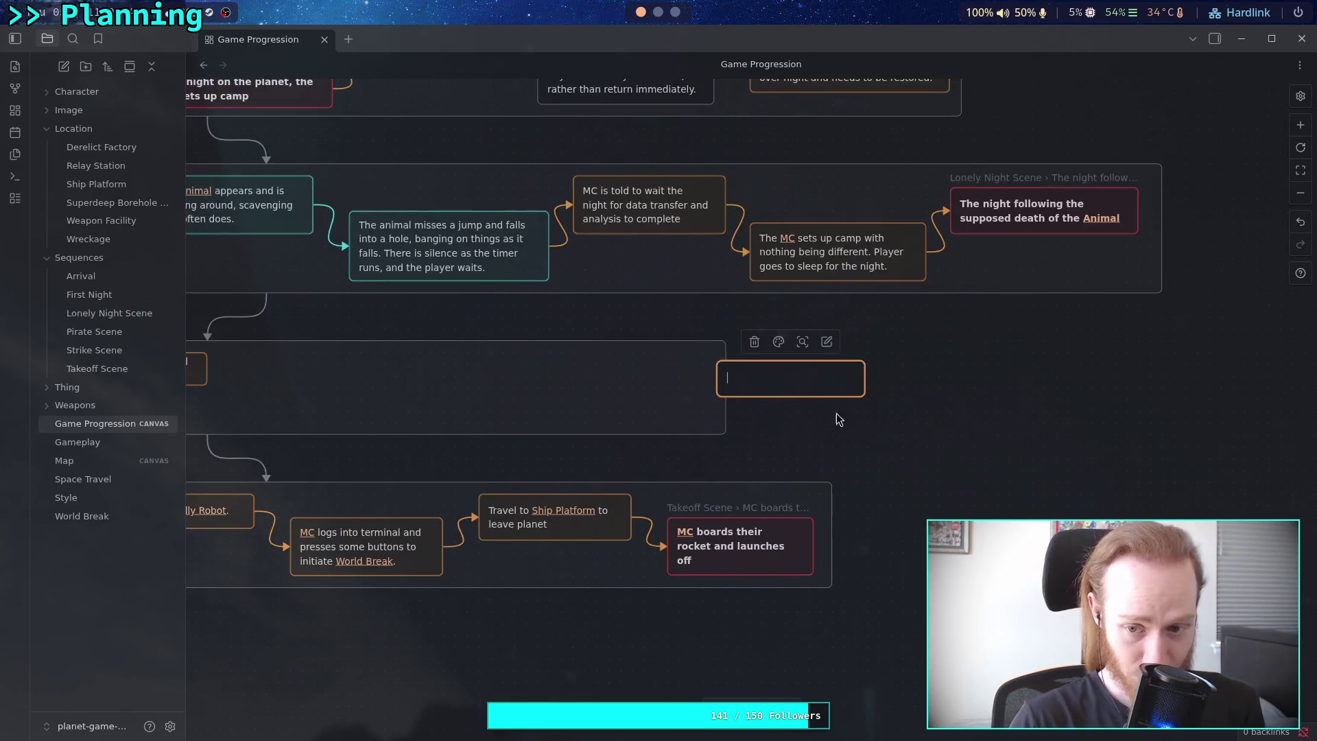
pyautogui.moveTo(788, 376)
pyautogui.mouseDown()
pyautogui.moveTo(911, 391)
pyautogui.moveTo(829, 364)
pyautogui.mouseUp()
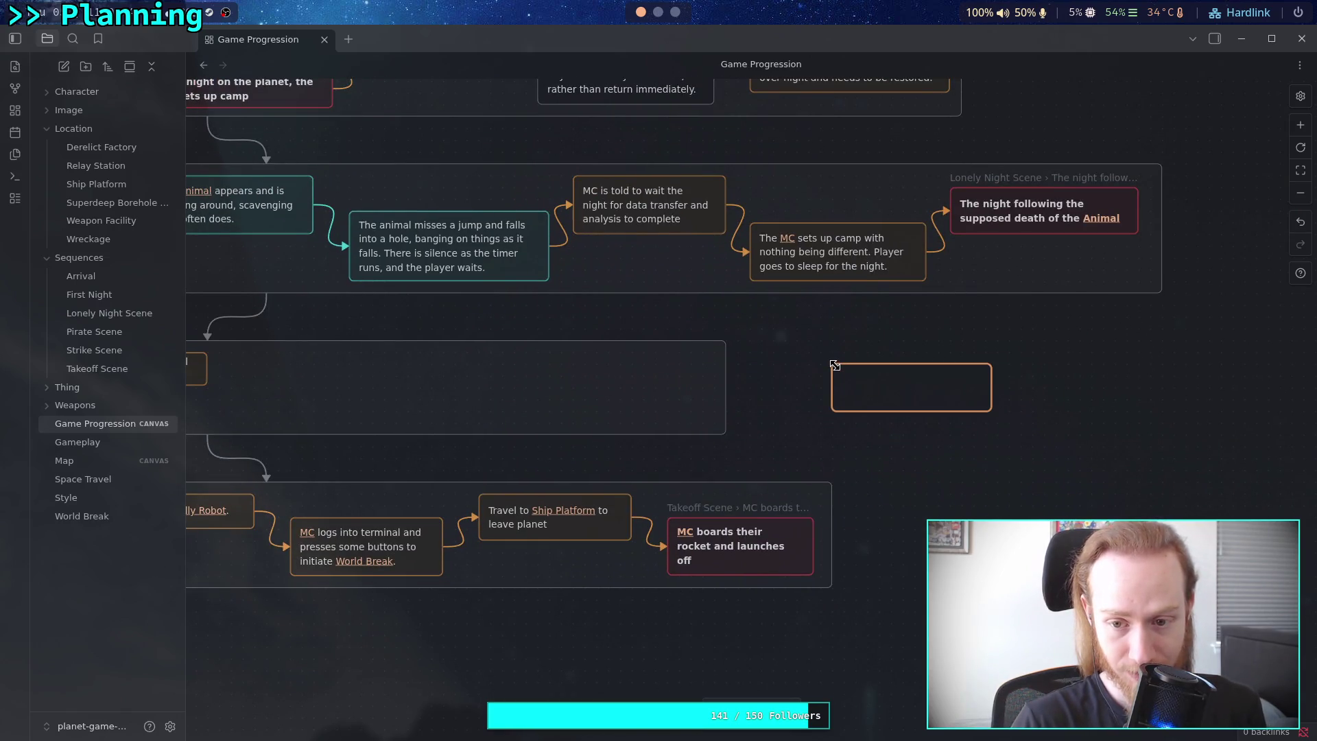
pyautogui.moveTo(984, 413); pyautogui.dragTo(975, 411)
pyautogui.click(877, 384)
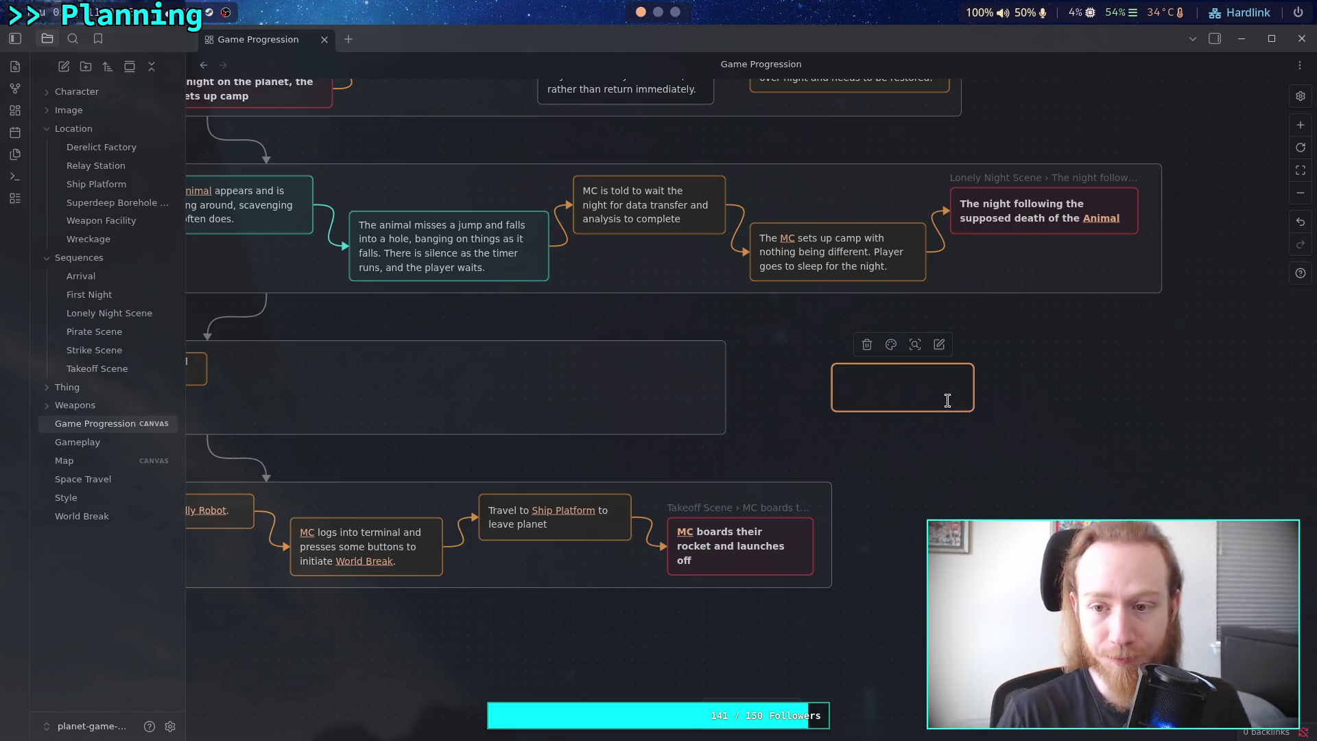
pyautogui.hscroll(-9, 825, 413)
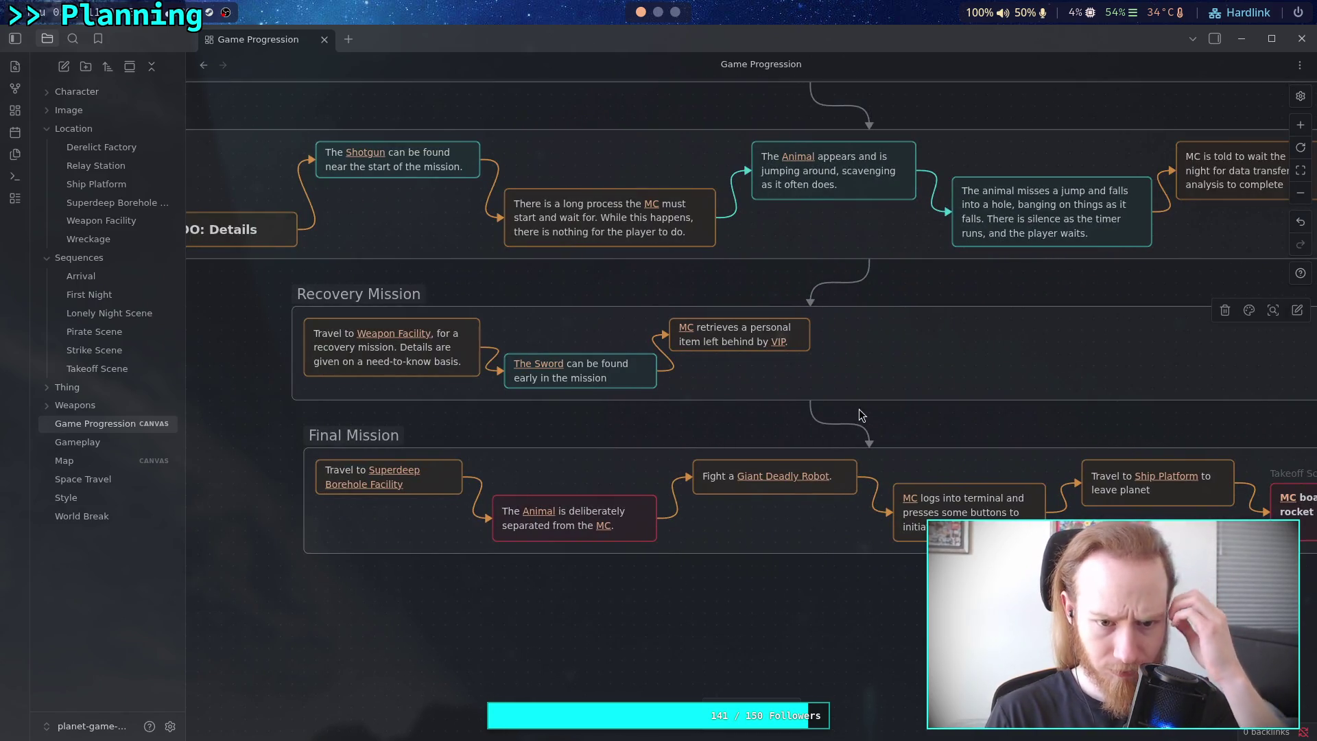
pyautogui.hscroll(6, 872, 386)
pyautogui.hscroll(5, 872, 386)
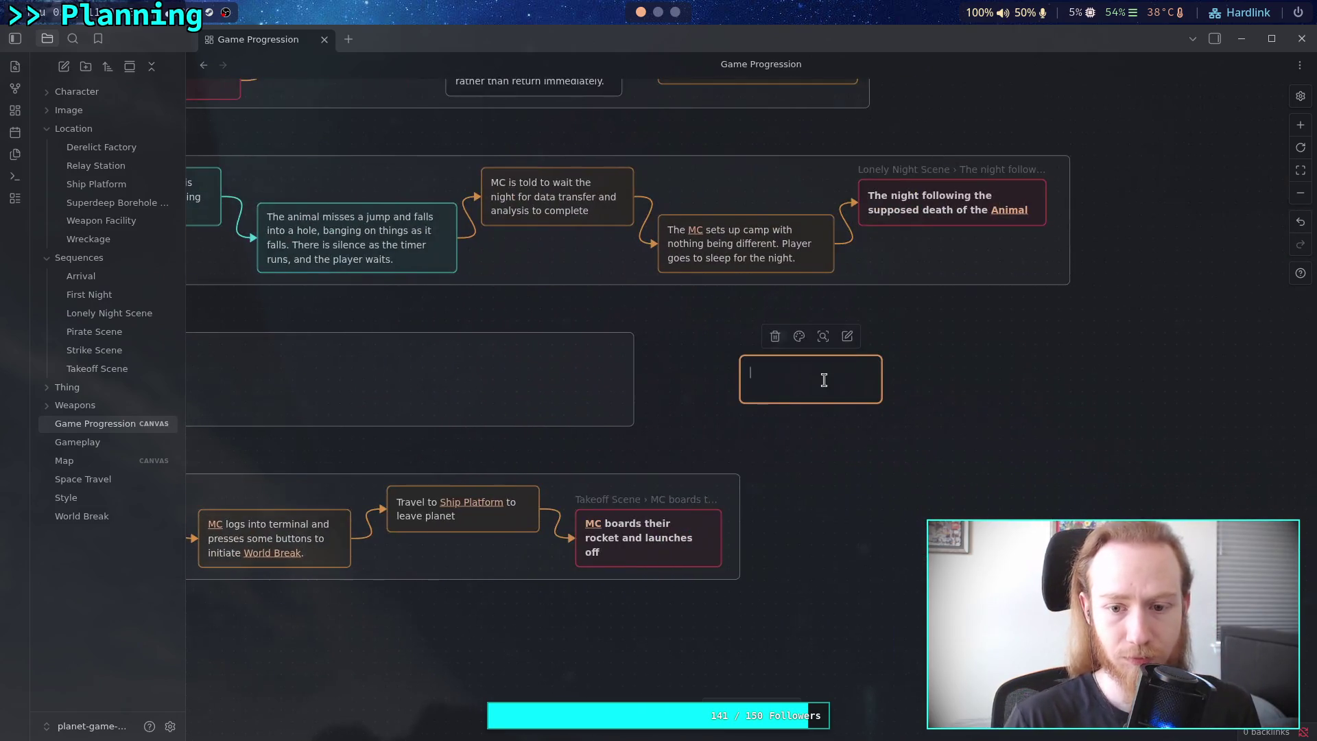
# Write 'Upon arrival, Mission Leader is switched to a' in the new card, linking Mission Leader.
pyautogui.write('Upon arrival, ')
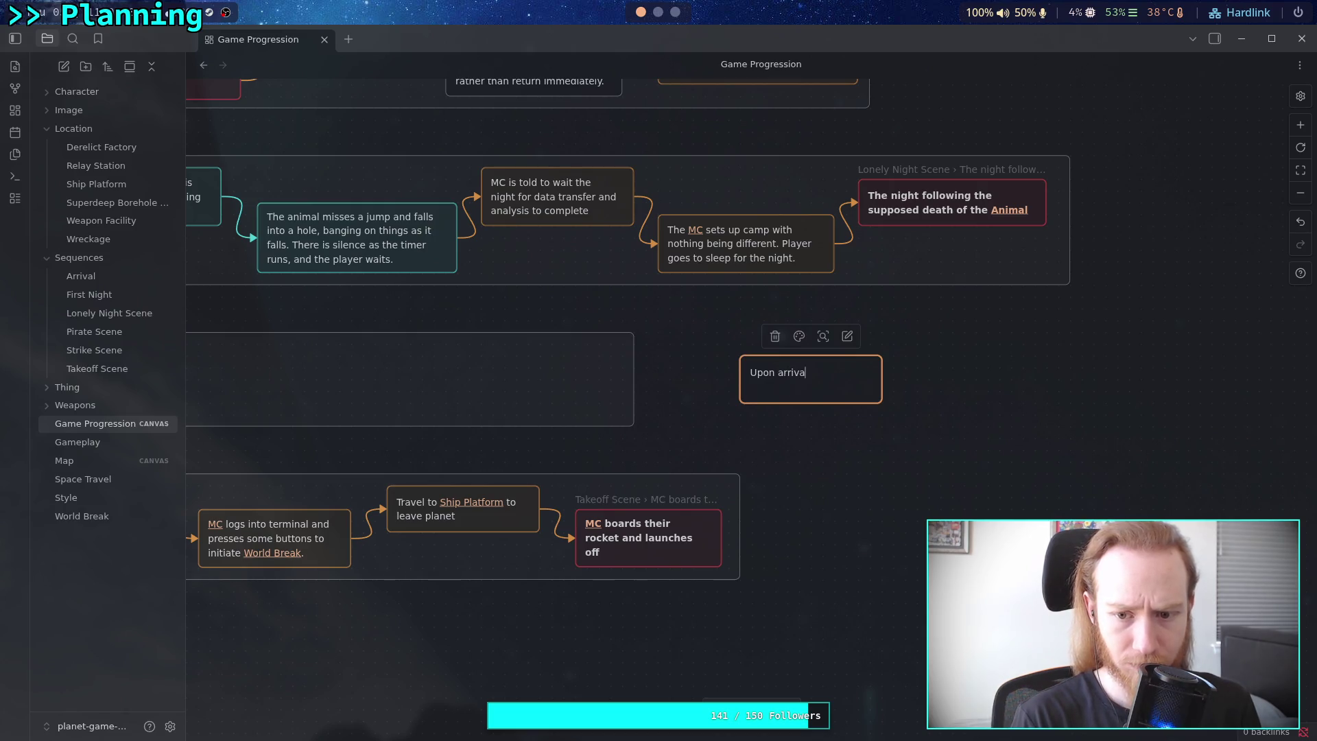
pyautogui.write('[[Mission Leader')
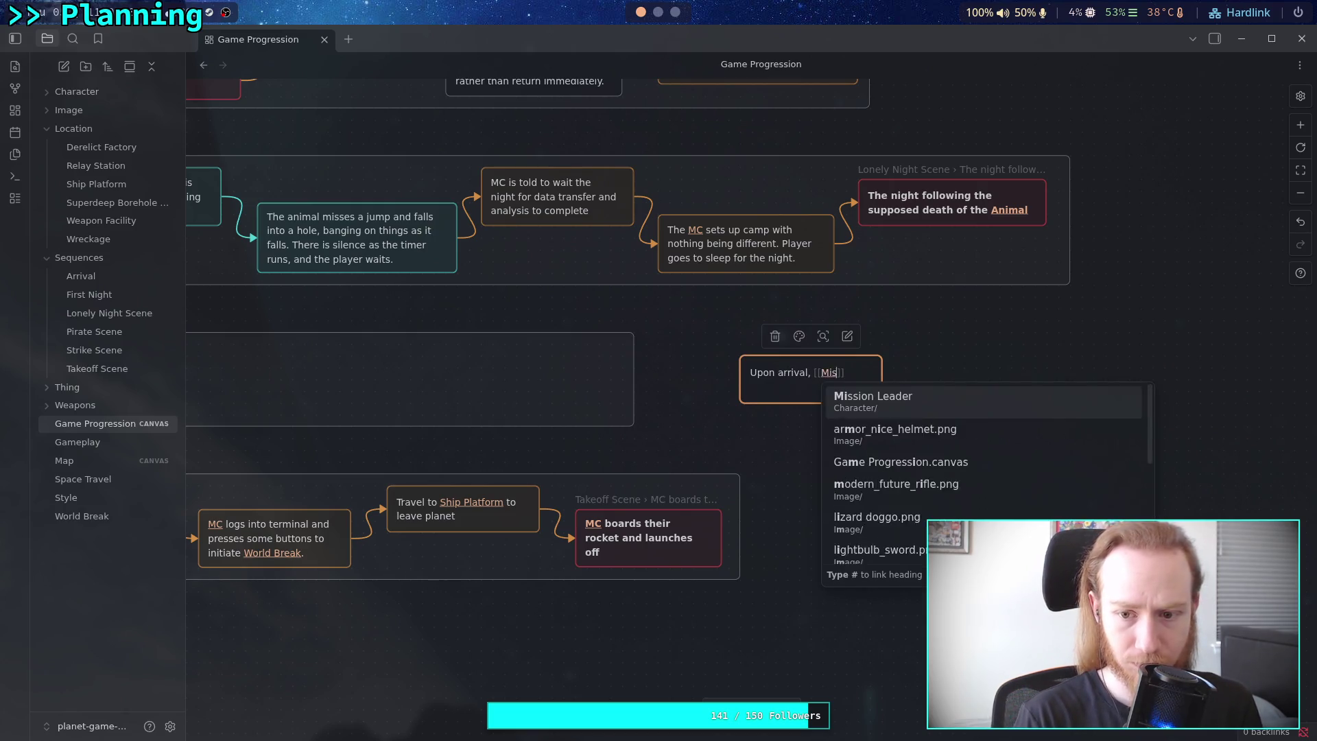
pyautogui.press('Return')
pyautogui.write('is')
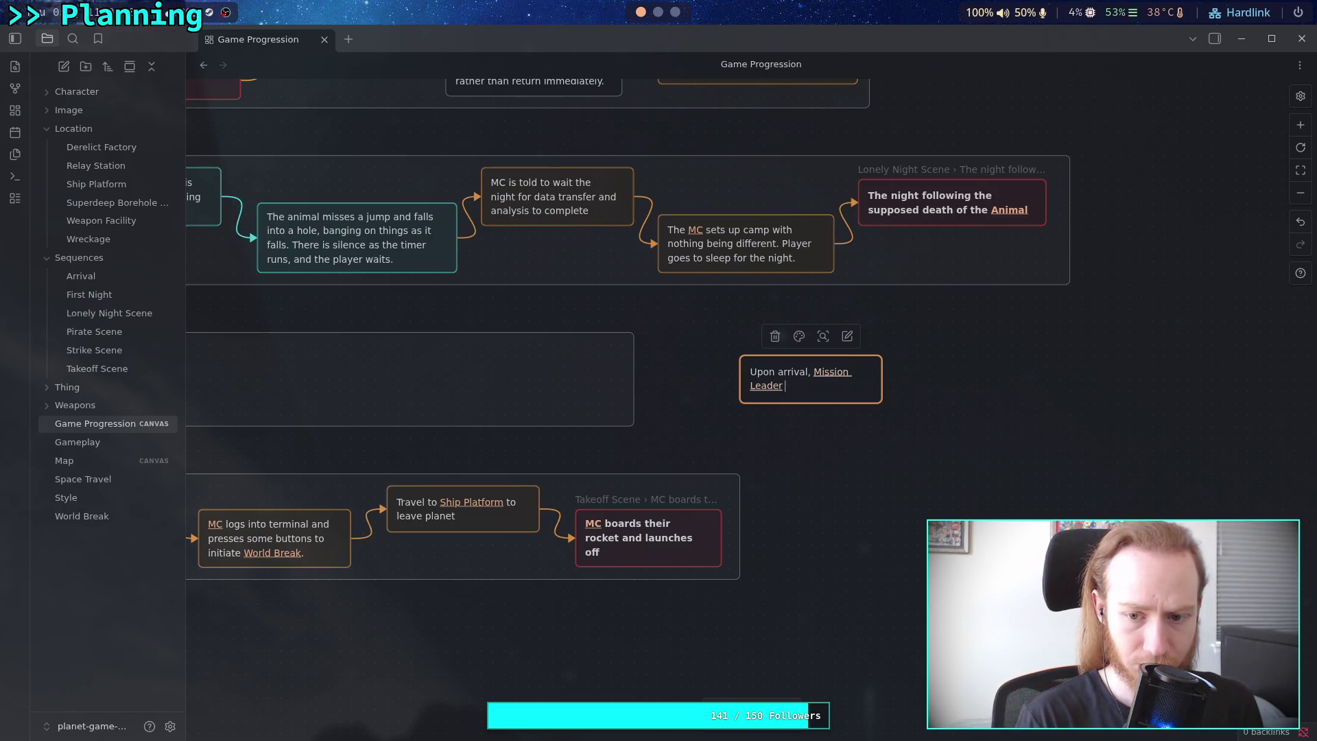
pyautogui.write(' s')
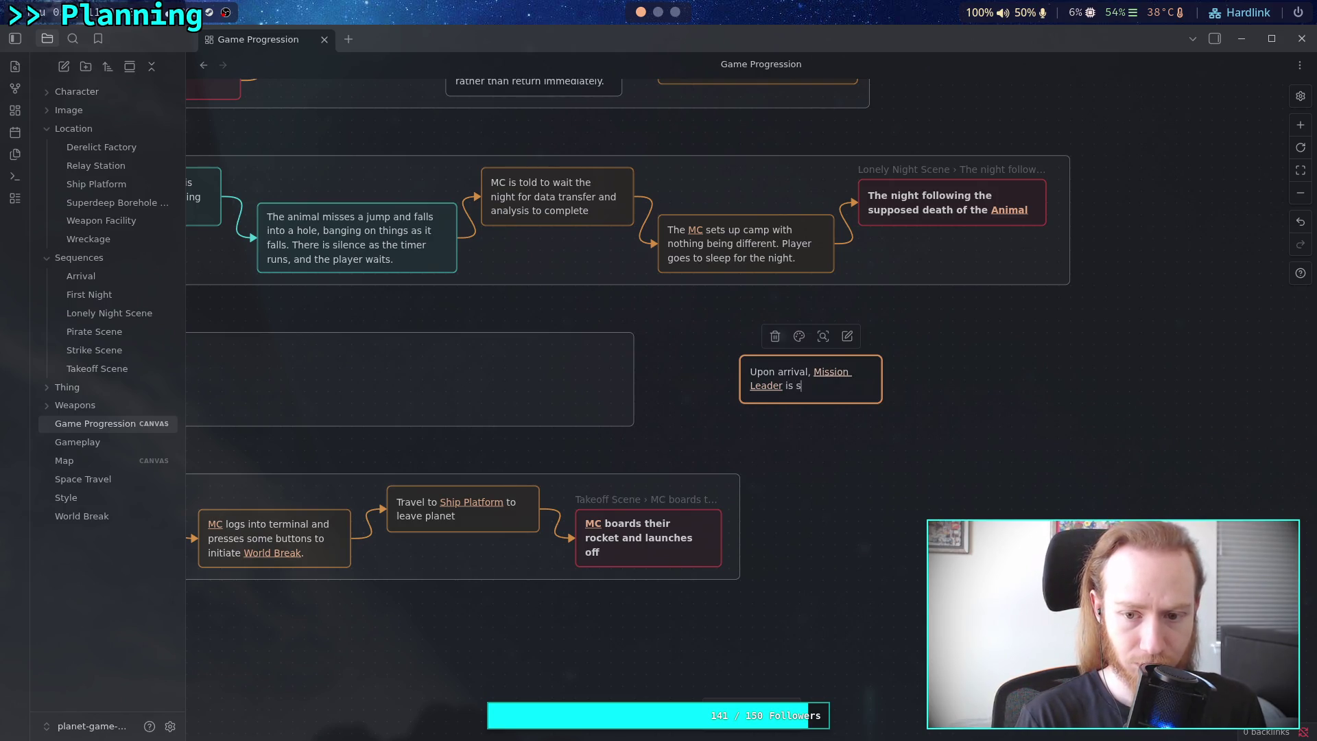
pyautogui.write('witched to a')
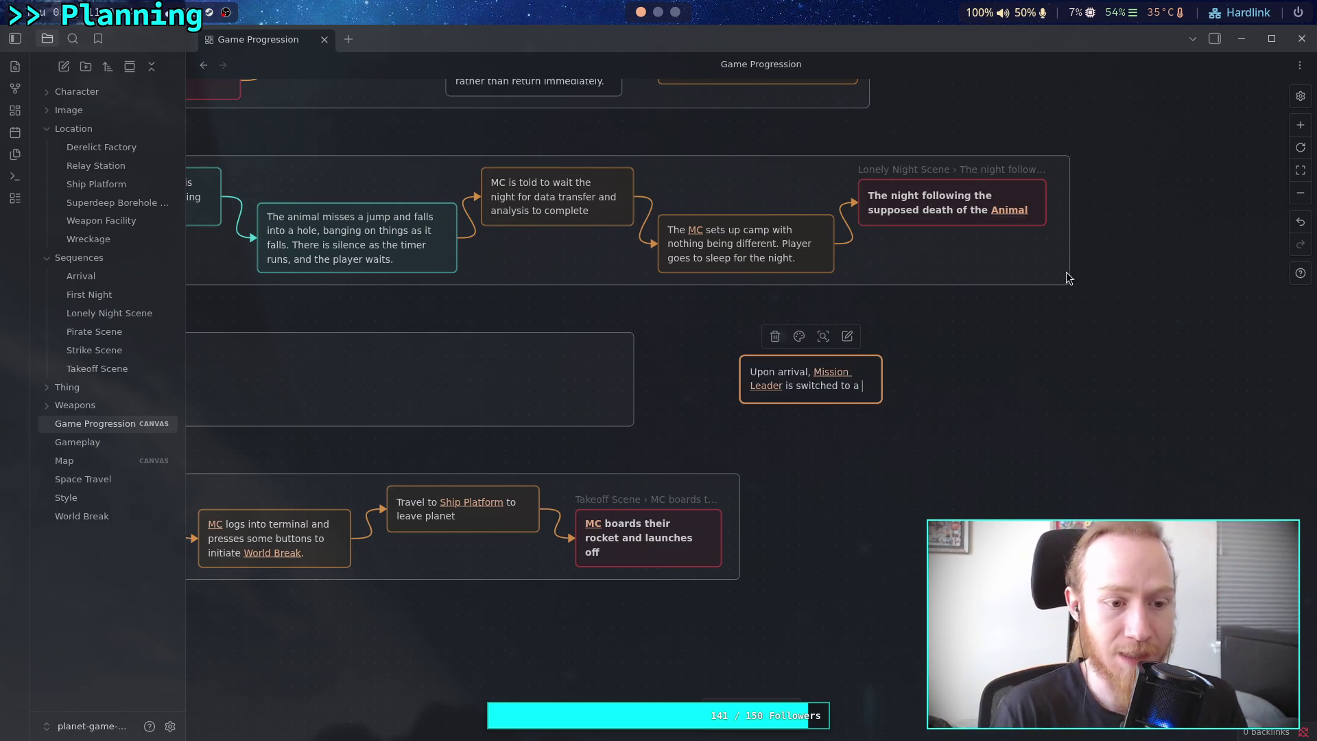
pyautogui.moveTo(623, 373); pyautogui.dragTo(763, 463)
# Look over the upper rows, box-selecting the Obtain the Ultra Weapon and Hostile robot cards.
pyautogui.scroll(5, 658, 425)
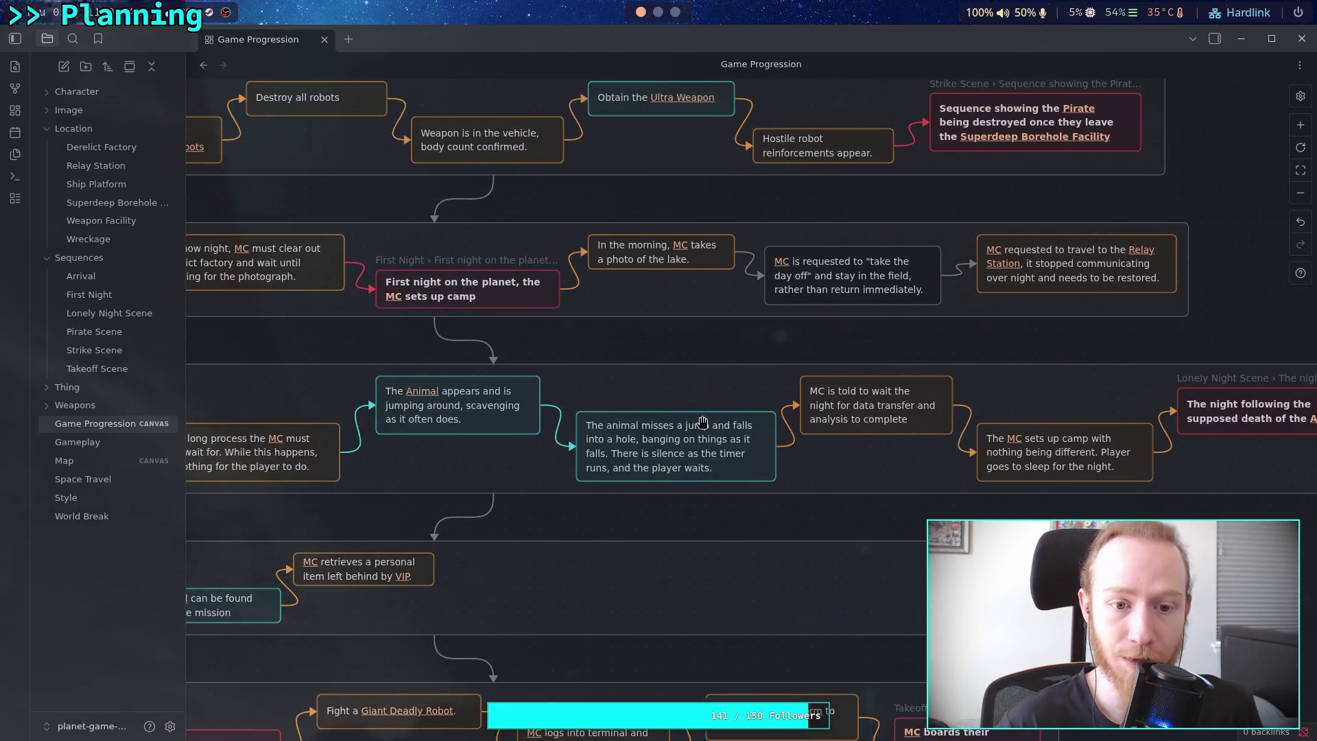
pyautogui.moveTo(536, 267); pyautogui.dragTo(850, 389)
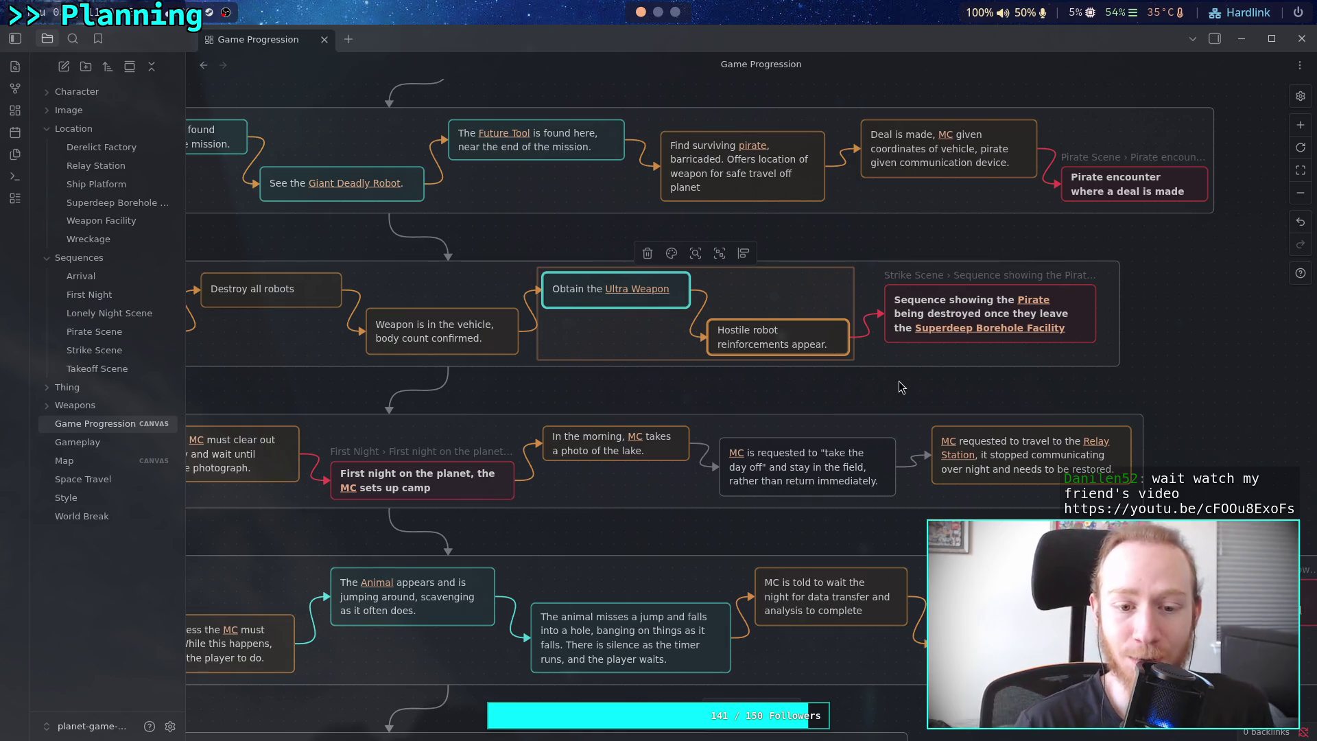
pyautogui.click(886, 389)
# Scroll back across the canvas and switch to the browser workspace with a new tab.
pyautogui.scroll(-5, 887, 396)
pyautogui.hscroll(-3, 888, 396)
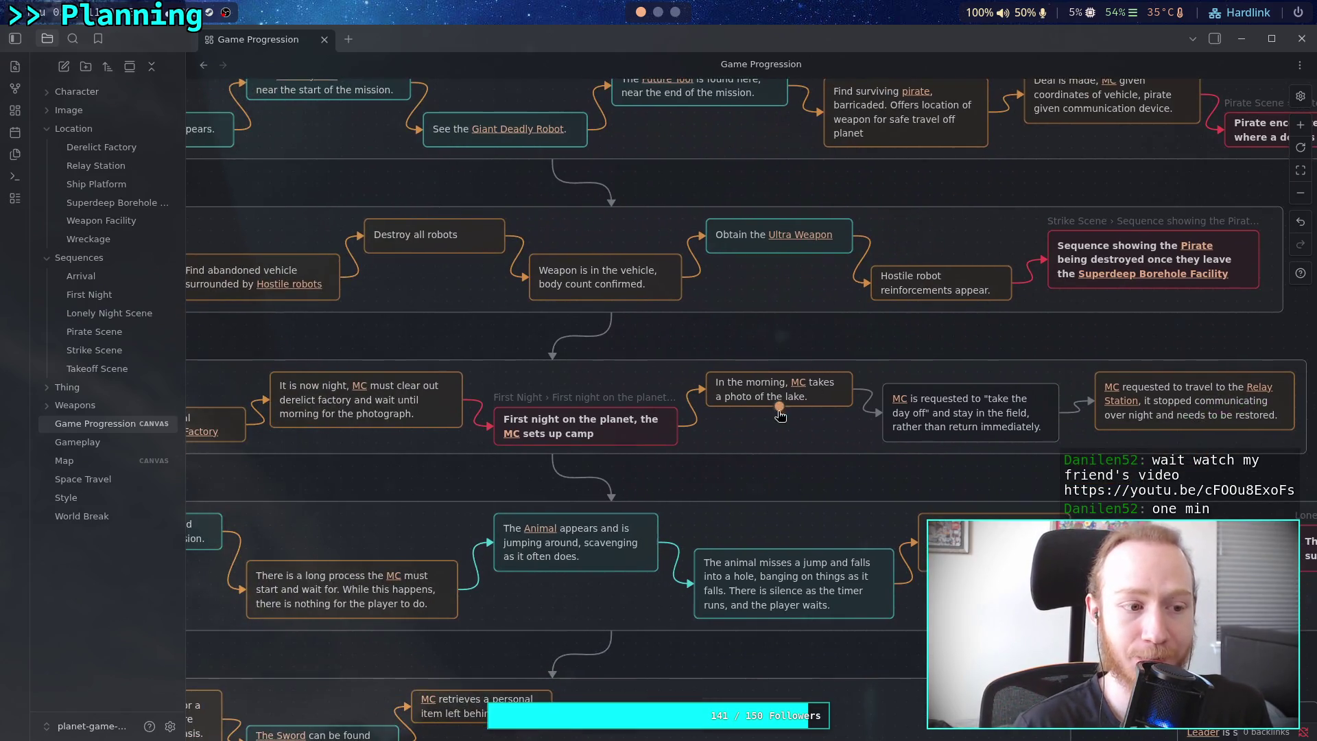
pyautogui.scroll(-1, 636, 352)
pyautogui.hscroll(-1, 636, 352)
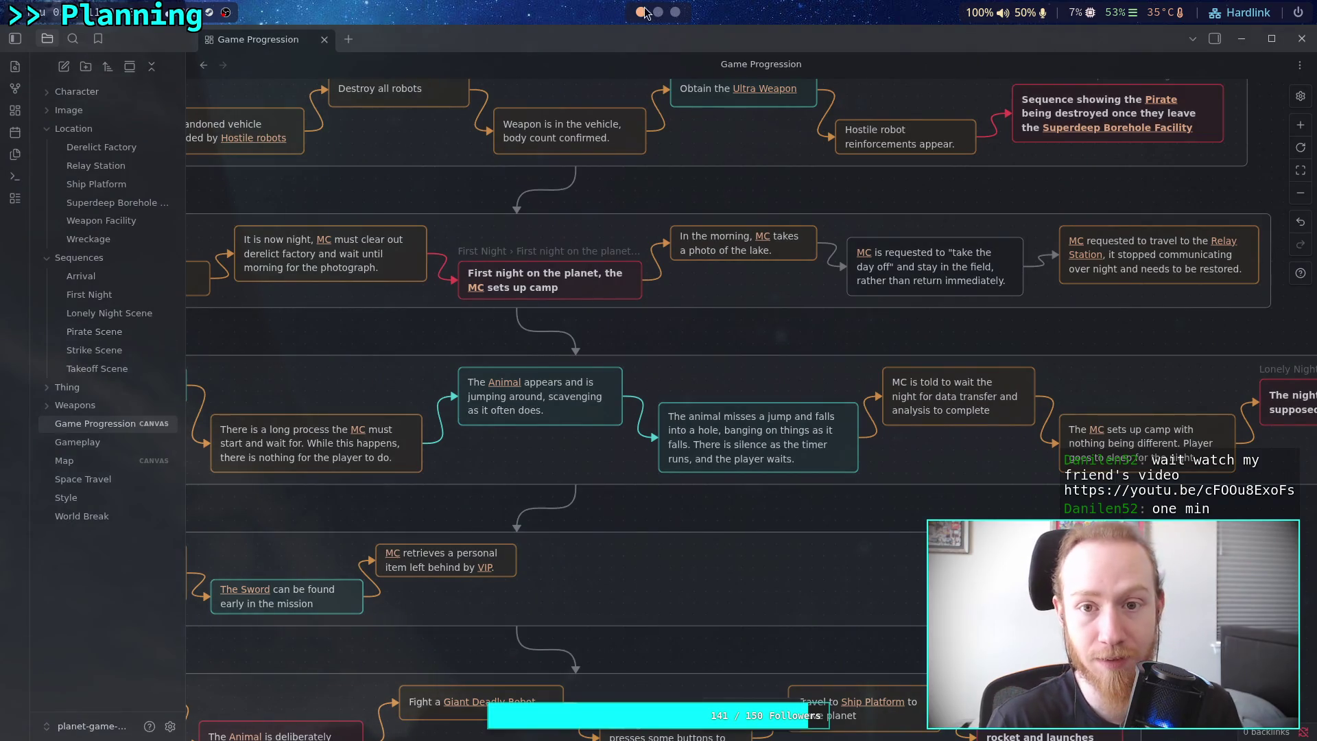
pyautogui.press('super+3')
pyautogui.click(19, 485)
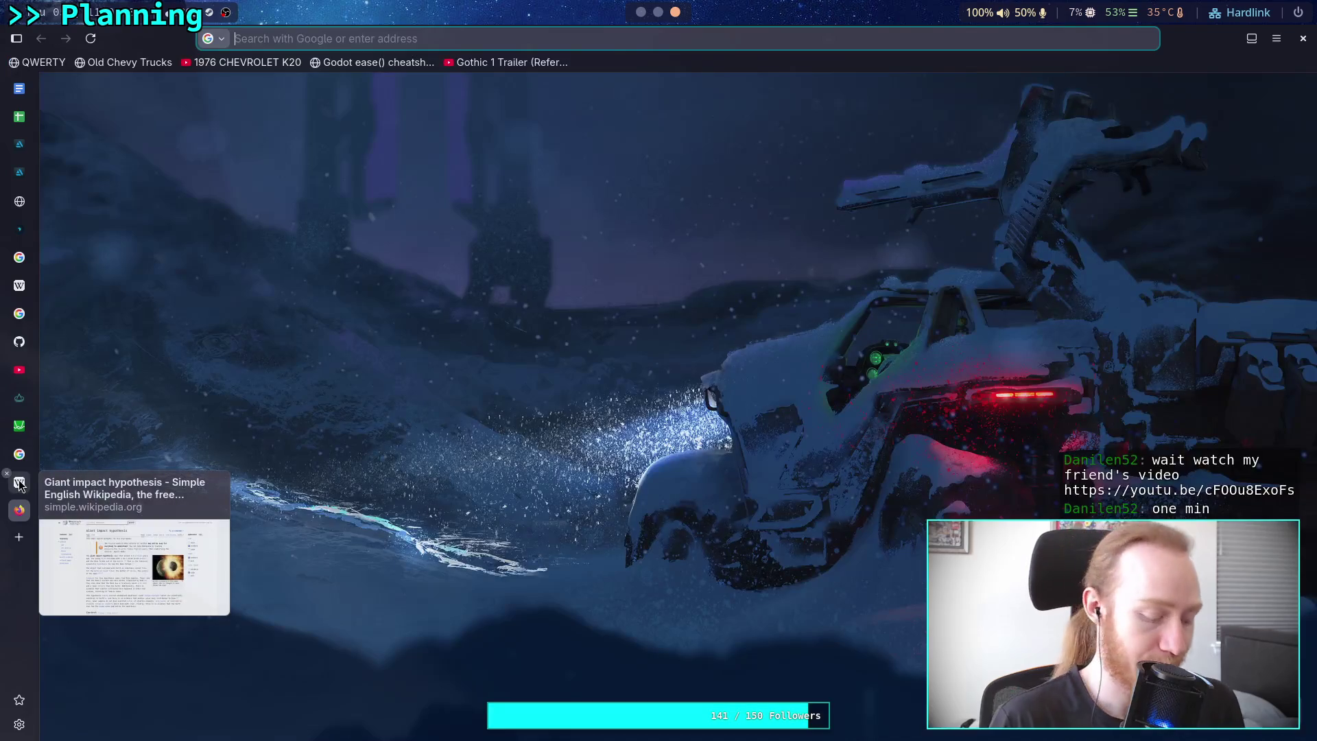
# Load the pasted YouTube link, then close that tab and dismiss the in-page search.
pyautogui.write('https://youtu.be/cFOOu8ExoFs')
pyautogui.press('Return')
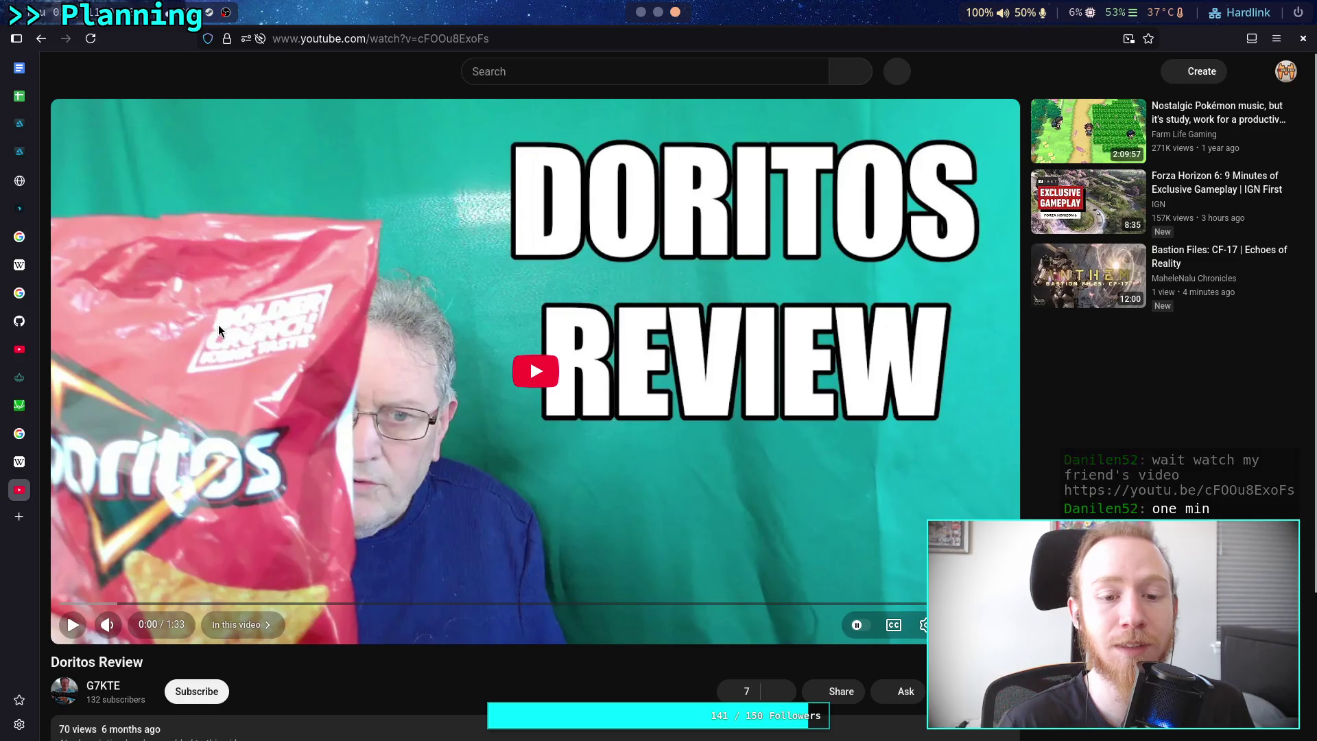
pyautogui.scroll(-2, 218, 324)
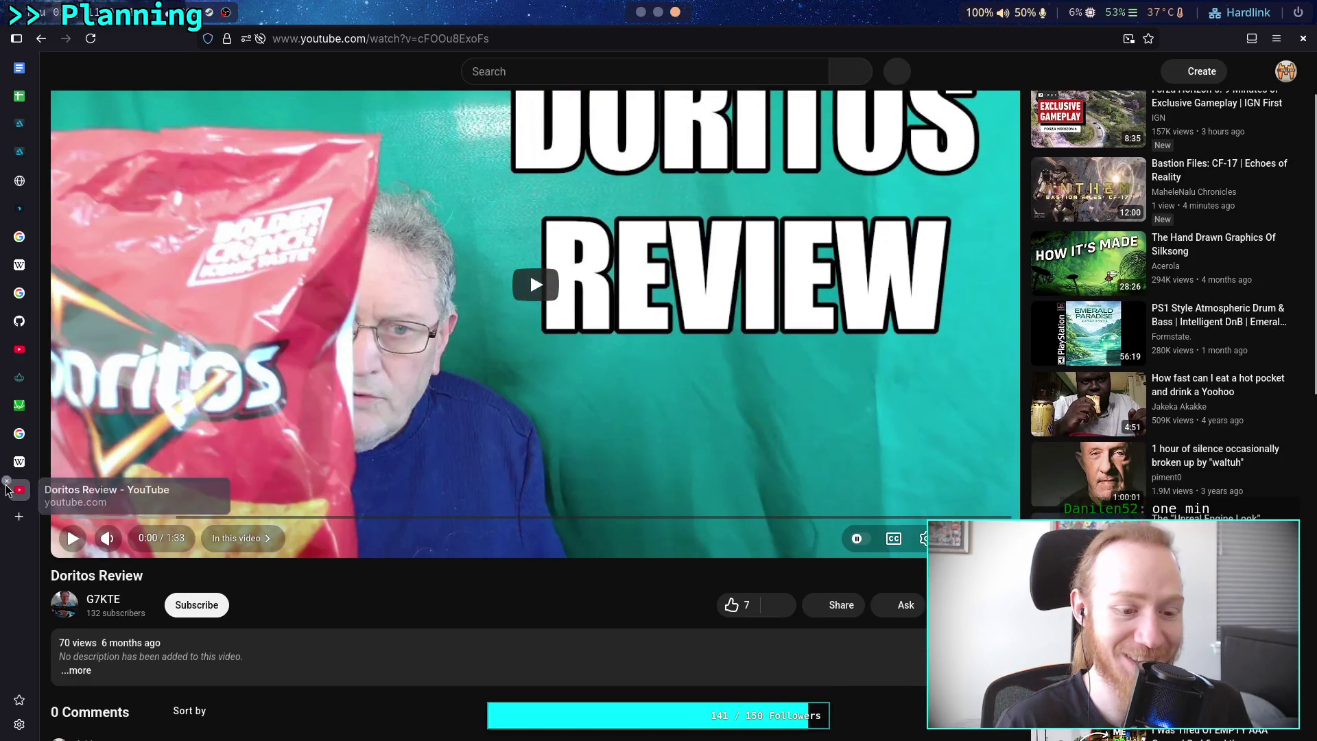
pyautogui.hotkey('ctrl', 'w')
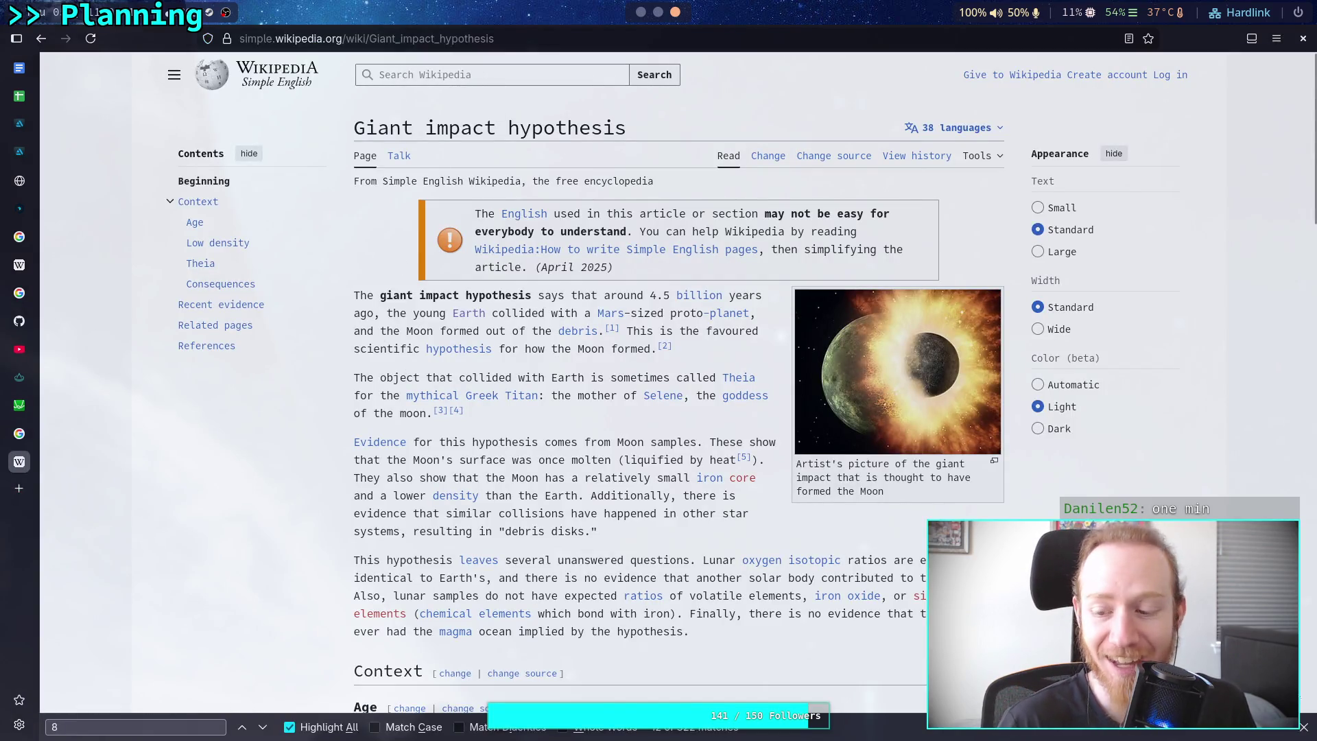
pyautogui.click(1303, 726)
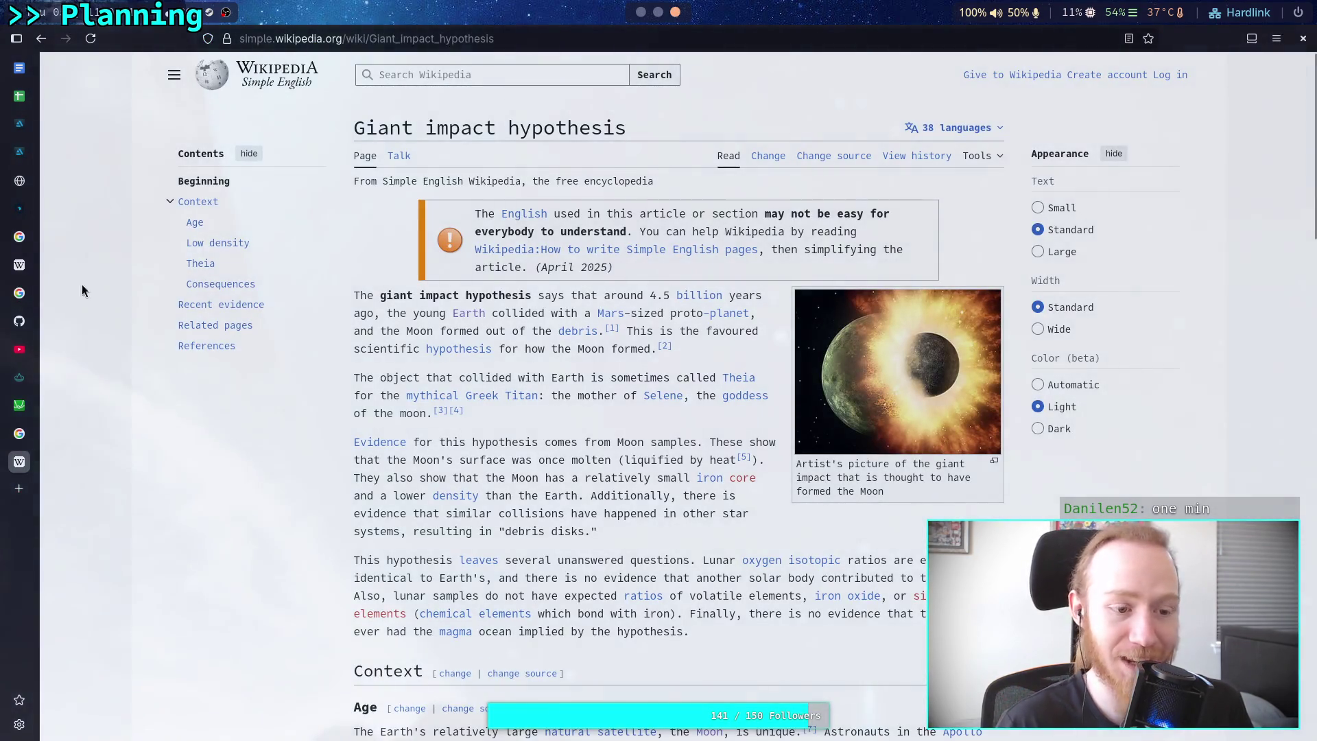
# Reopen the Doritos Review video in a new tab and move it higher in the tab list.
pyautogui.click(19, 488)
pyautogui.write('https://youtu.be/cFOOu8ExoFs')
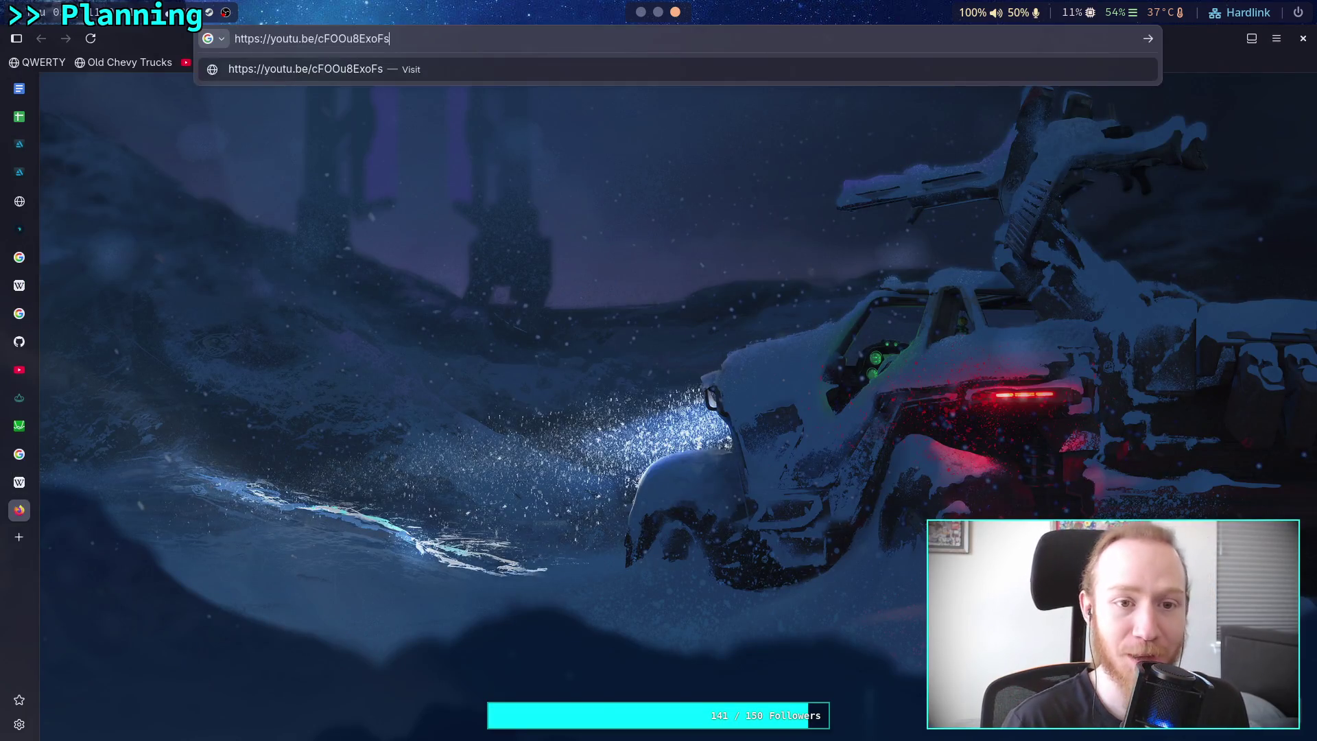
pyautogui.press('Return')
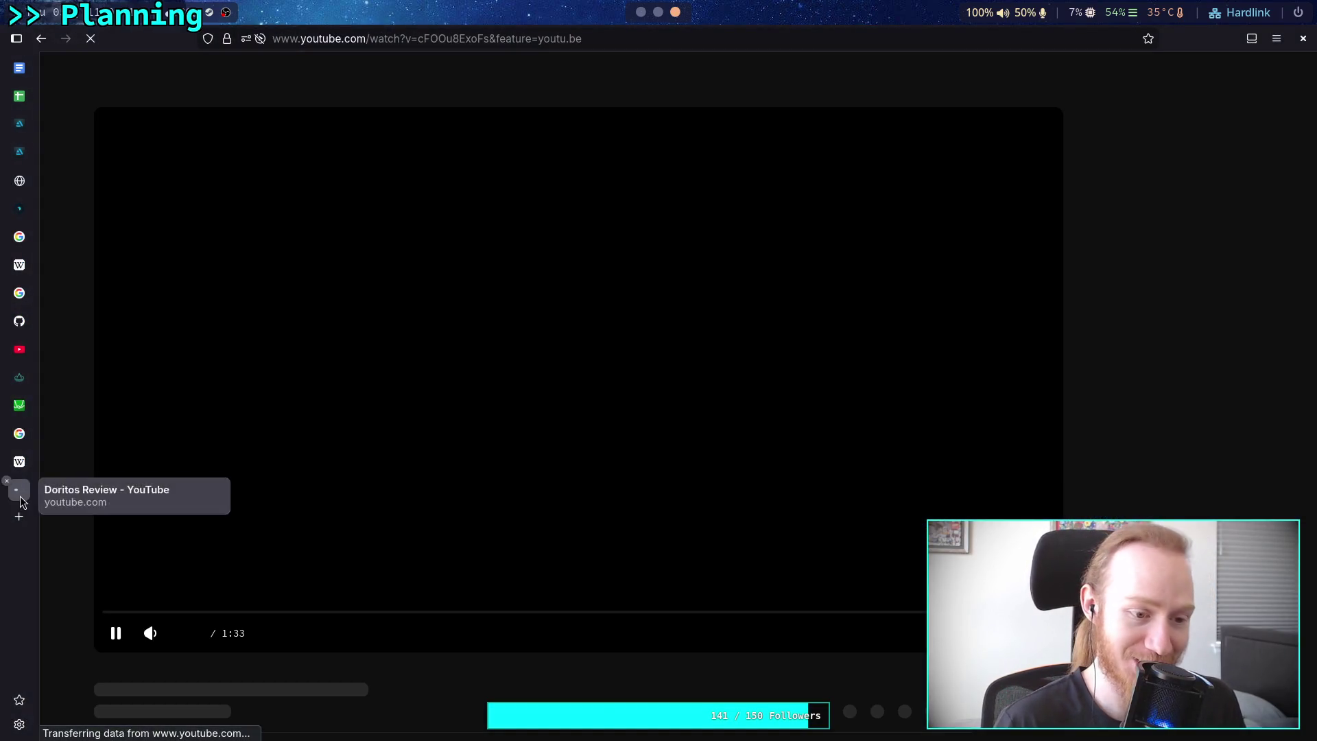
pyautogui.moveTo(21, 503); pyautogui.dragTo(20, 377)
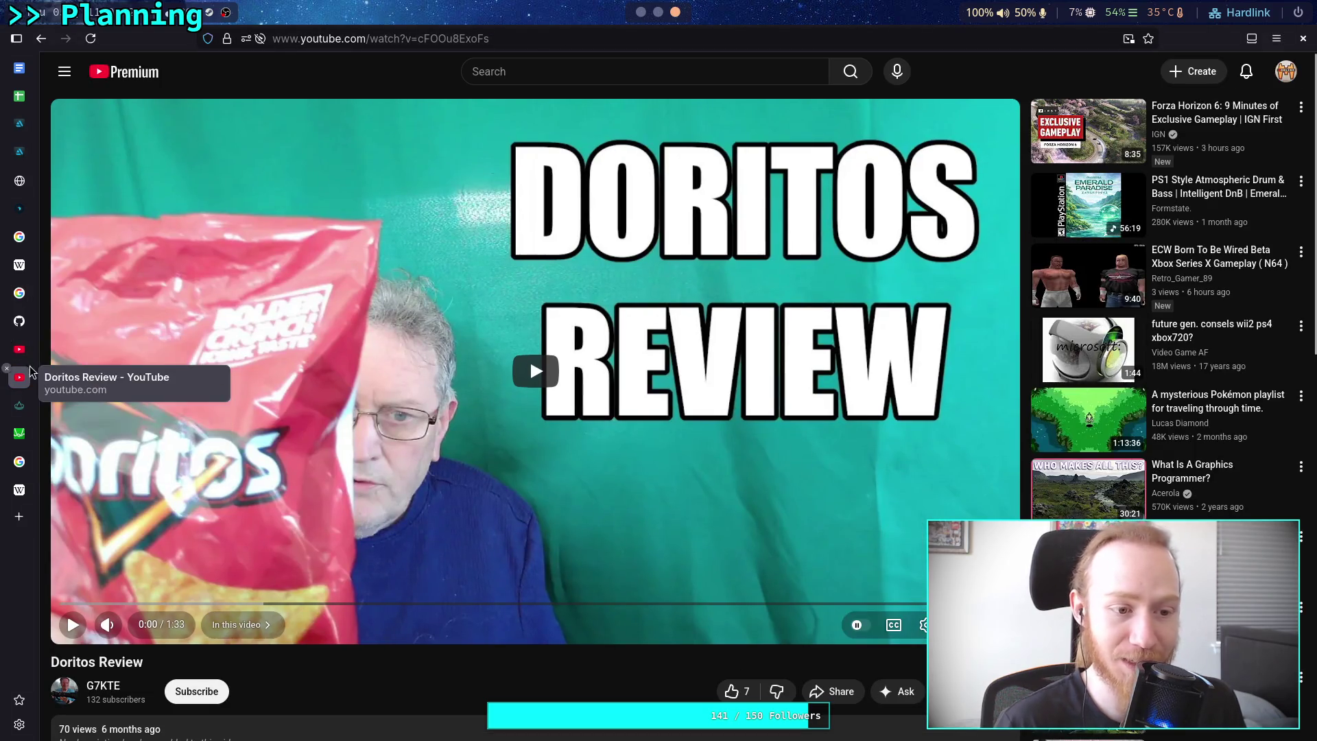
pyautogui.click(30, 504)
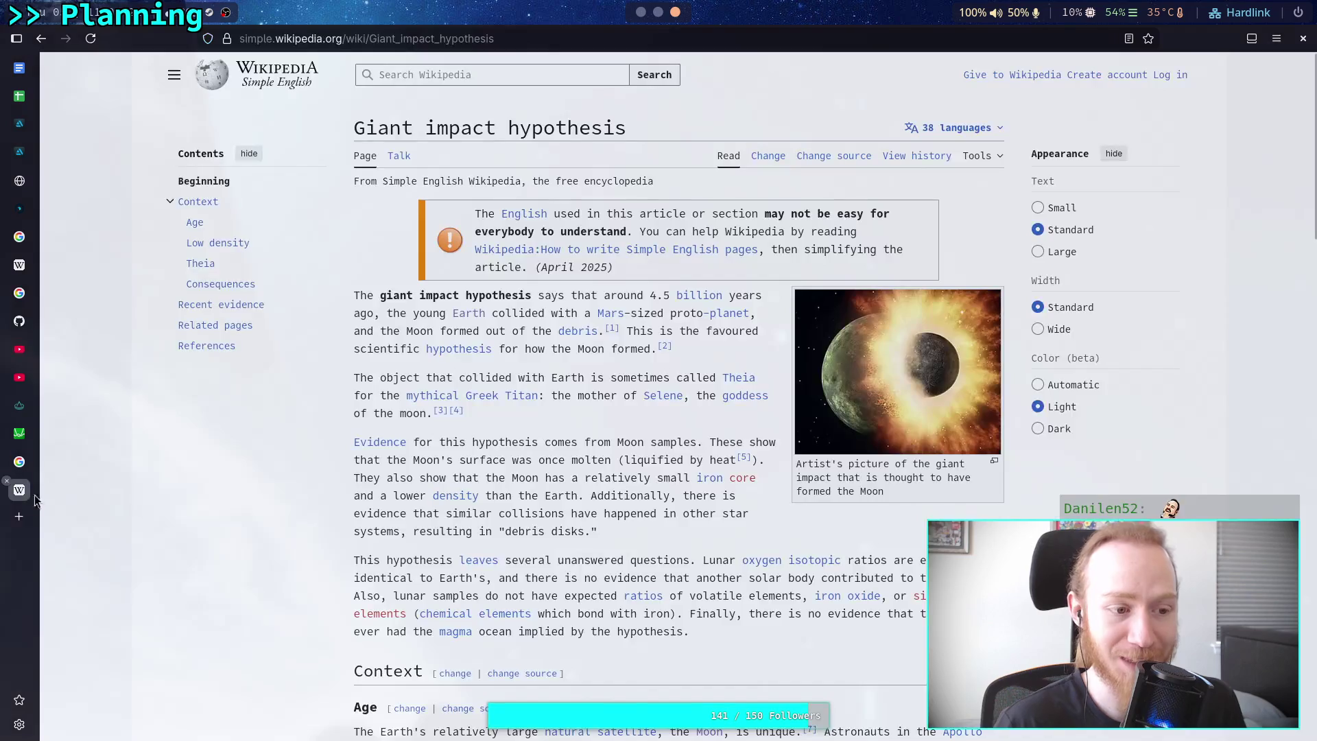
# Glance at Obsidian, view the Doritos Review video tab, then return to the Obsidian canvas.
pyautogui.click(640, 12)
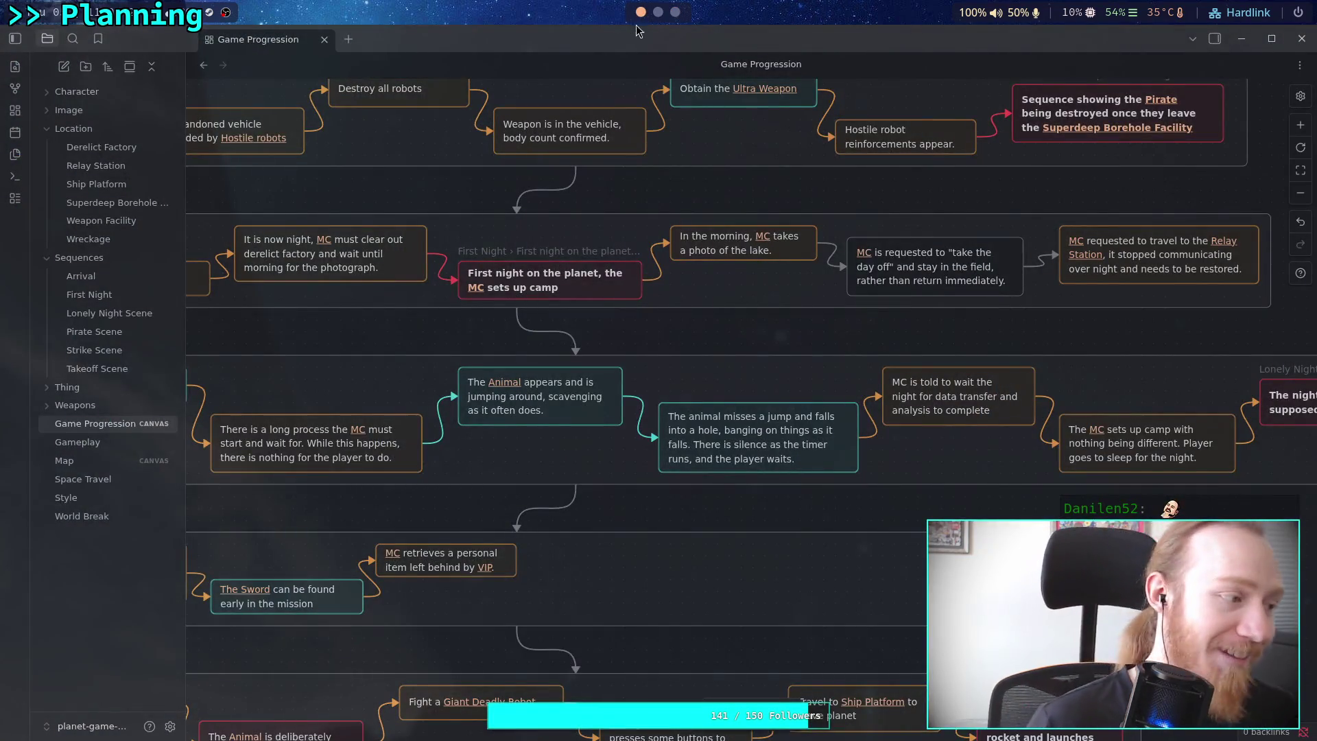
pyautogui.click(675, 12)
pyautogui.click(19, 377)
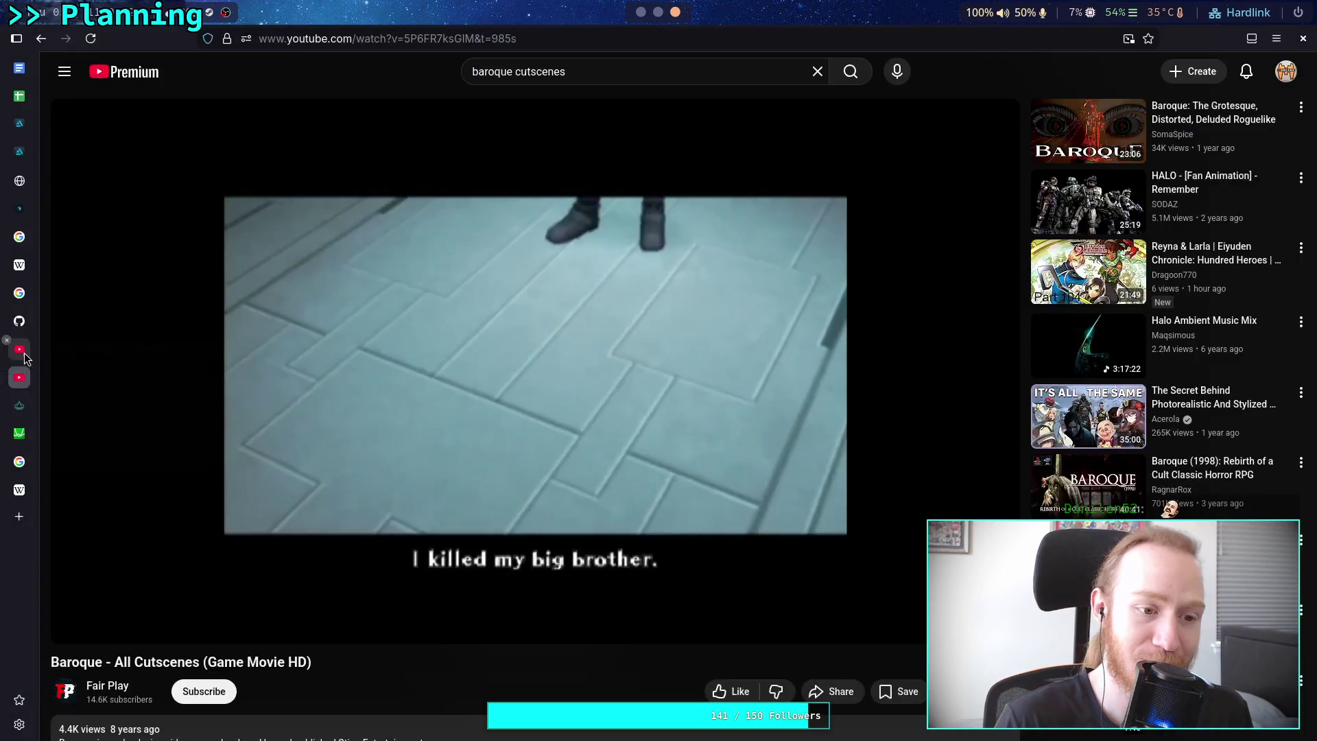
pyautogui.click(19, 349)
pyautogui.scroll(-3, 274, 423)
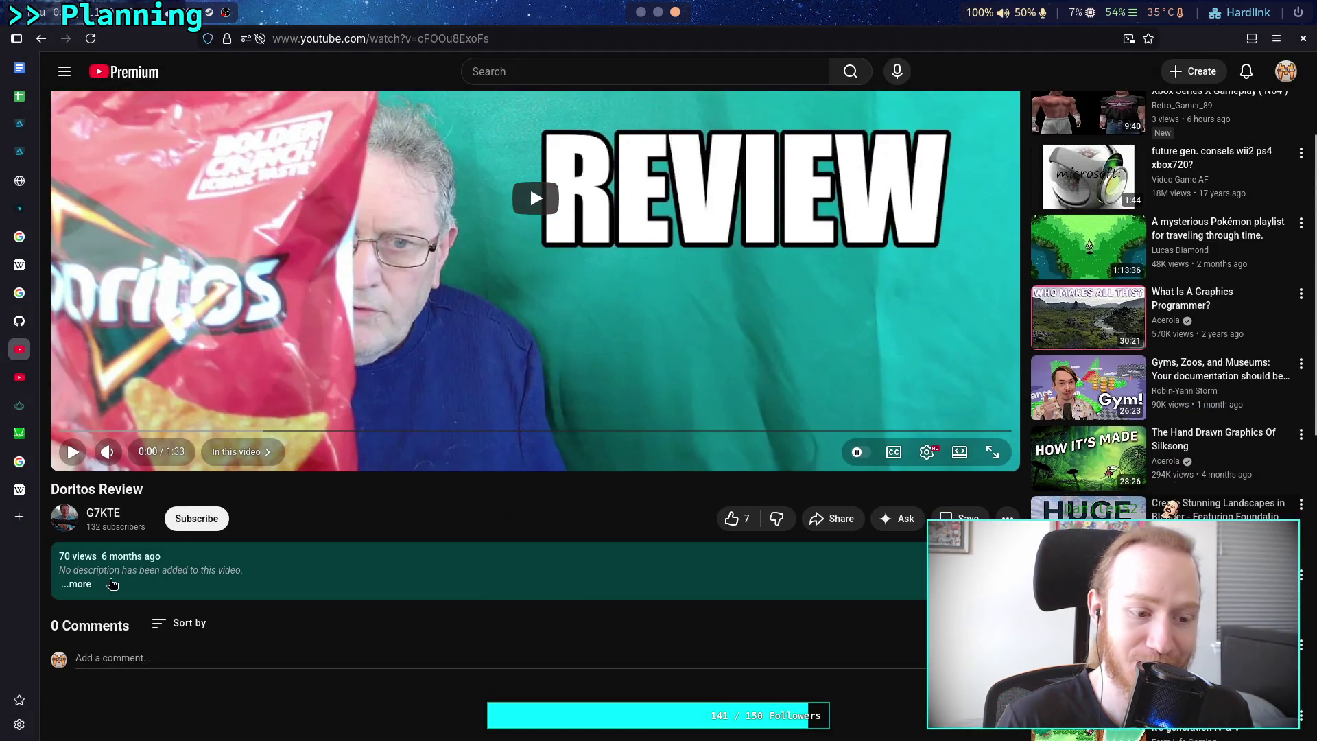
pyautogui.scroll(3, 274, 579)
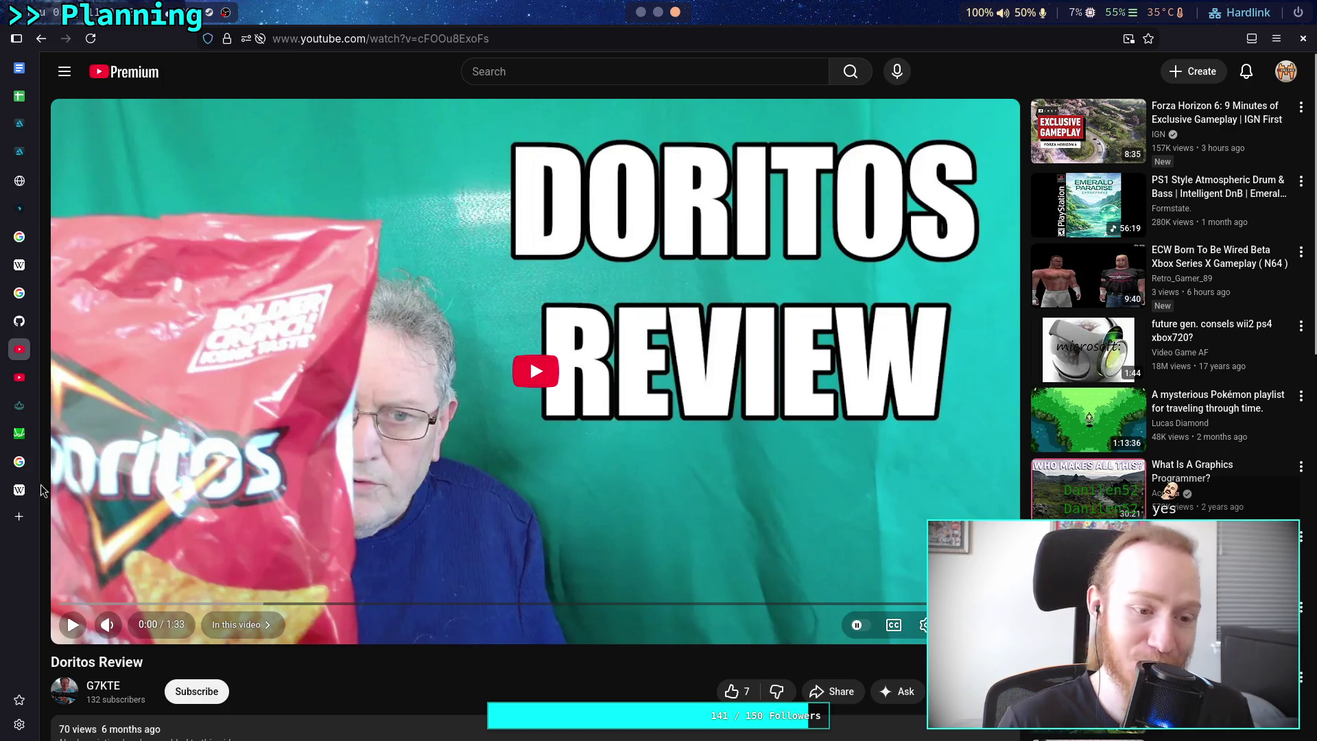
pyautogui.moveTo(20, 488)
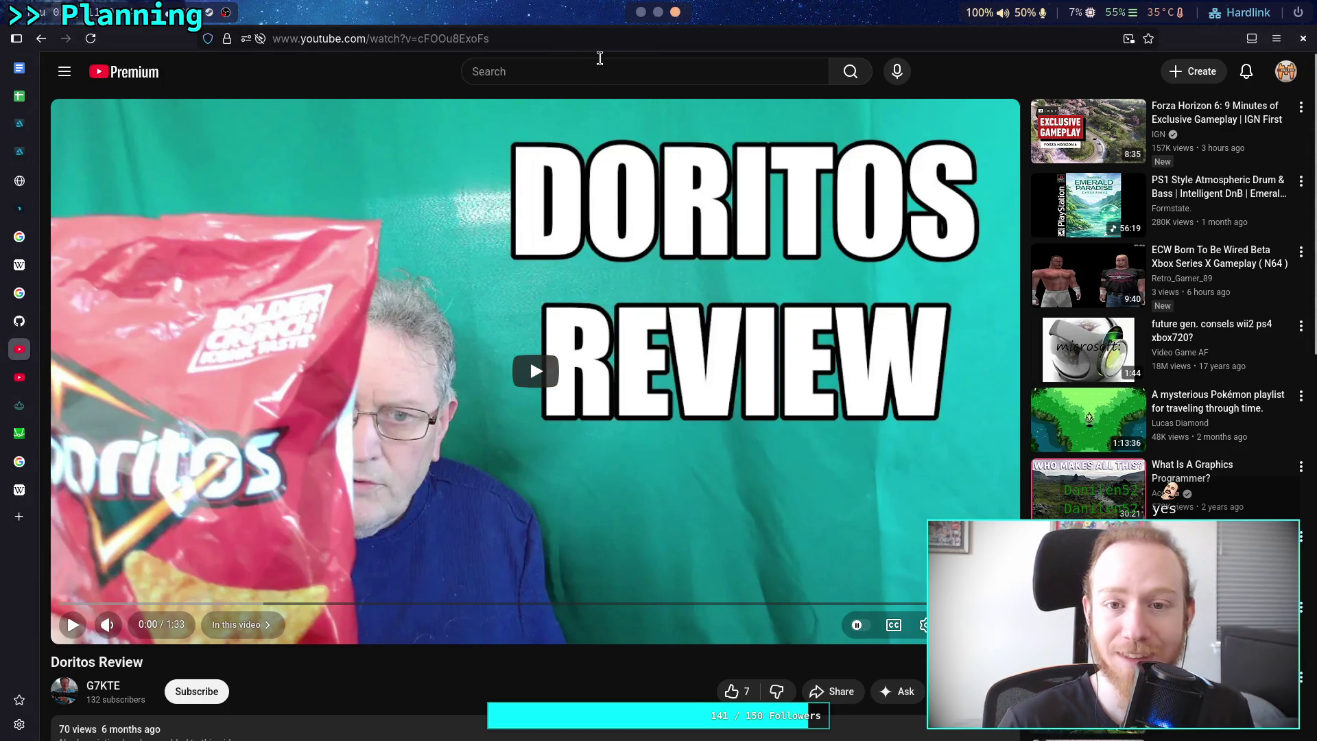
pyautogui.press('super+1')
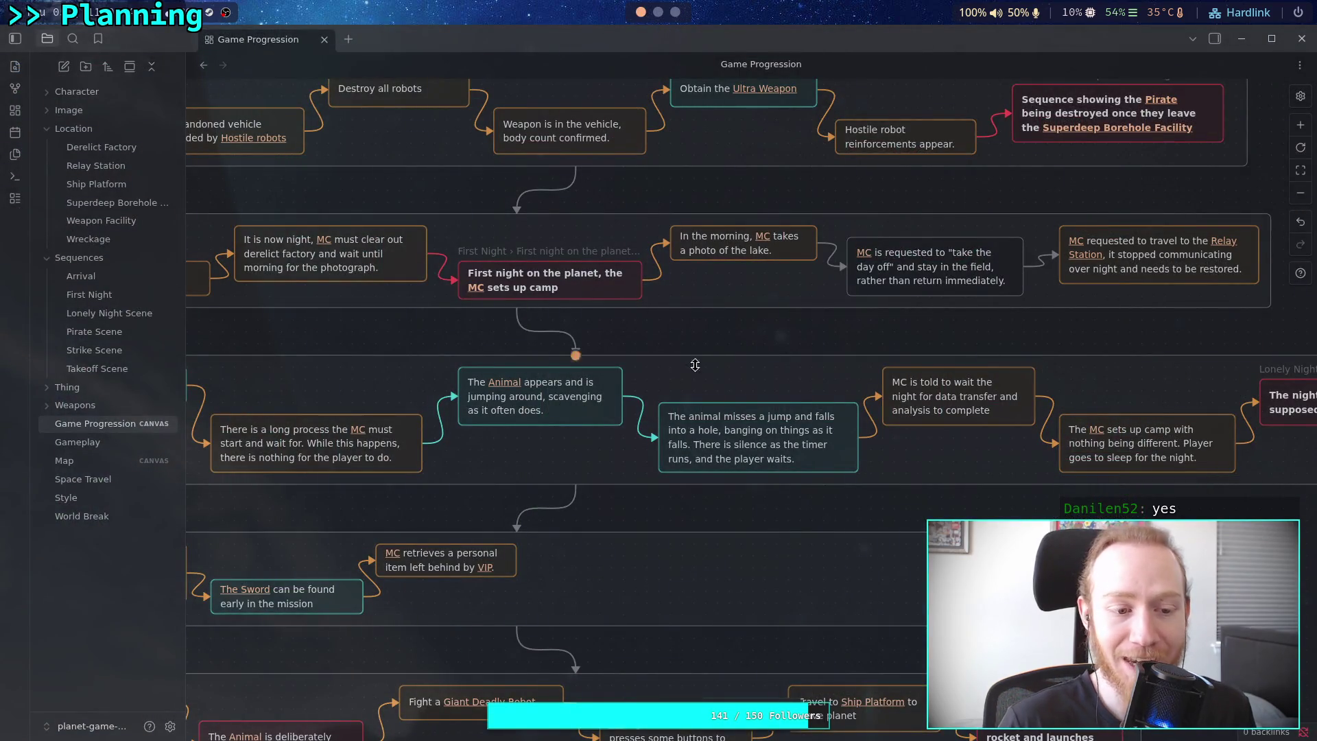
pyautogui.scroll(-3, 699, 319)
pyautogui.hscroll(5, 906, 244)
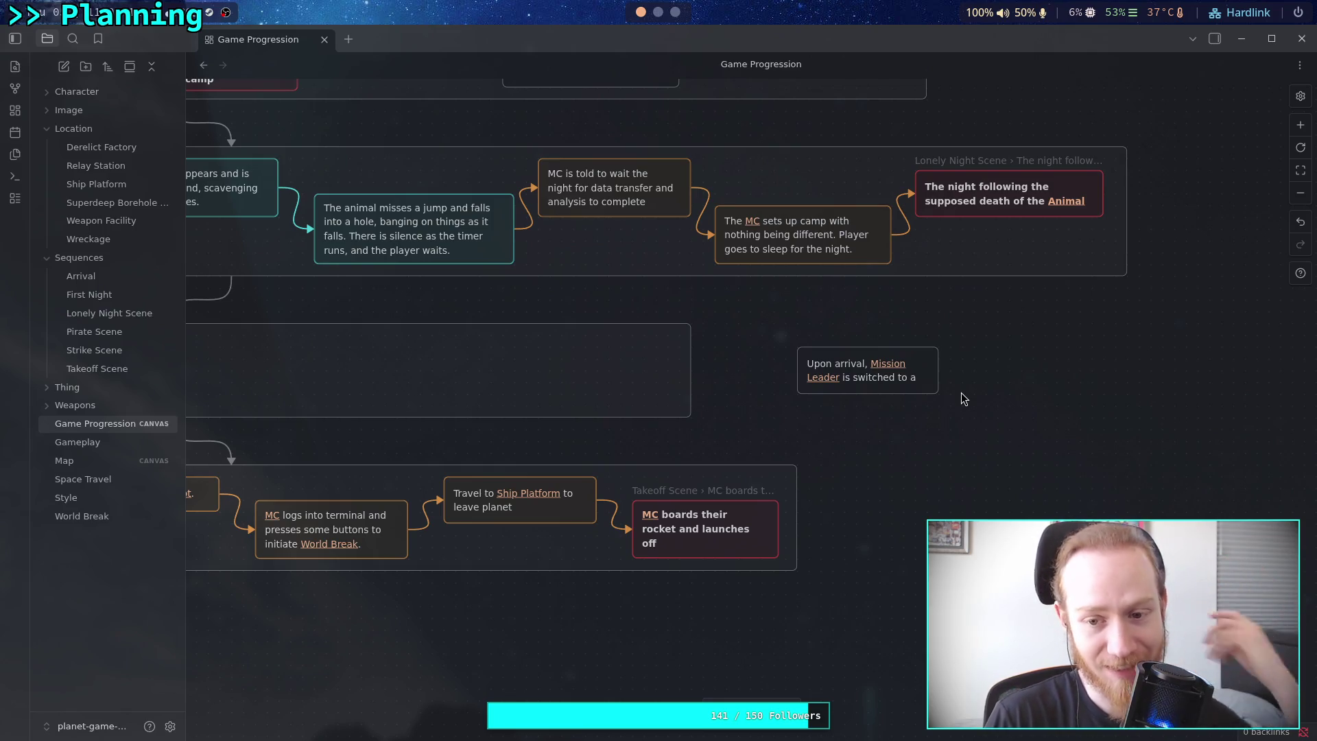
pyautogui.click(892, 385)
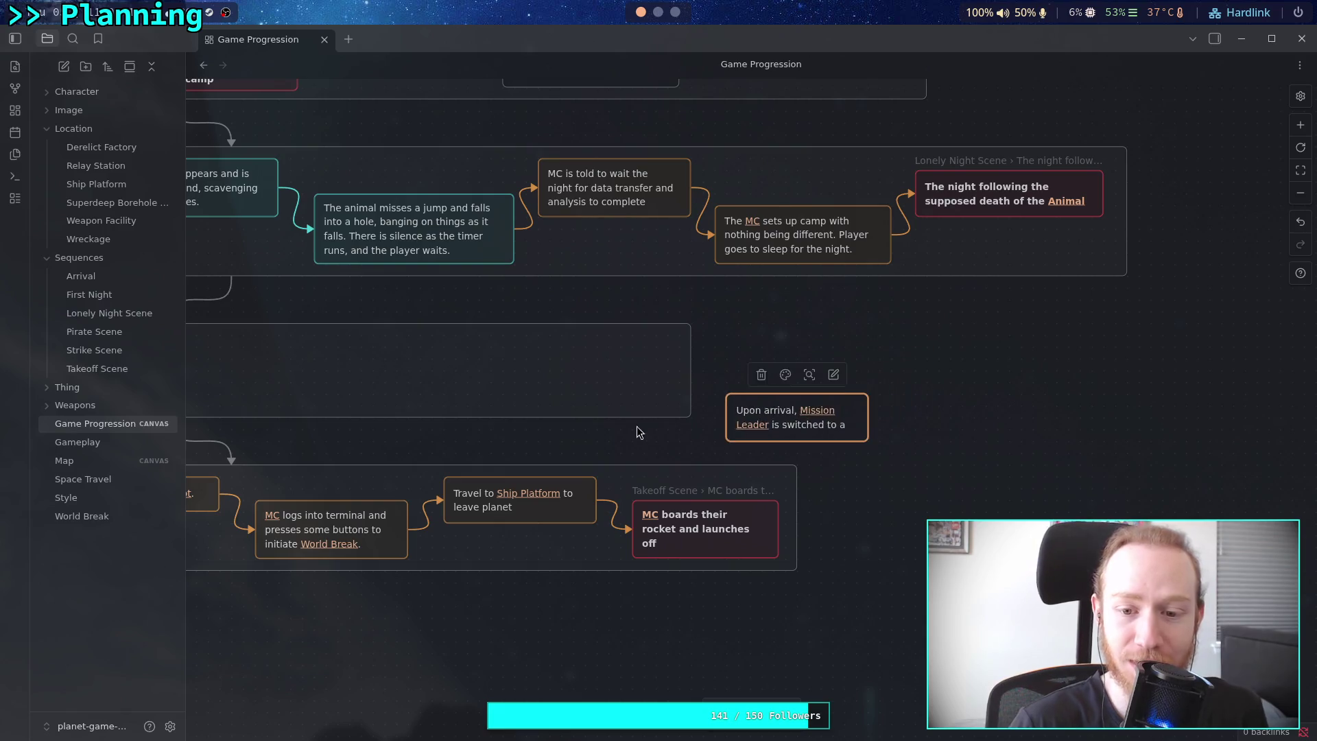
# Replace 'is switched to a' with 'introduces' in the Mission Leader card.
pyautogui.press('super+3')
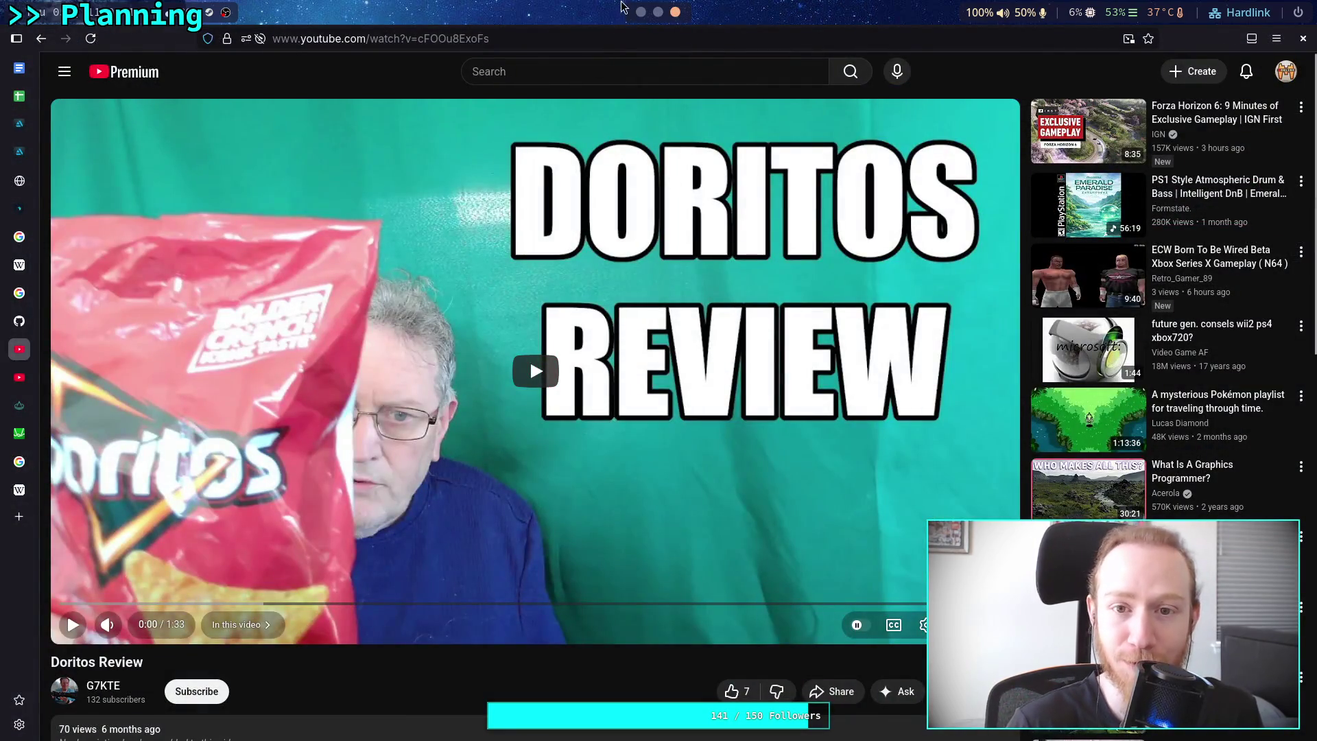
pyautogui.press('super+1')
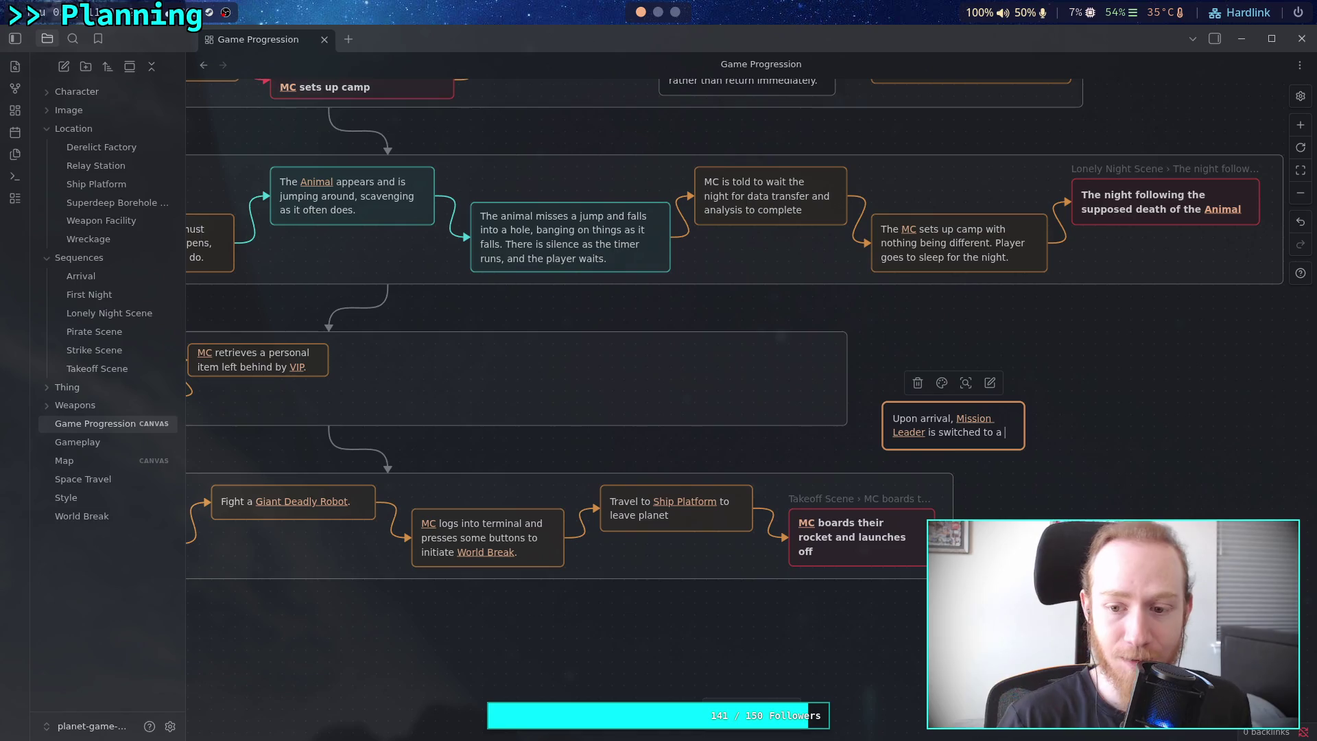
pyautogui.hotkey('ctrl', 'BackSpace')
pyautogui.hotkey('ctrl', 'BackSpace')
pyautogui.hotkey('ctrl', 'BackSpace')
pyautogui.write('introduces')
pyautogui.press('BackSpace')
pyautogui.press('BackSpace')
pyautogui.write('ces')
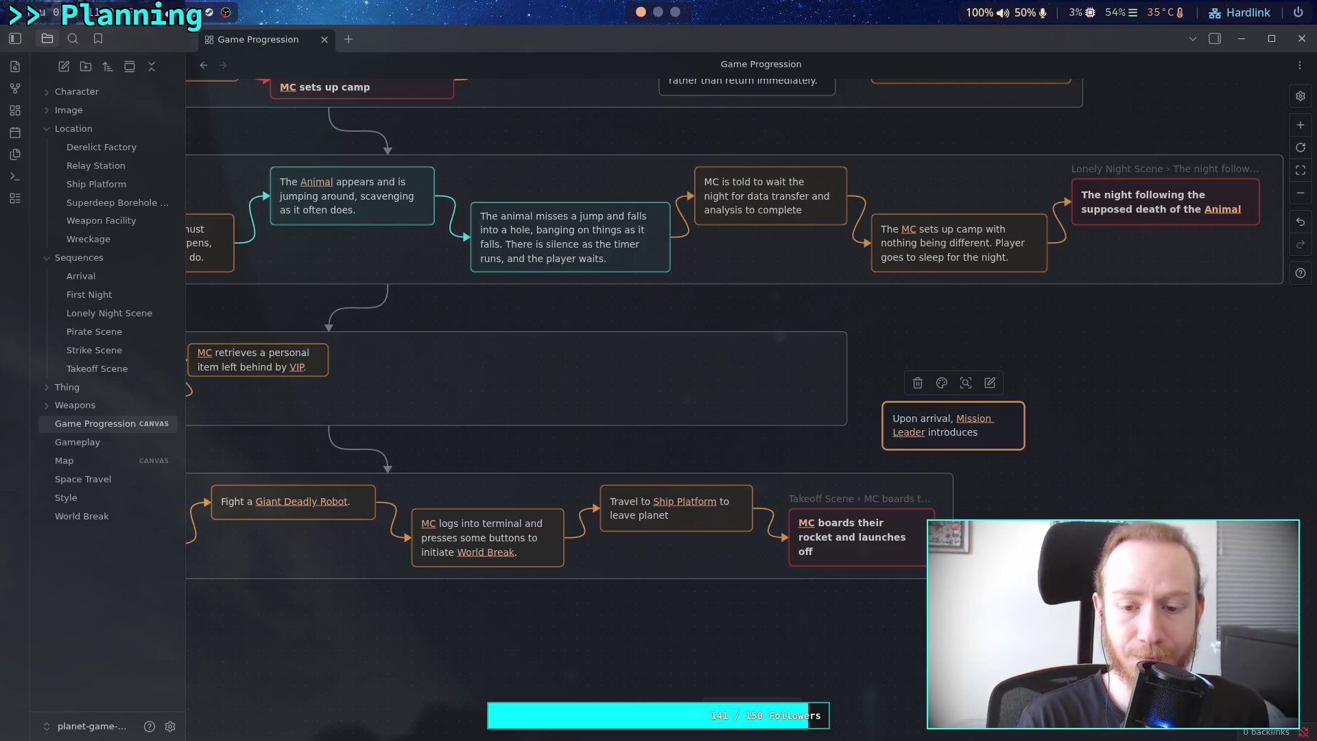
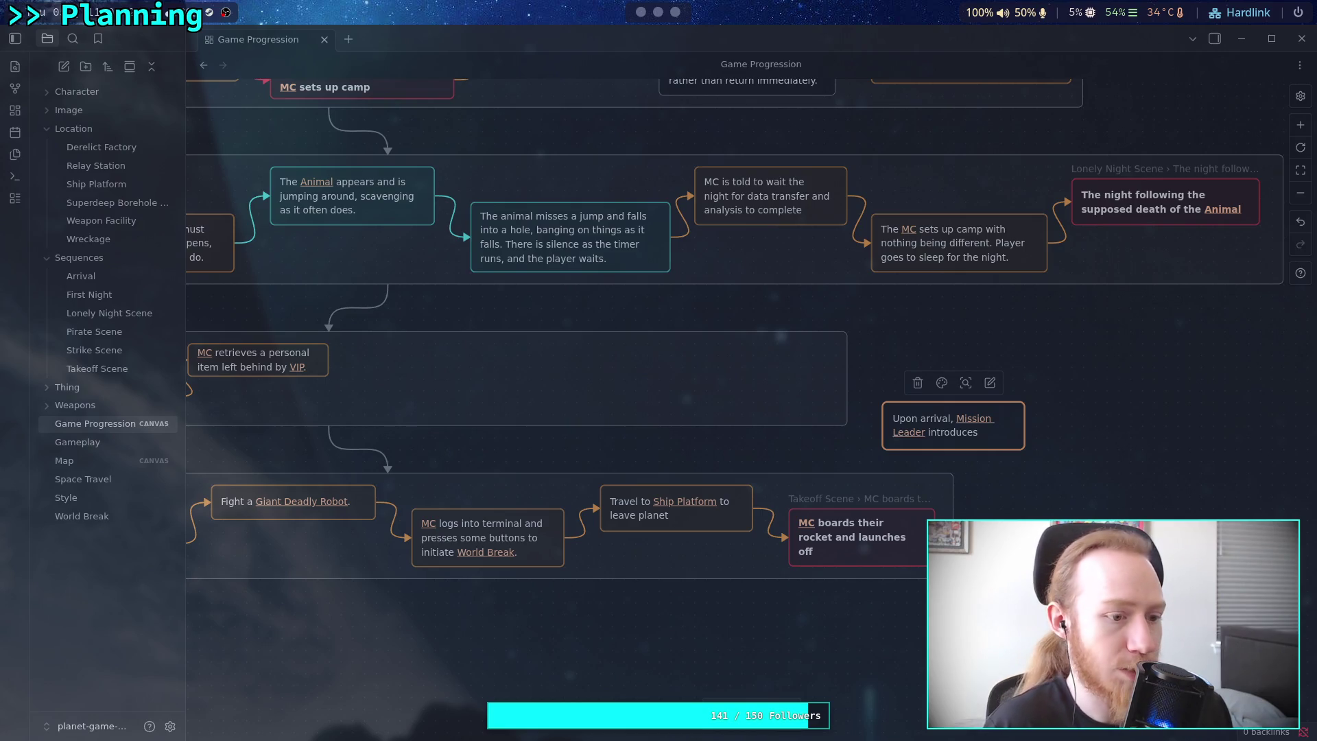
# In a new browser tab, load the copied Wikipedia link for Clandestine operation.
pyautogui.press('super+3')
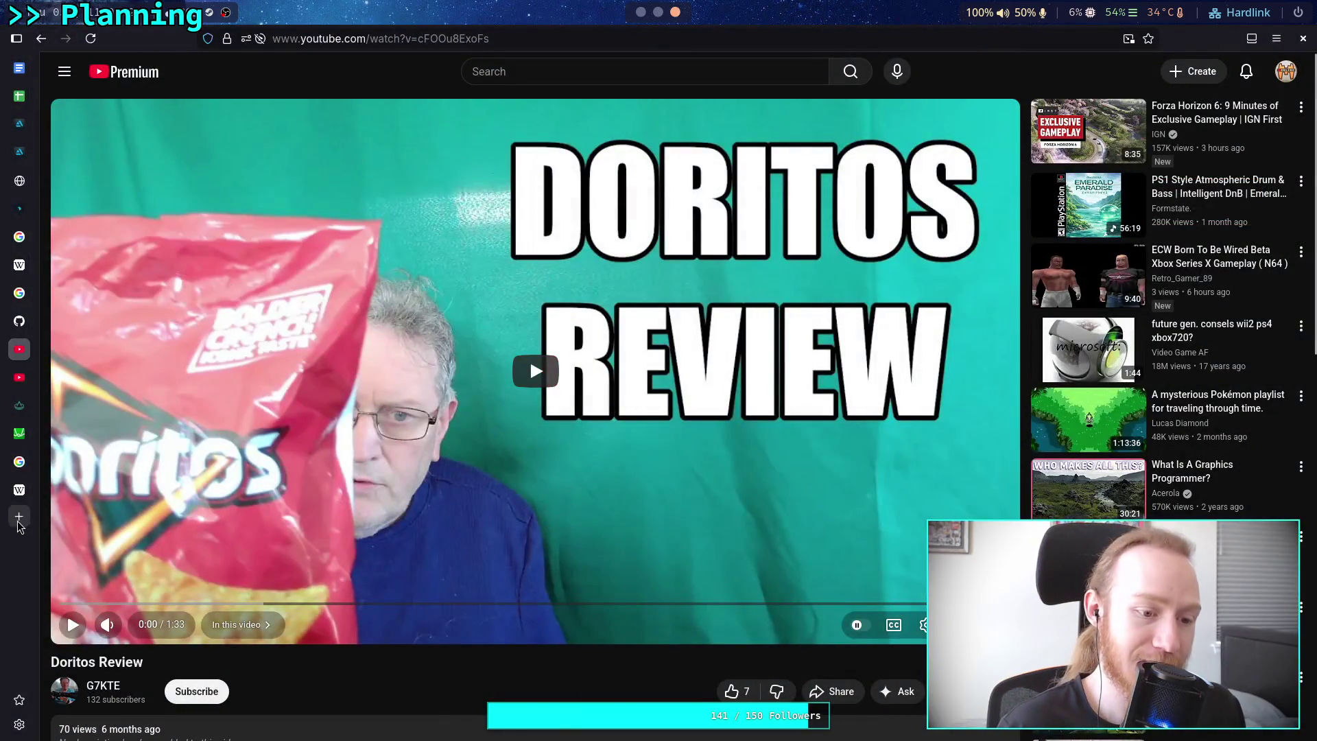
pyautogui.click(19, 523)
pyautogui.write('https://www.google.com/url?sa=t&source=web&rct=j&opi=89978449&url=https://en.wikipedia.org/wiki/Clandestine_operation&ved=2ahUKEwi8ztaSrYmTAxXrIjQIHecYCrIQFnoECB0QAQ&usg=AOvVaw1jNydLb6712gUHSqRW6kuM')
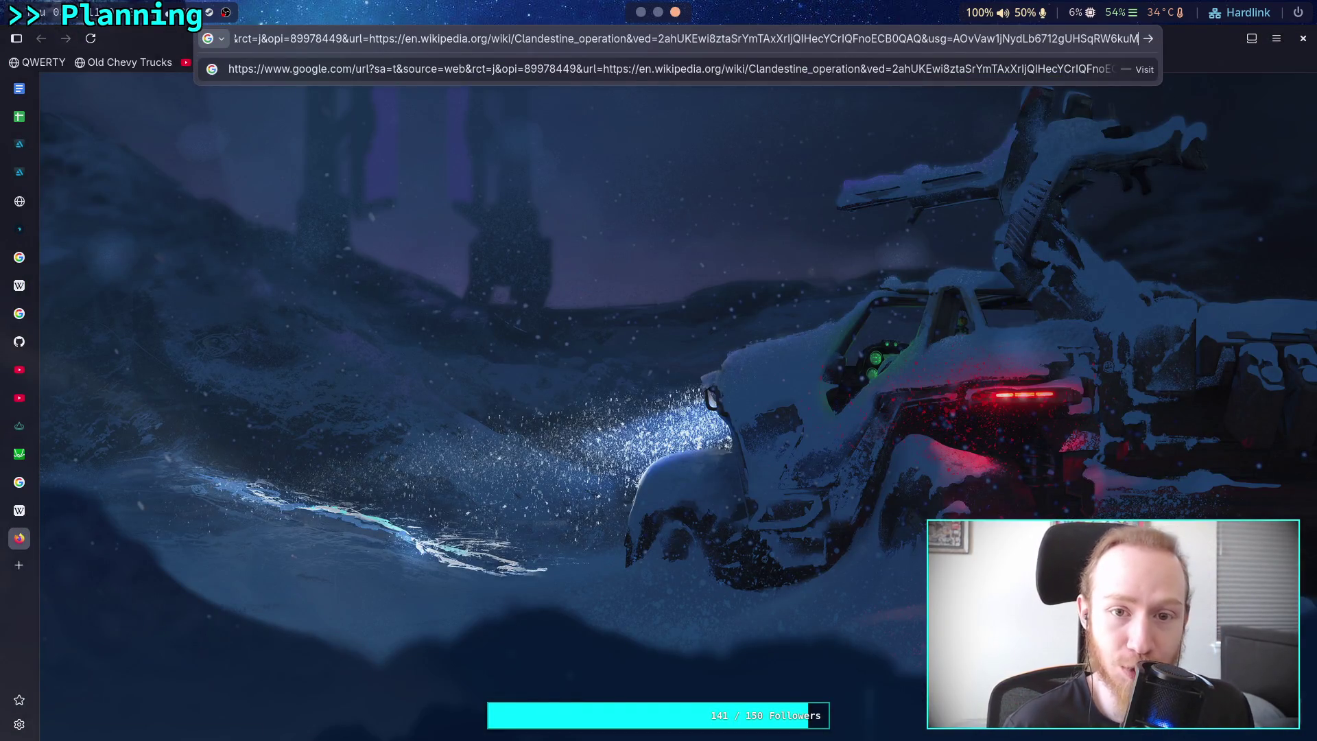
pyautogui.press('Return')
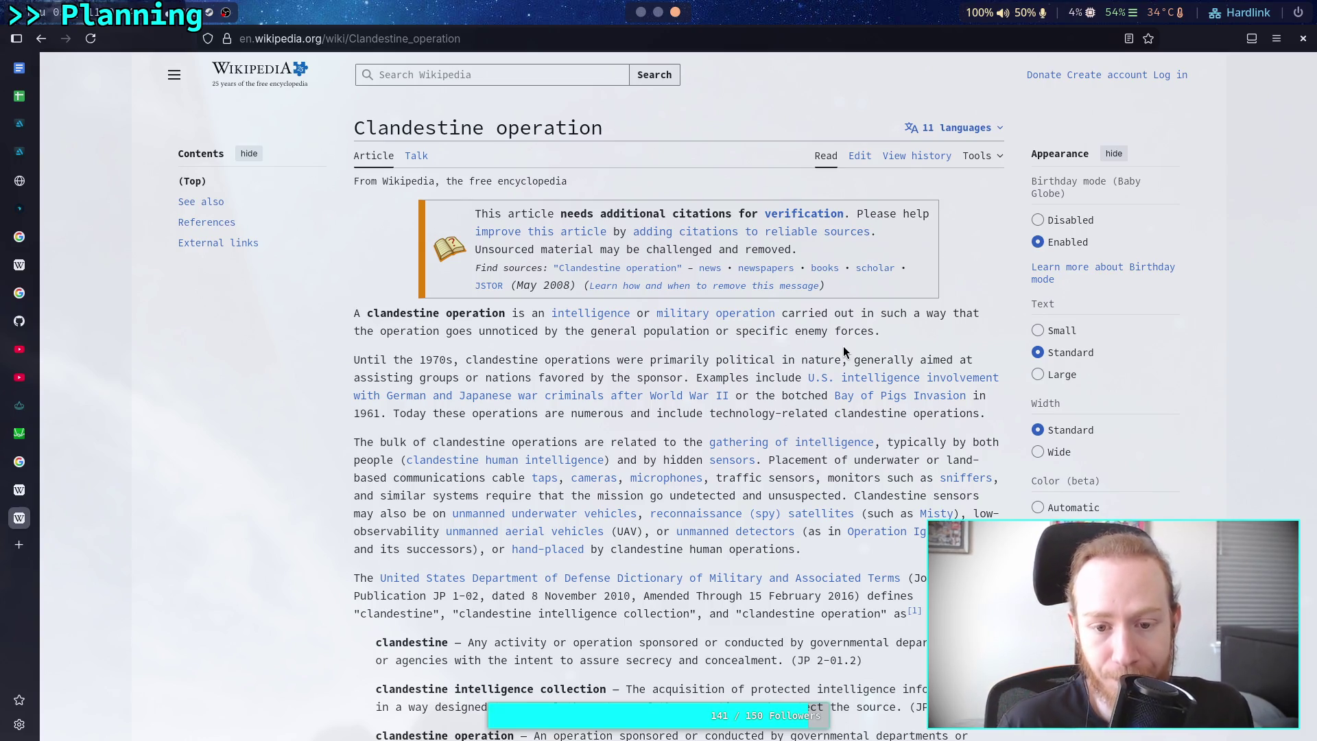
# Scroll to the Department of Defense definitions and highlight the definition of clandestine.
pyautogui.scroll(-2, 843, 351)
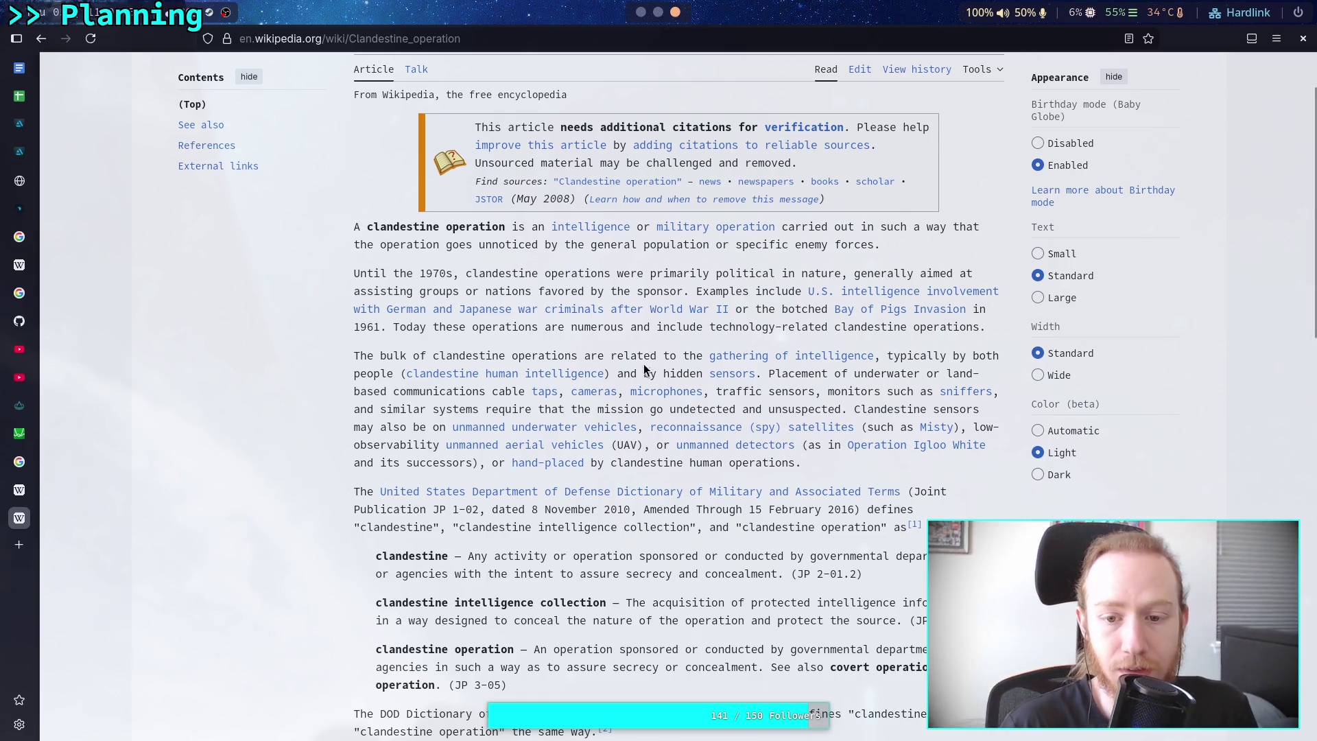
pyautogui.moveTo(736, 378)
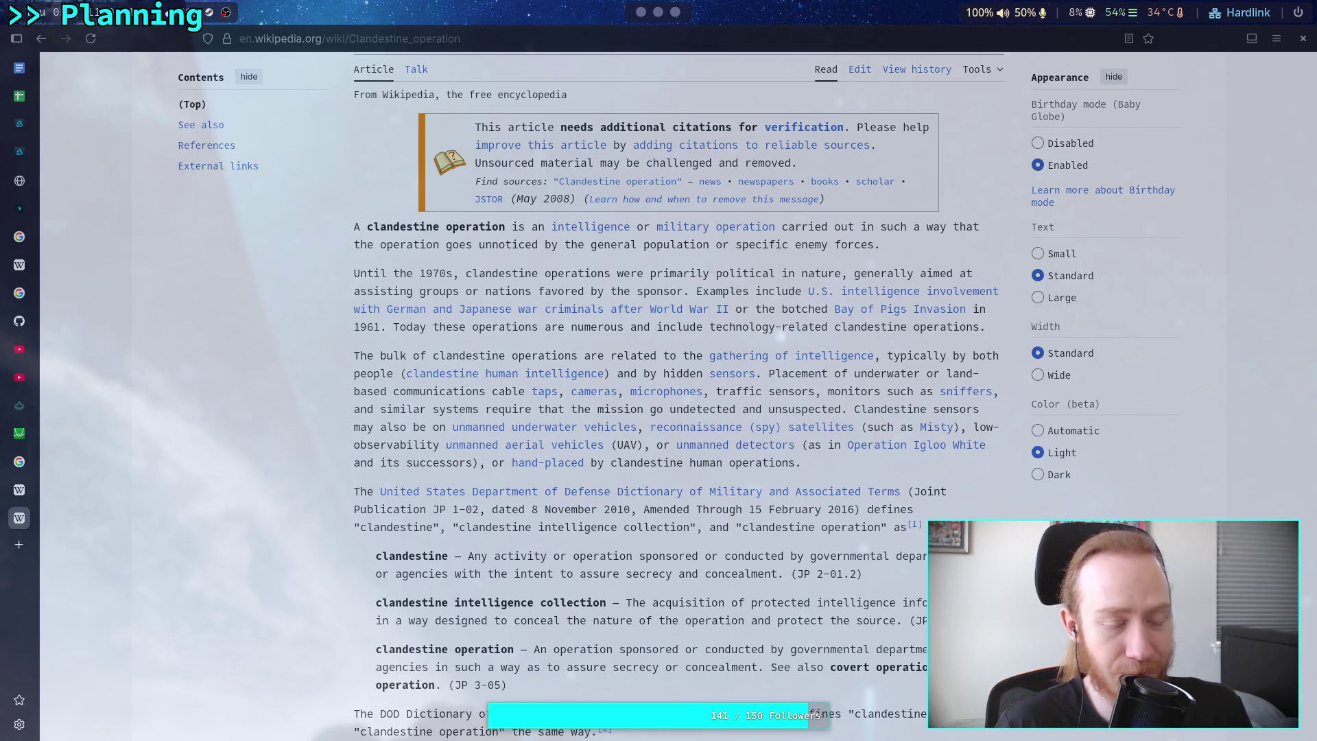
pyautogui.scroll(-4, 315, 534)
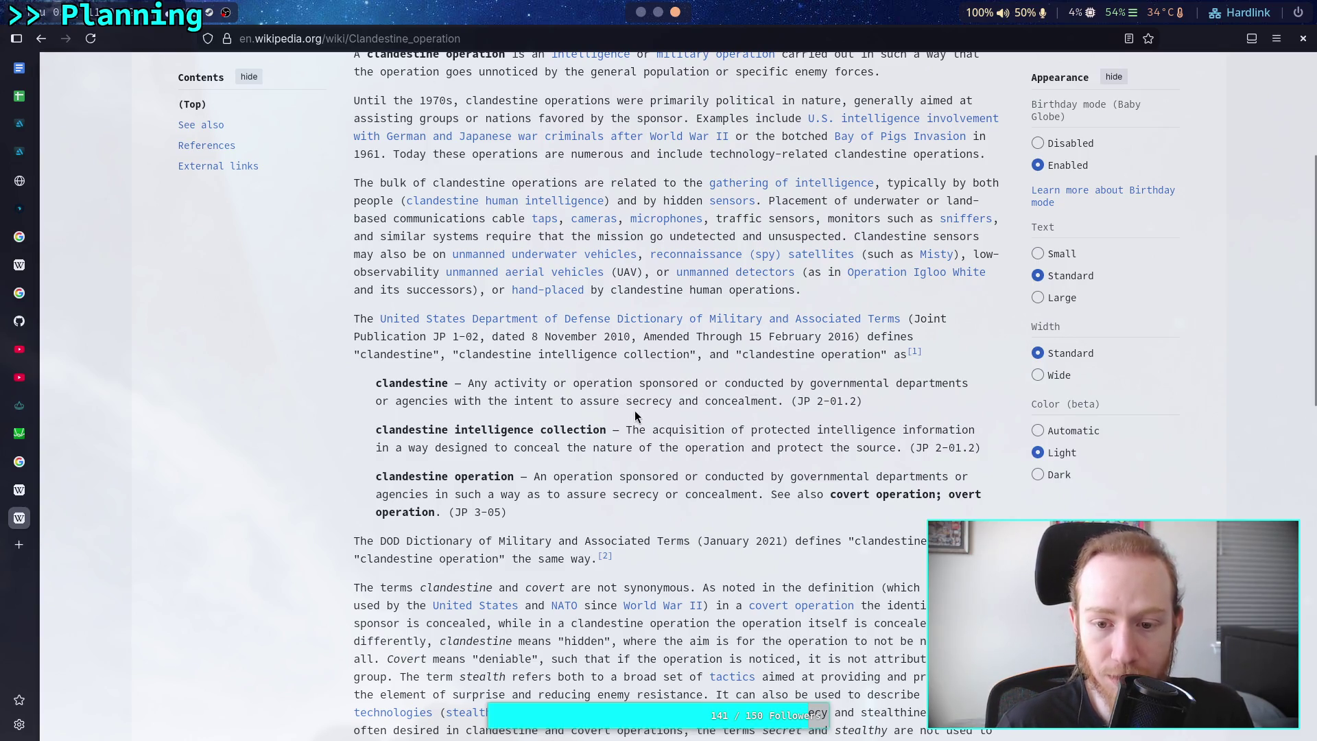
pyautogui.moveTo(768, 400); pyautogui.dragTo(376, 384)
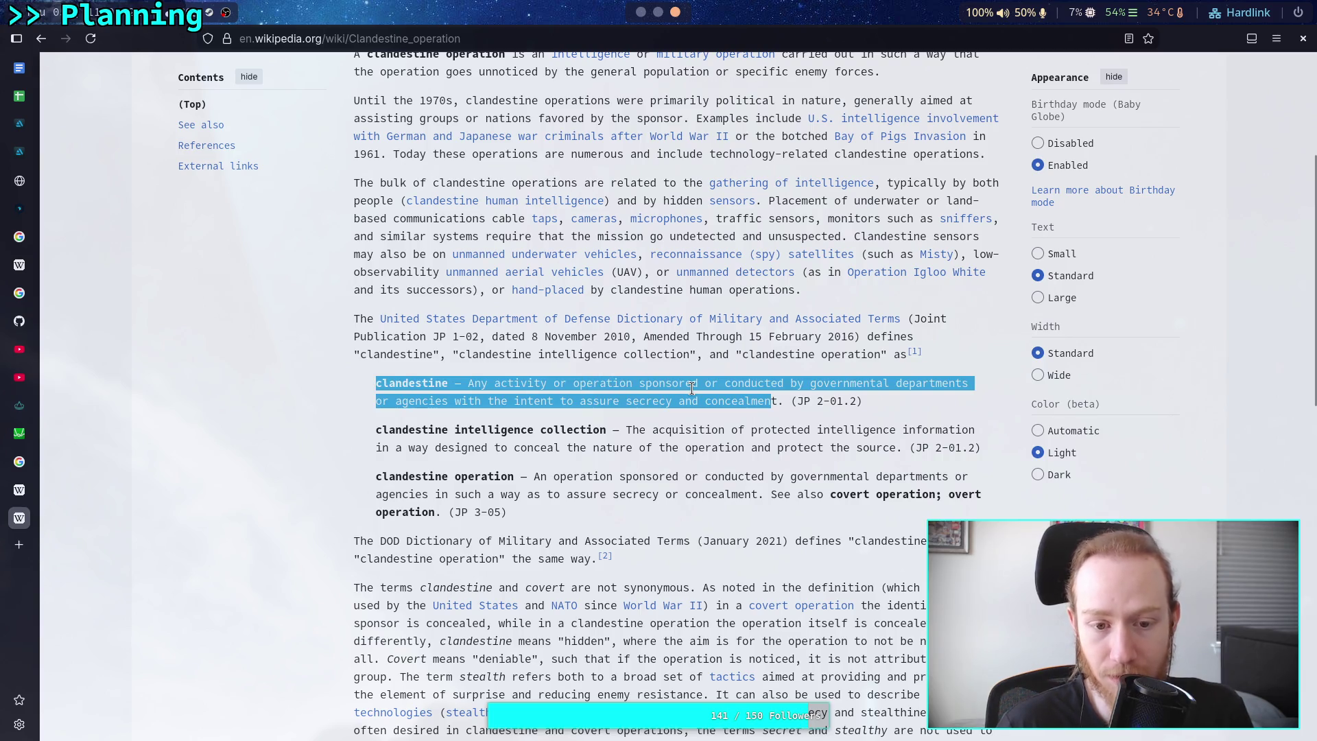
pyautogui.click(692, 388)
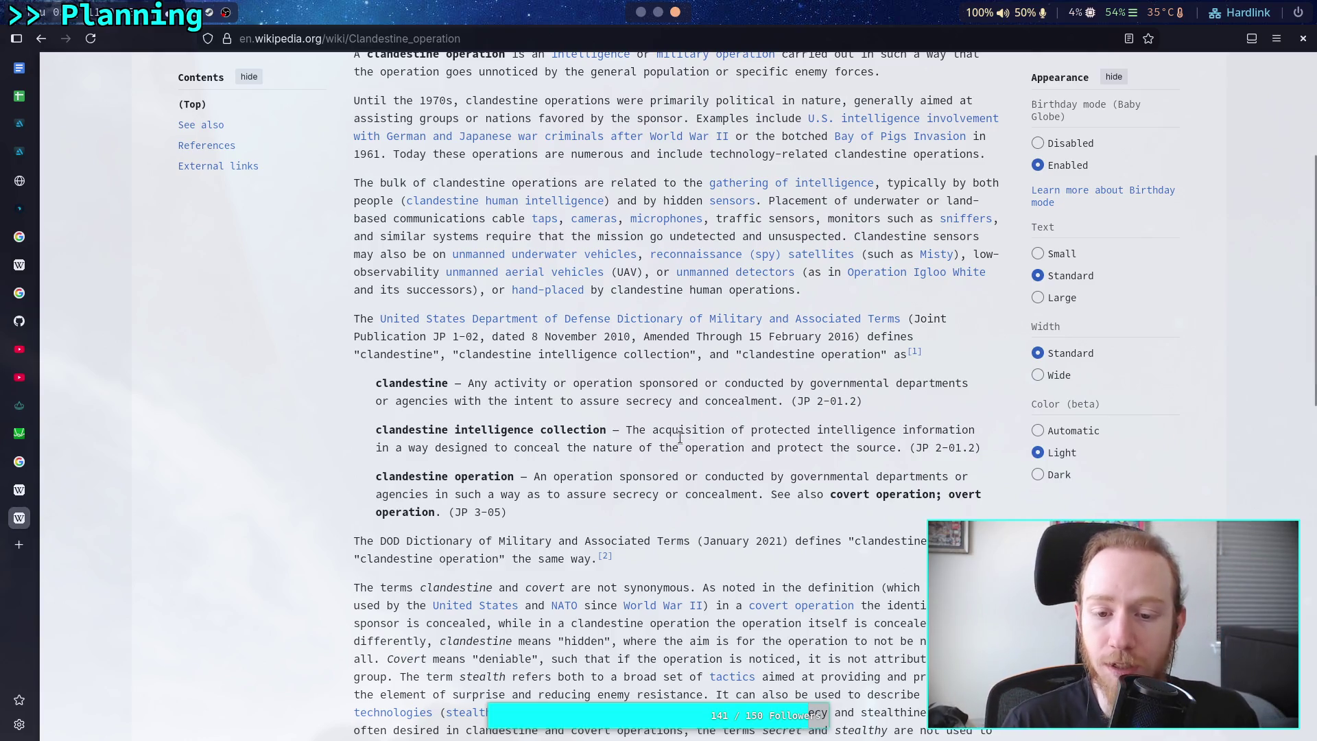
pyautogui.moveTo(626, 430); pyautogui.dragTo(967, 448)
pyautogui.click(748, 463)
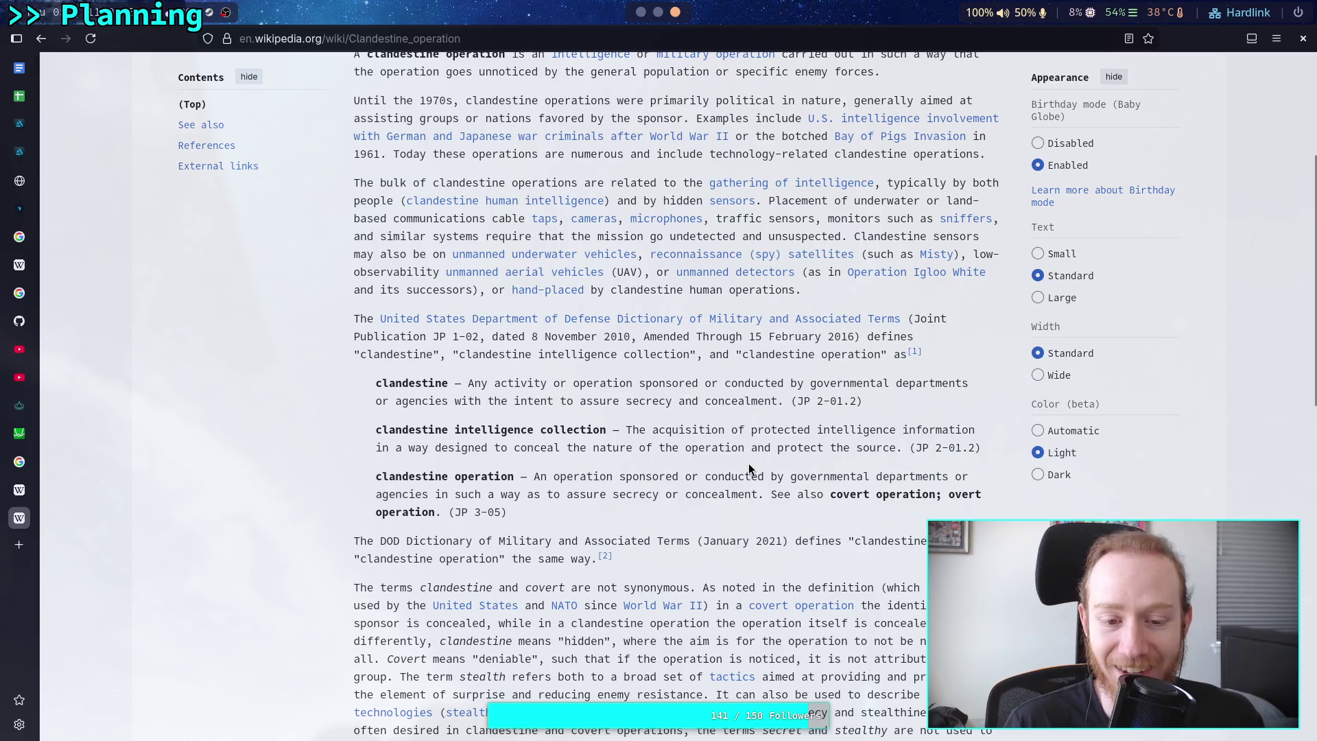
pyautogui.scroll(-4, 686, 459)
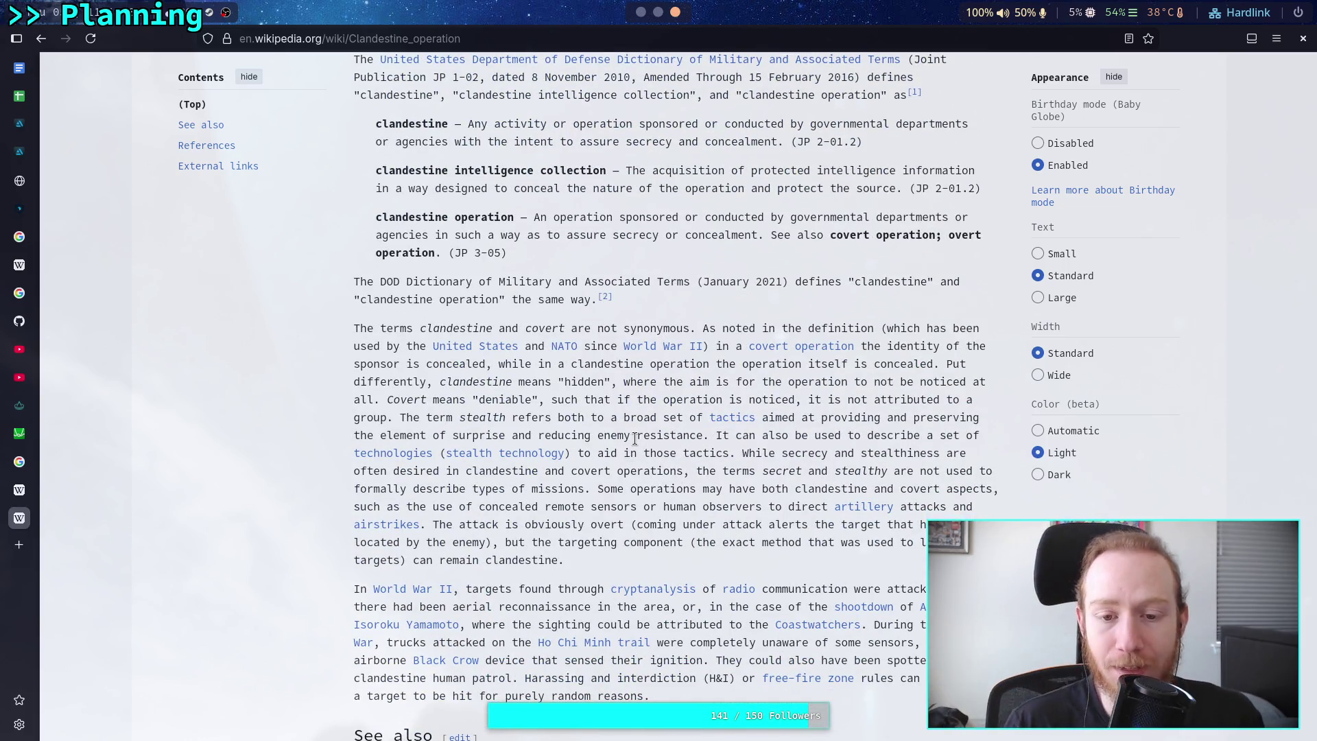
pyautogui.scroll(-5, 676, 432)
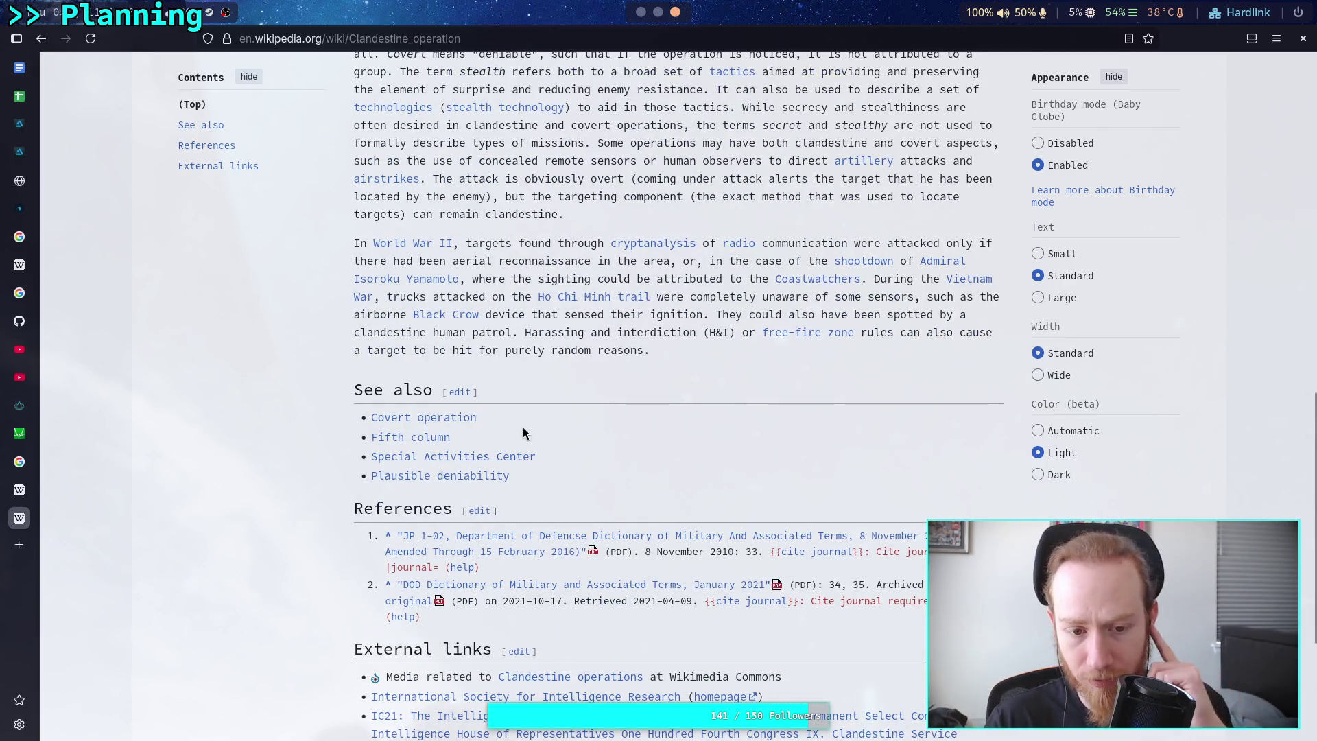
pyautogui.moveTo(424, 422)
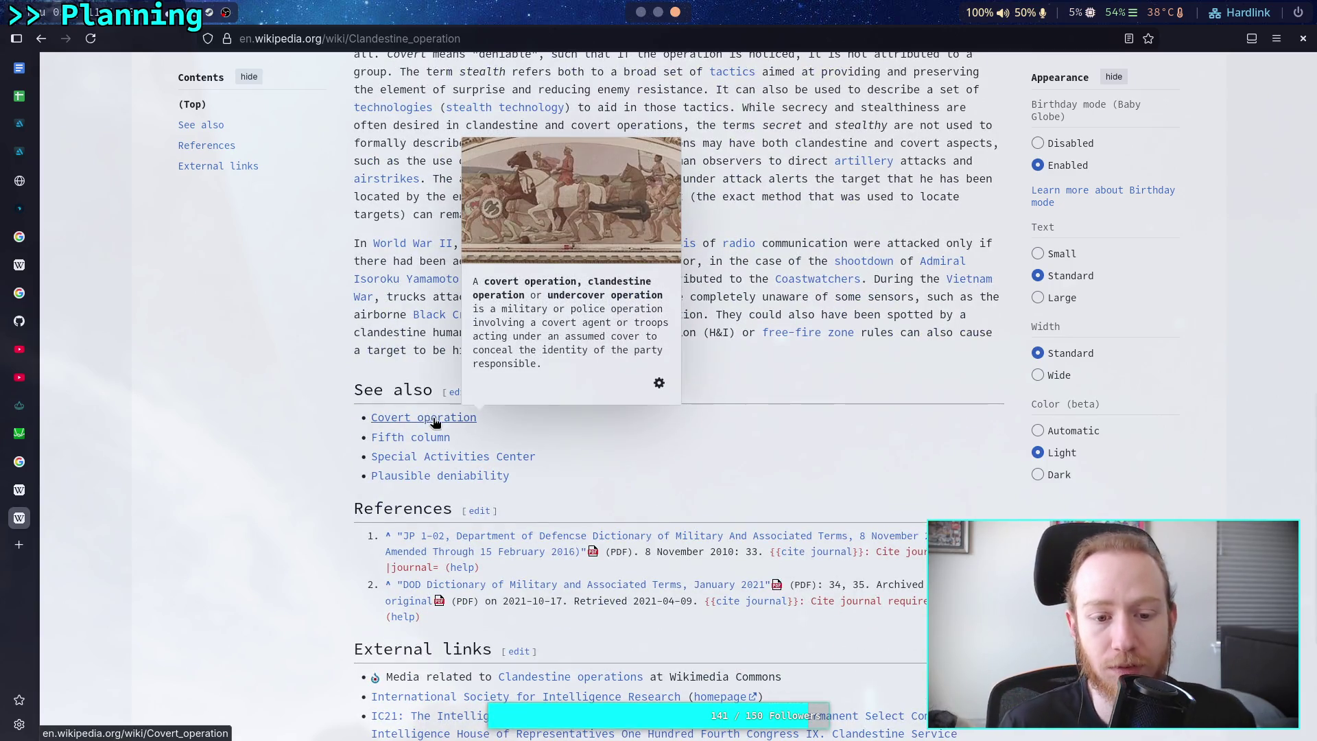
pyautogui.scroll(8, 657, 471)
pyautogui.scroll(4, 663, 468)
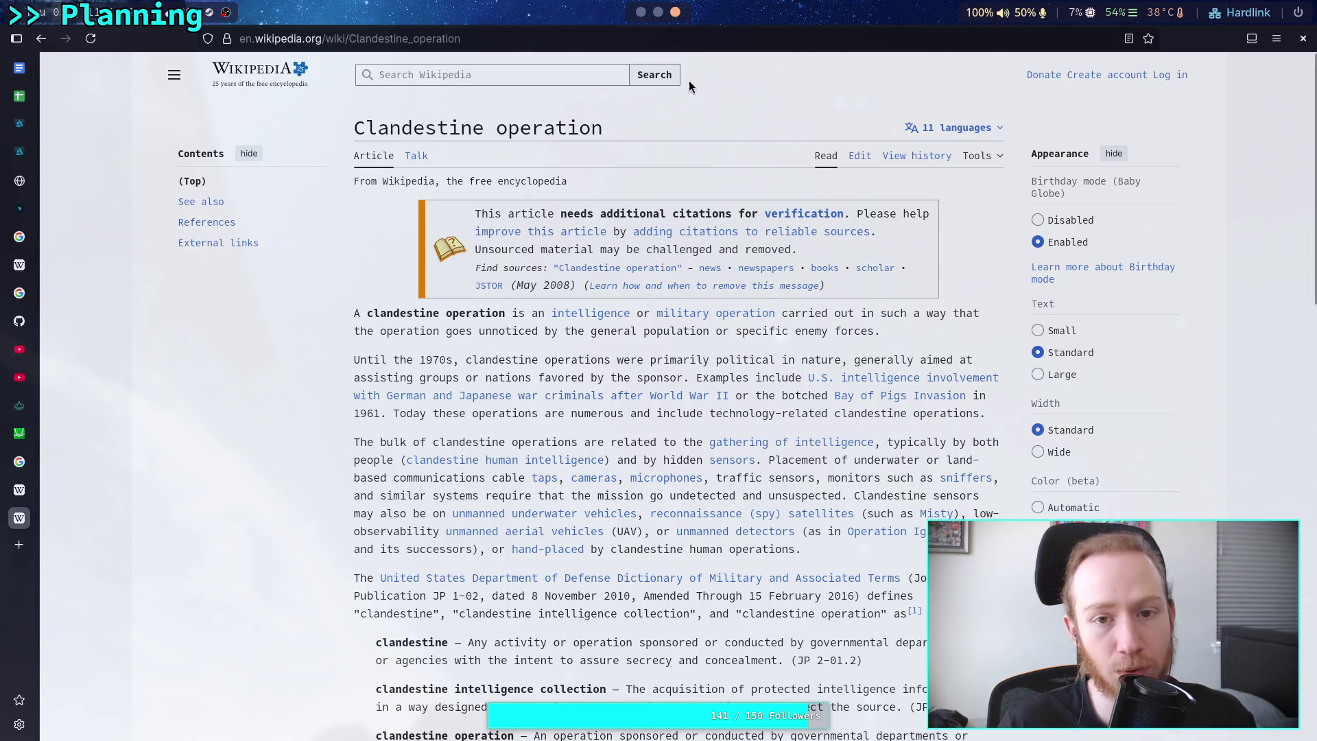
pyautogui.click(642, 12)
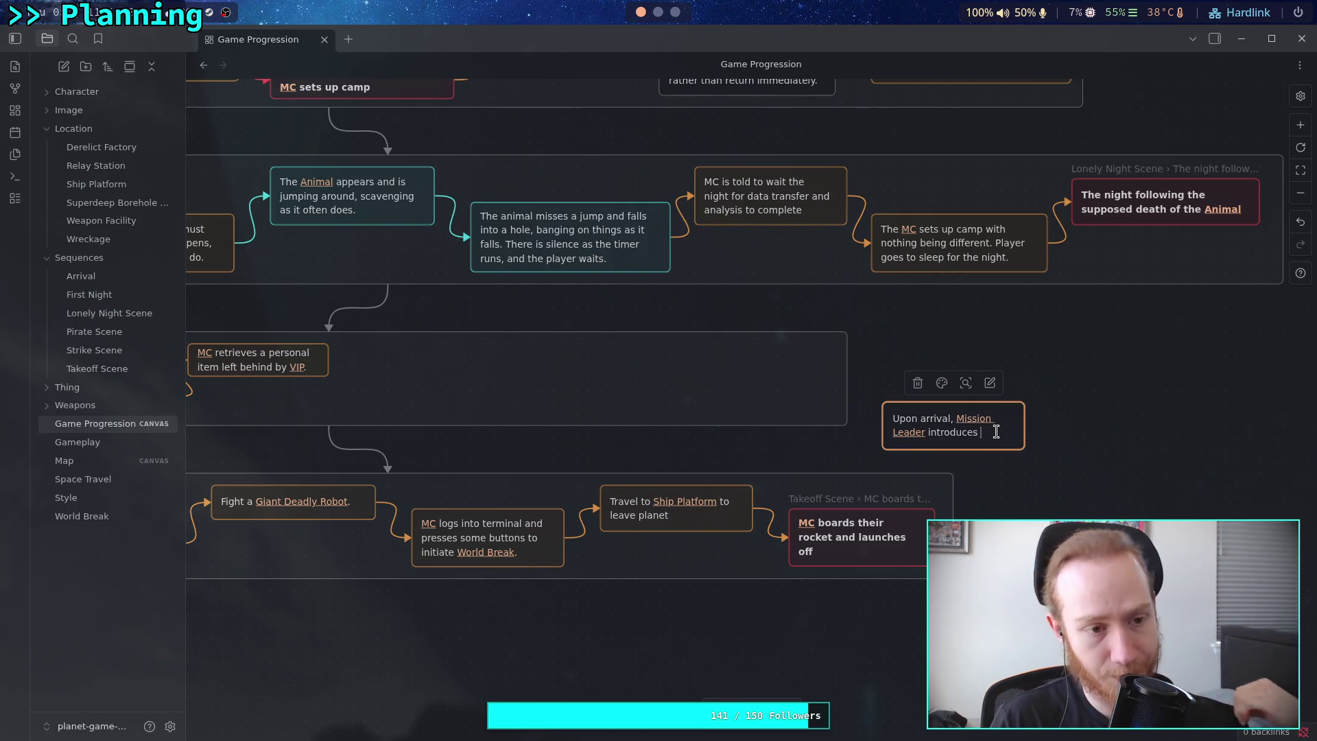
# Back in Obsidian, expand the Character folder to show its six notes.
pyautogui.click(88, 92)
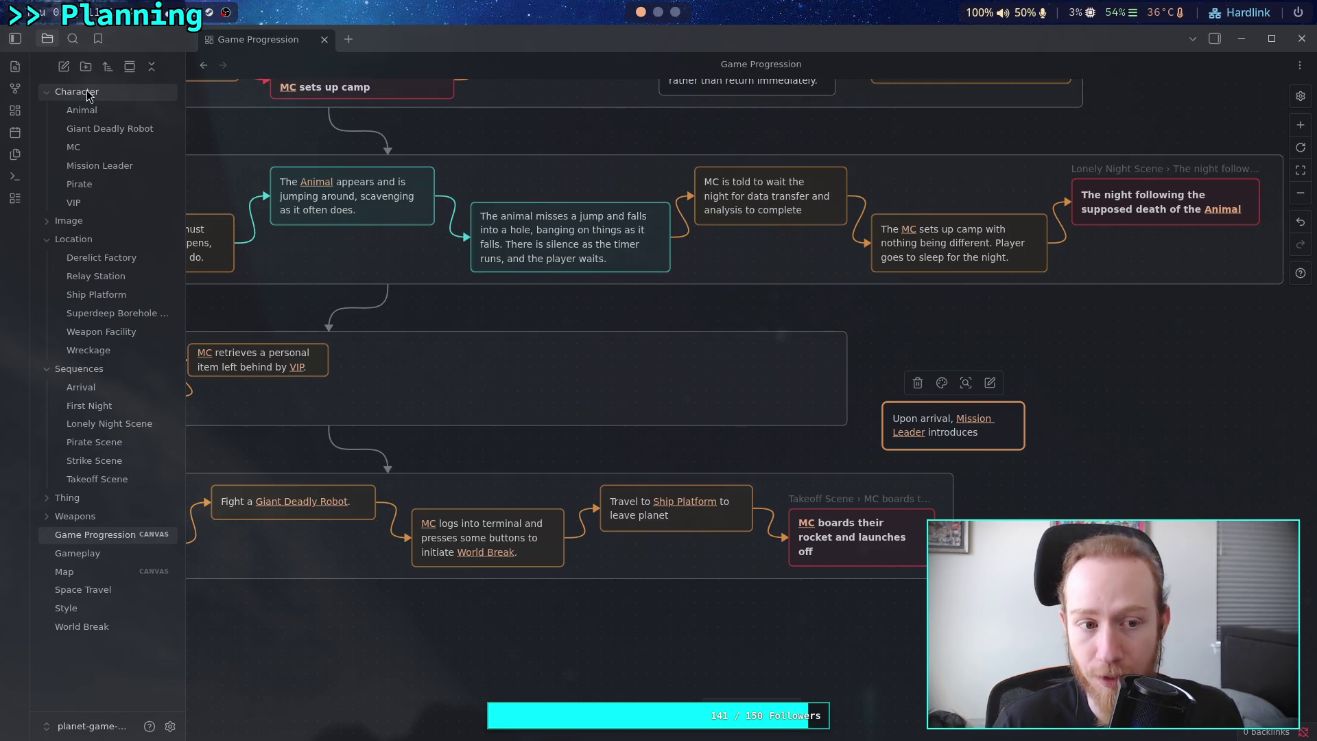
# Review the VIP note's family heirloom necklace text, then return to the Game Progression canvas.
pyautogui.rightClick(87, 91)
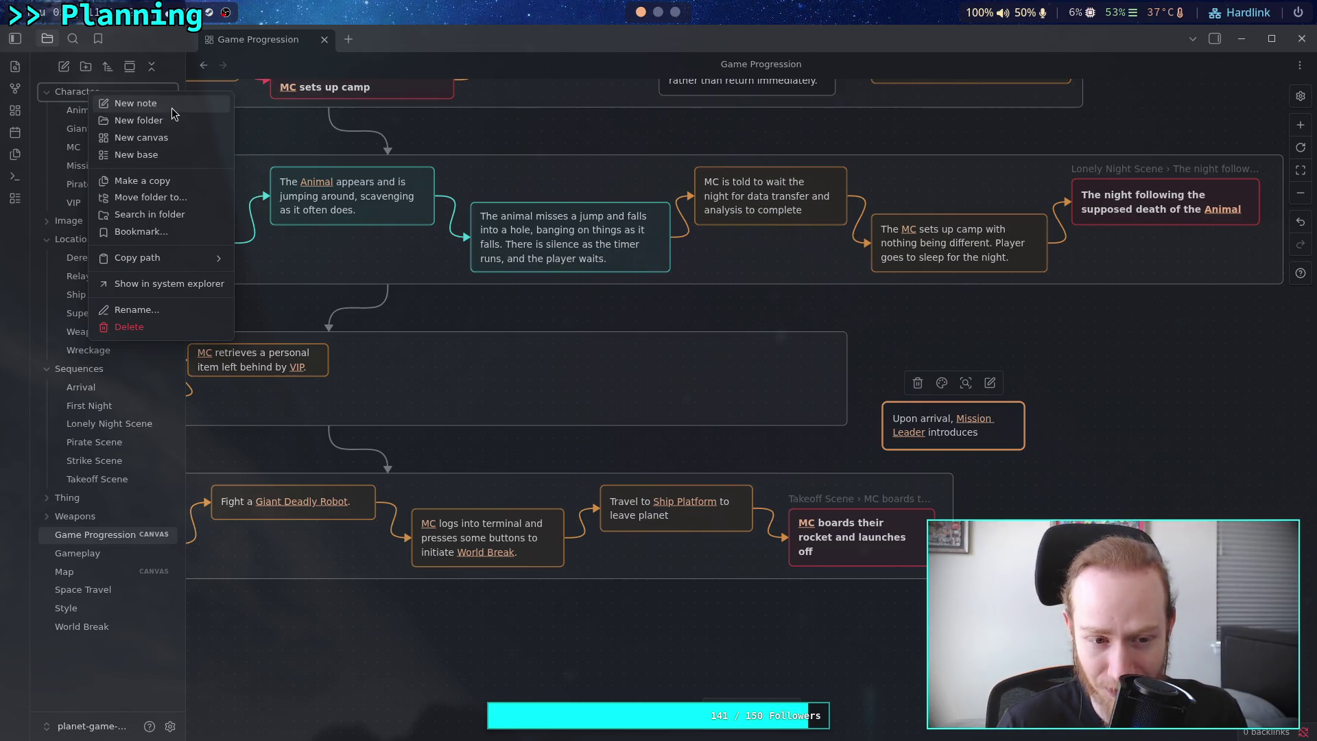
pyautogui.click(294, 369)
pyautogui.click(298, 368)
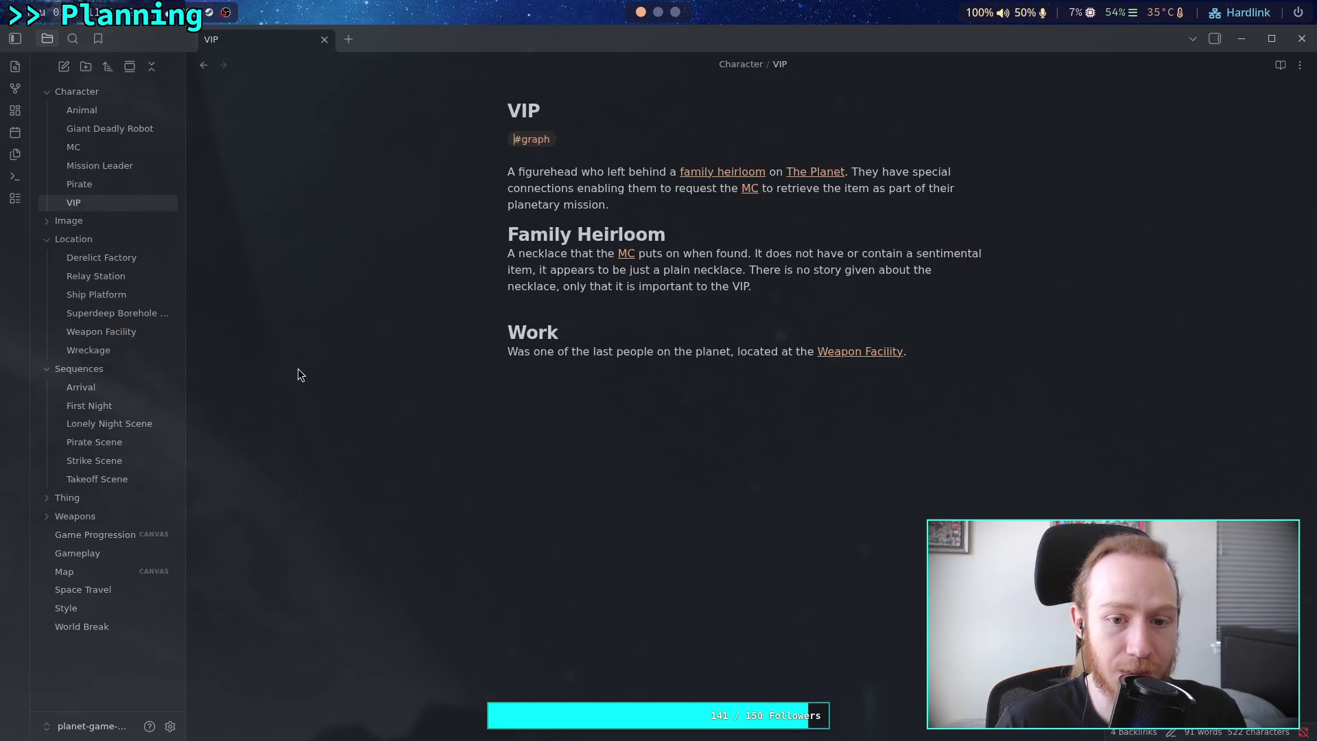
pyautogui.moveTo(508, 253); pyautogui.dragTo(604, 280)
pyautogui.click(505, 257)
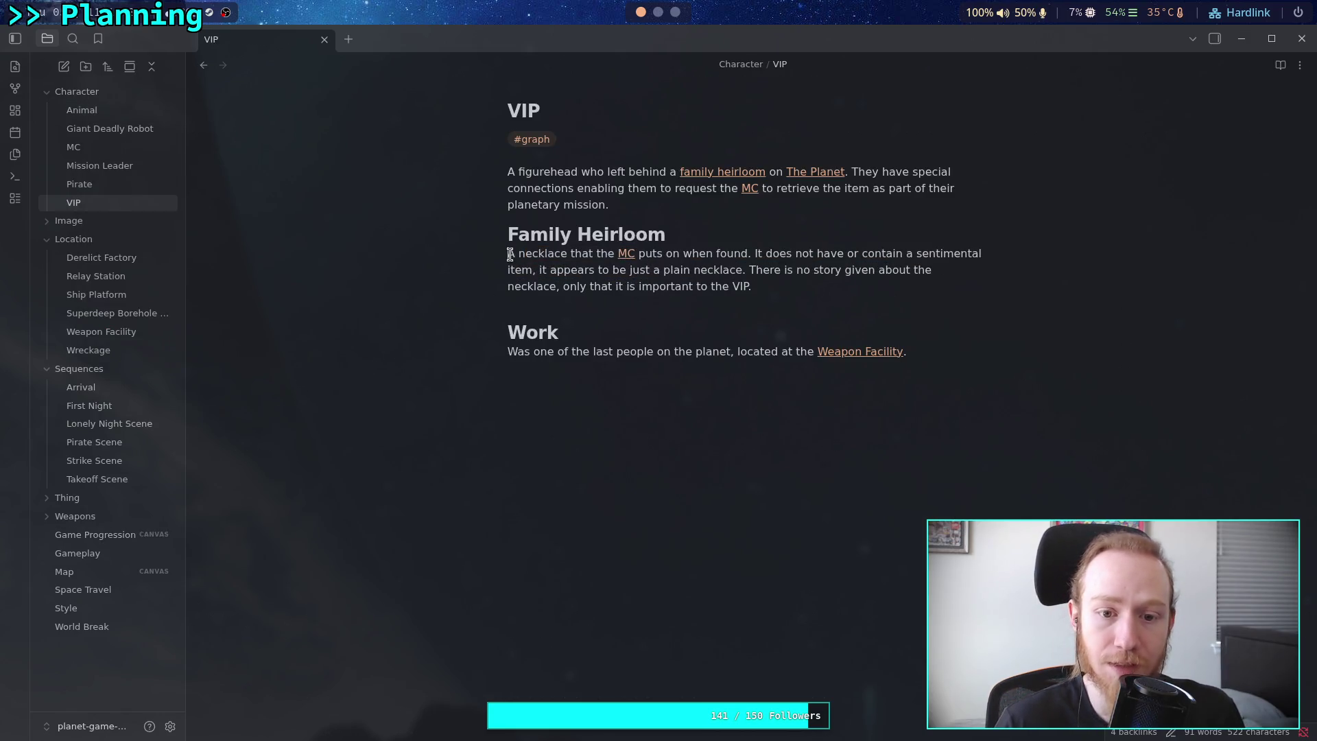
pyautogui.click(508, 204)
pyautogui.click(516, 204)
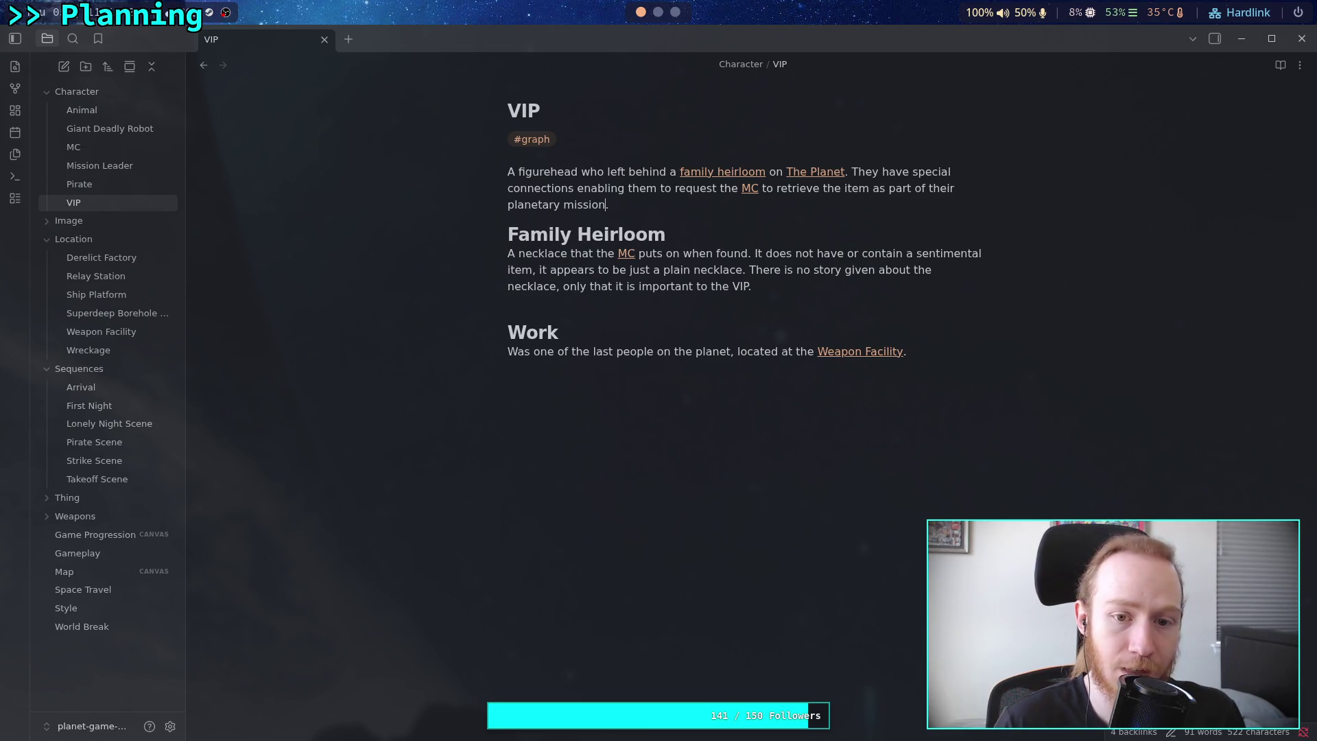
pyautogui.click(126, 542)
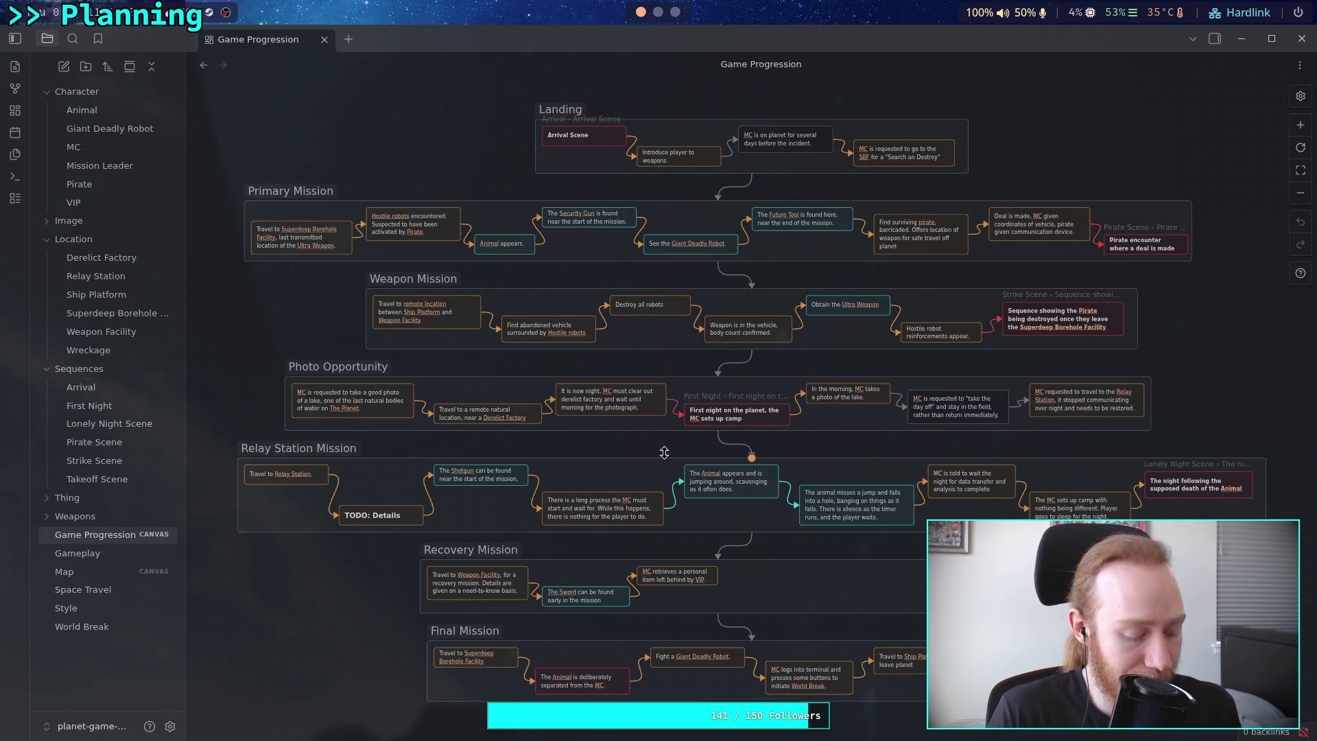
pyautogui.scroll(5, 664, 452)
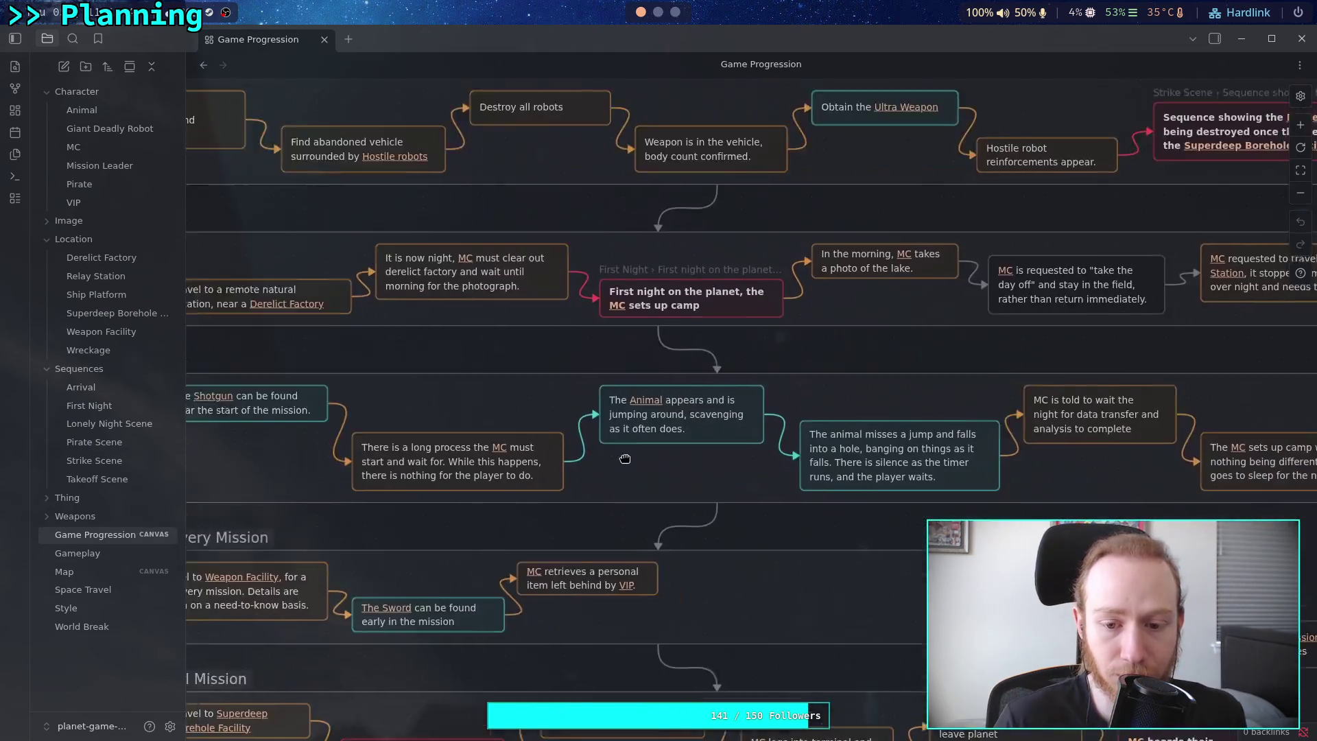
# Pan to the Recovery Mission area and edit the 'Upon arrival, Mission Leader introduces' card.
pyautogui.moveTo(635, 471); pyautogui.dragTo(524, 332)
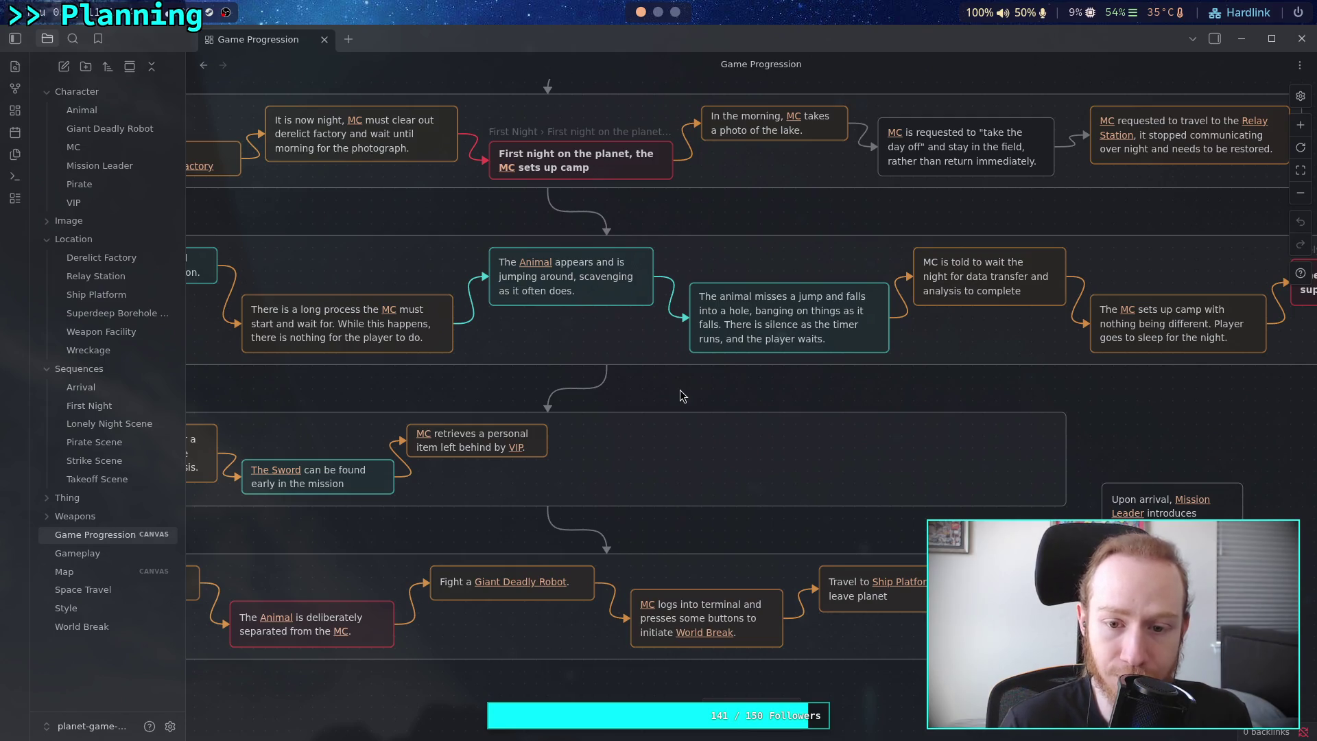
pyautogui.moveTo(694, 392)
pyautogui.mouseDown()
pyautogui.moveTo(697, 373)
pyautogui.moveTo(720, 364)
pyautogui.moveTo(801, 364)
pyautogui.moveTo(866, 335)
pyautogui.moveTo(579, 336)
pyautogui.mouseUp()
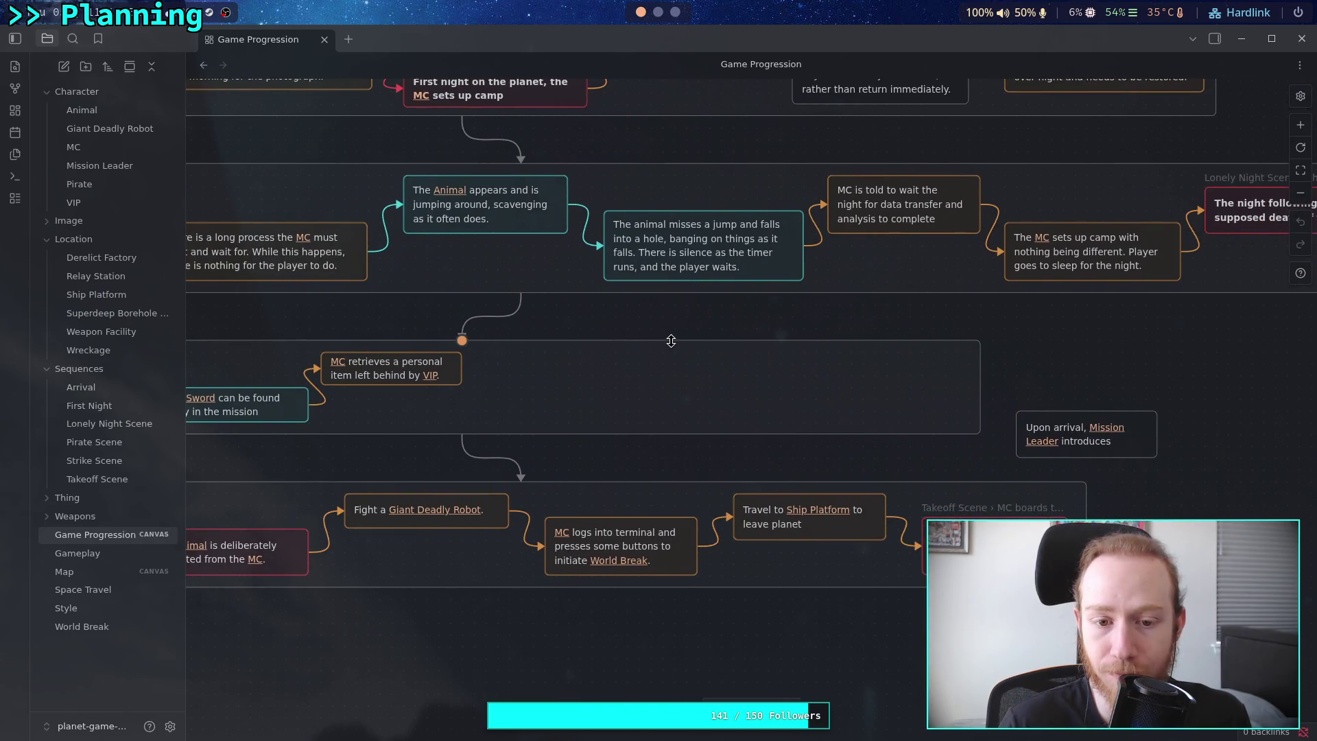
pyautogui.hscroll(2, 732, 452)
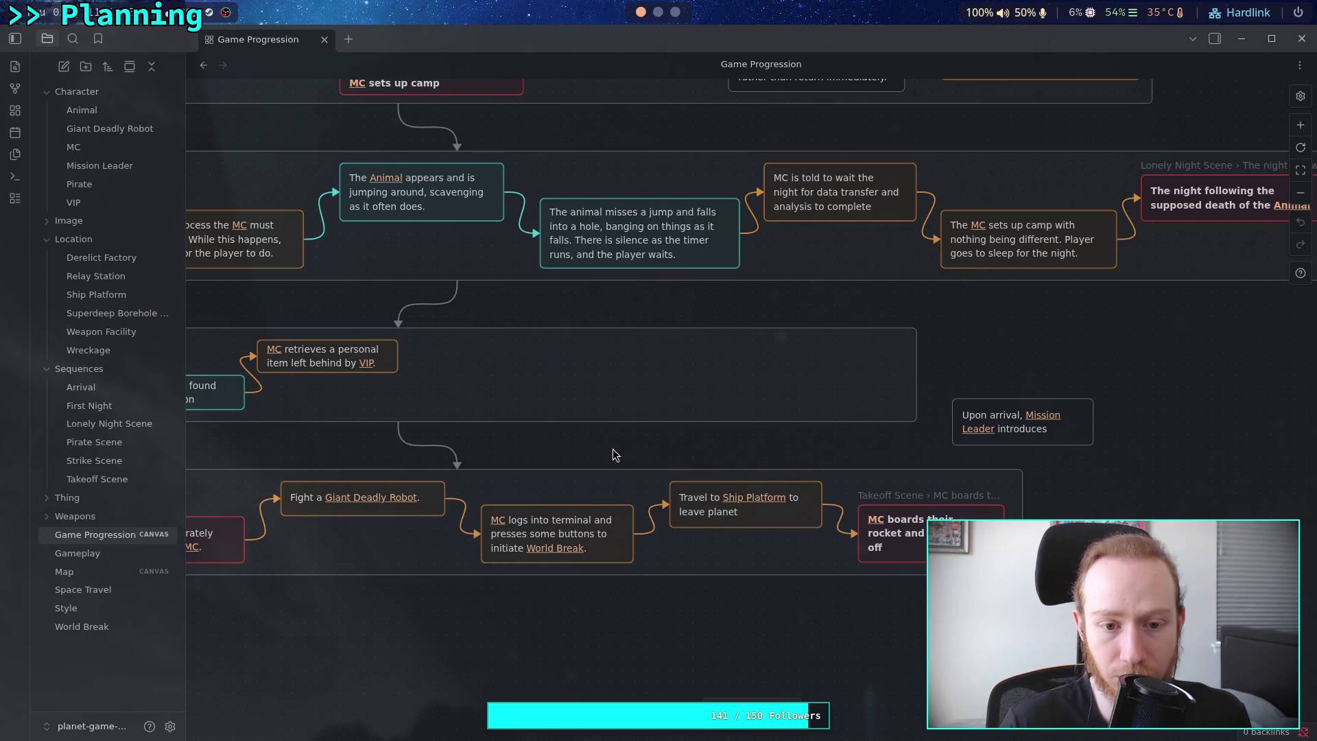
pyautogui.hscroll(5, 769, 451)
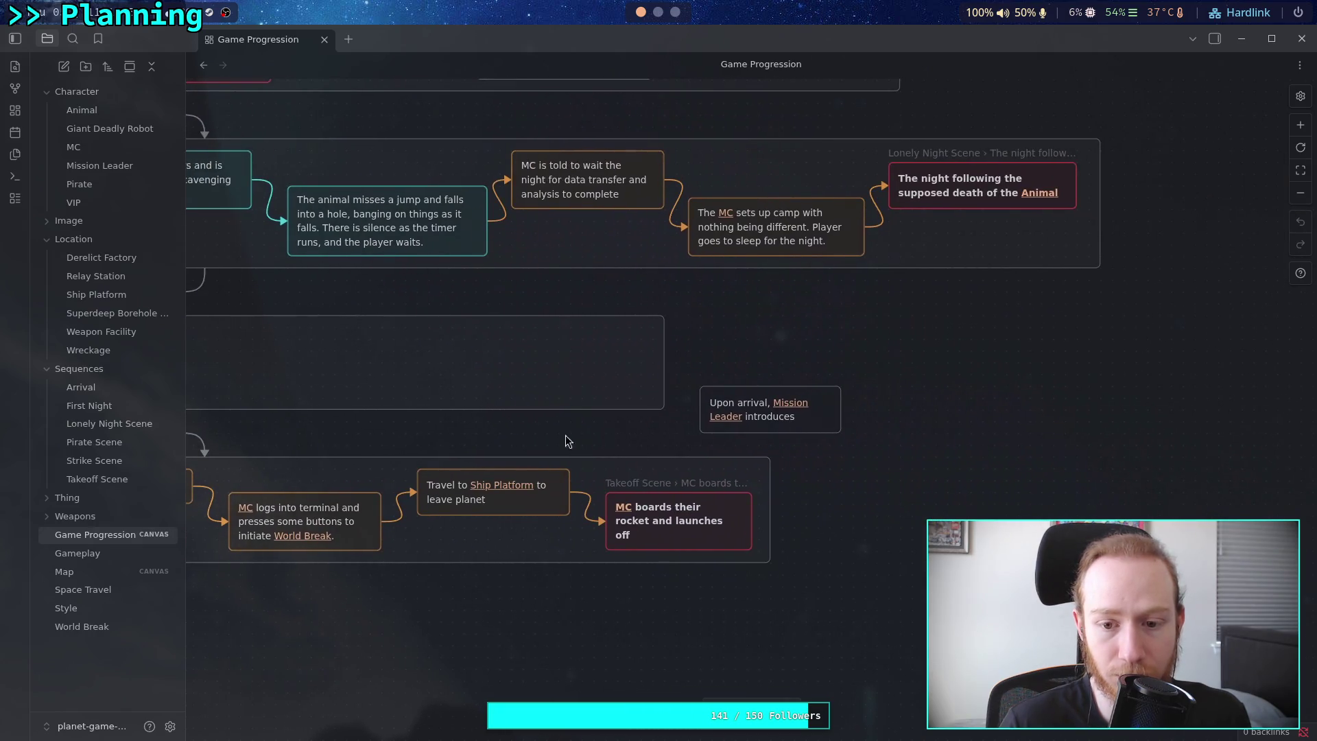
pyautogui.hscroll(-2, 623, 442)
pyautogui.doubleClick(867, 422)
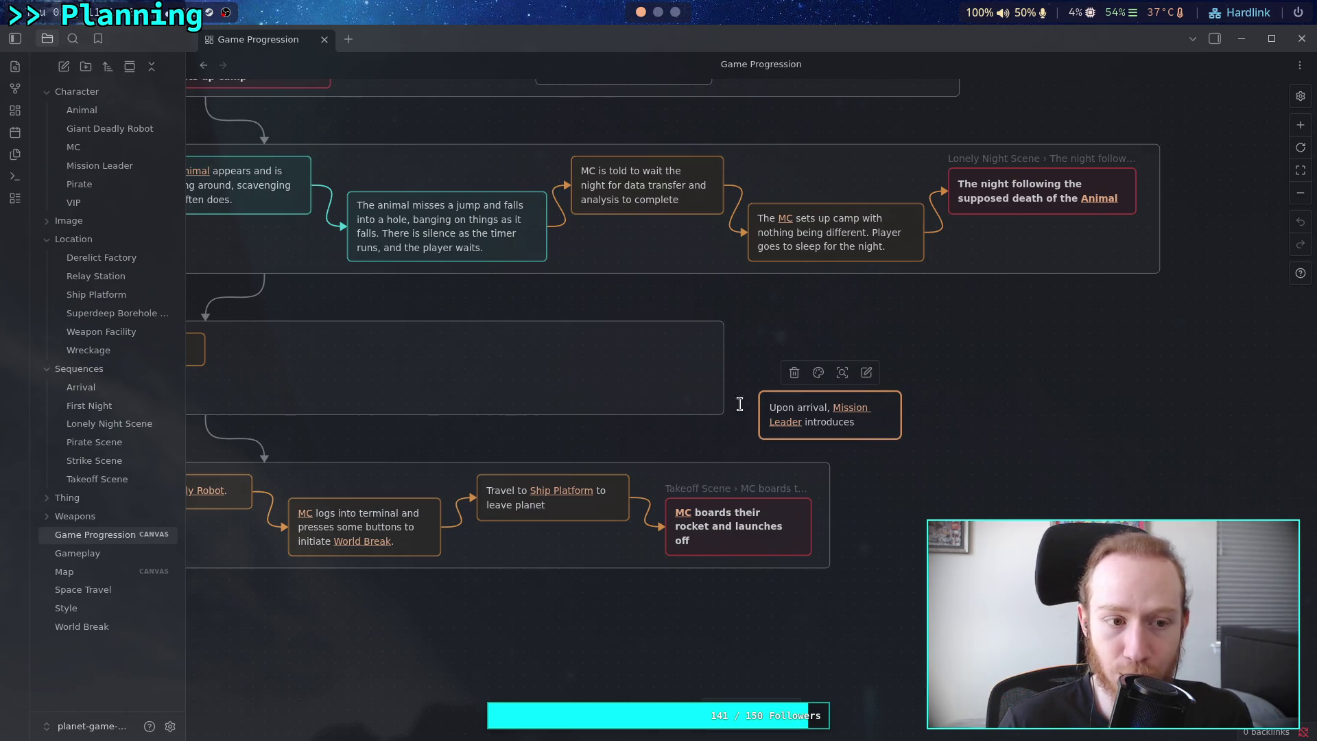
# Dismiss the Character folder menu and click empty canvas to deselect the 'Upon arrival' card.
pyautogui.rightClick(113, 93)
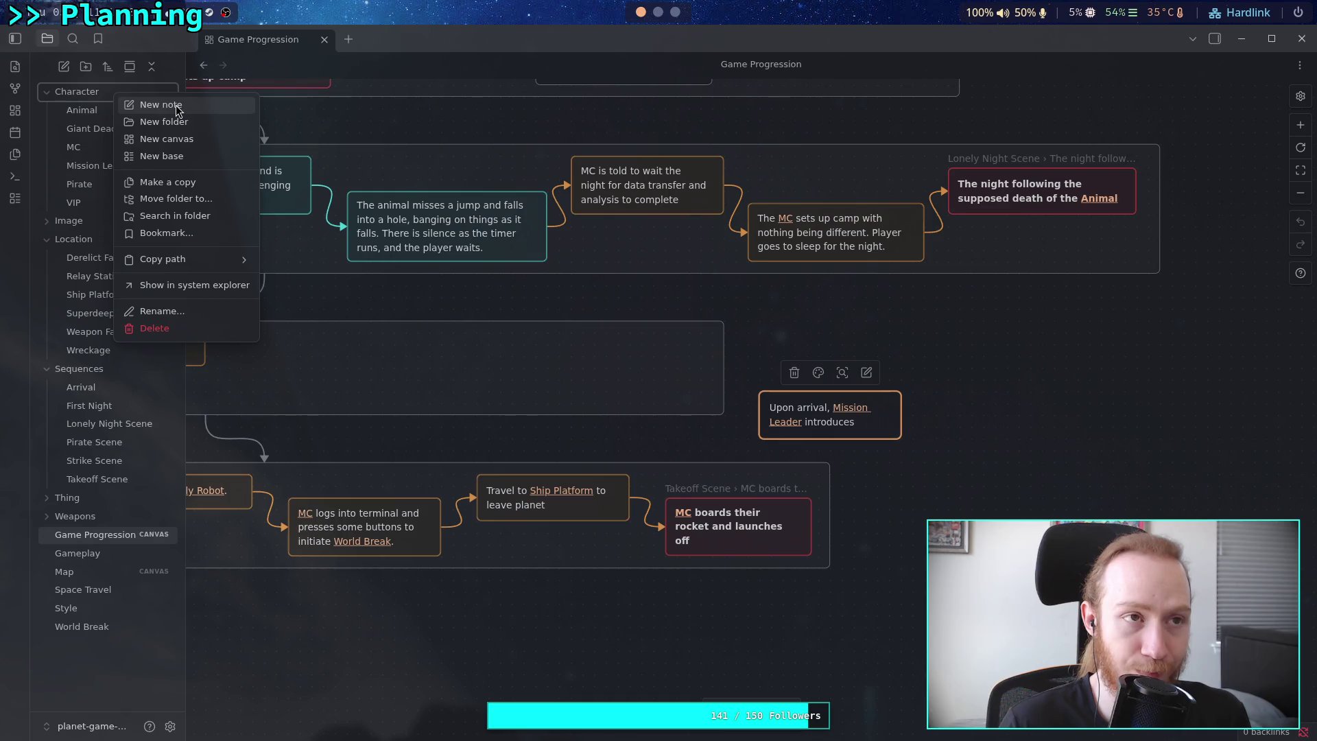
pyautogui.click(1044, 442)
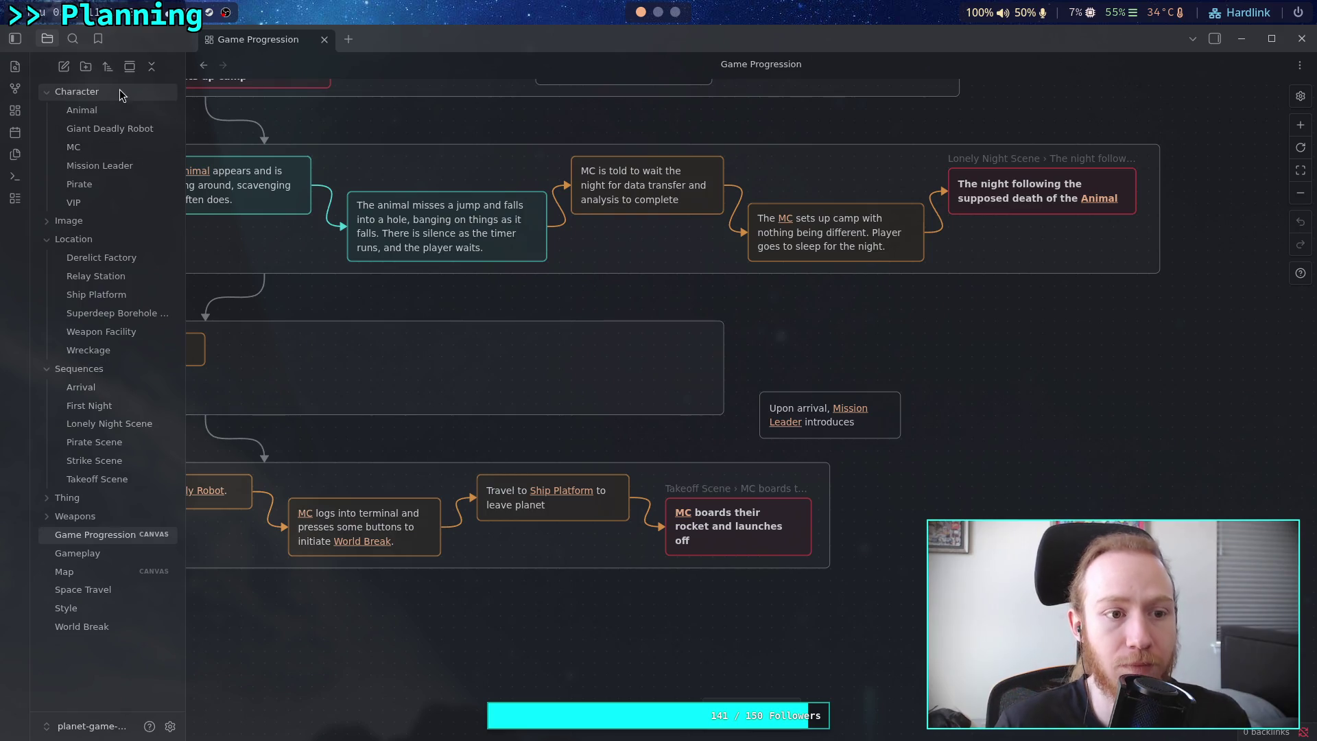
# Add an Untitled note to the Character folder with the folder's New note option.
pyautogui.rightClick(119, 91)
pyautogui.click(163, 104)
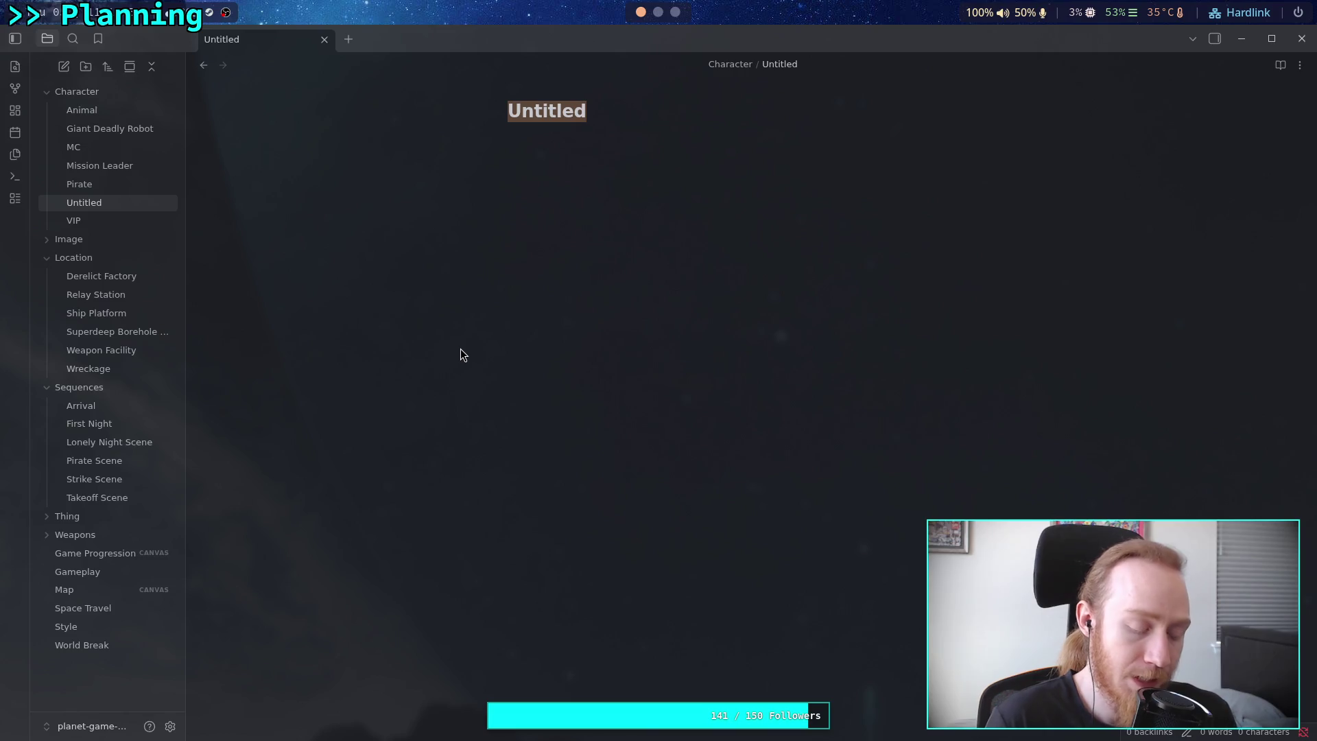
# Type Platinum, Silver, Brass and Bronze on separate lines in the new note's body.
pyautogui.click(559, 341)
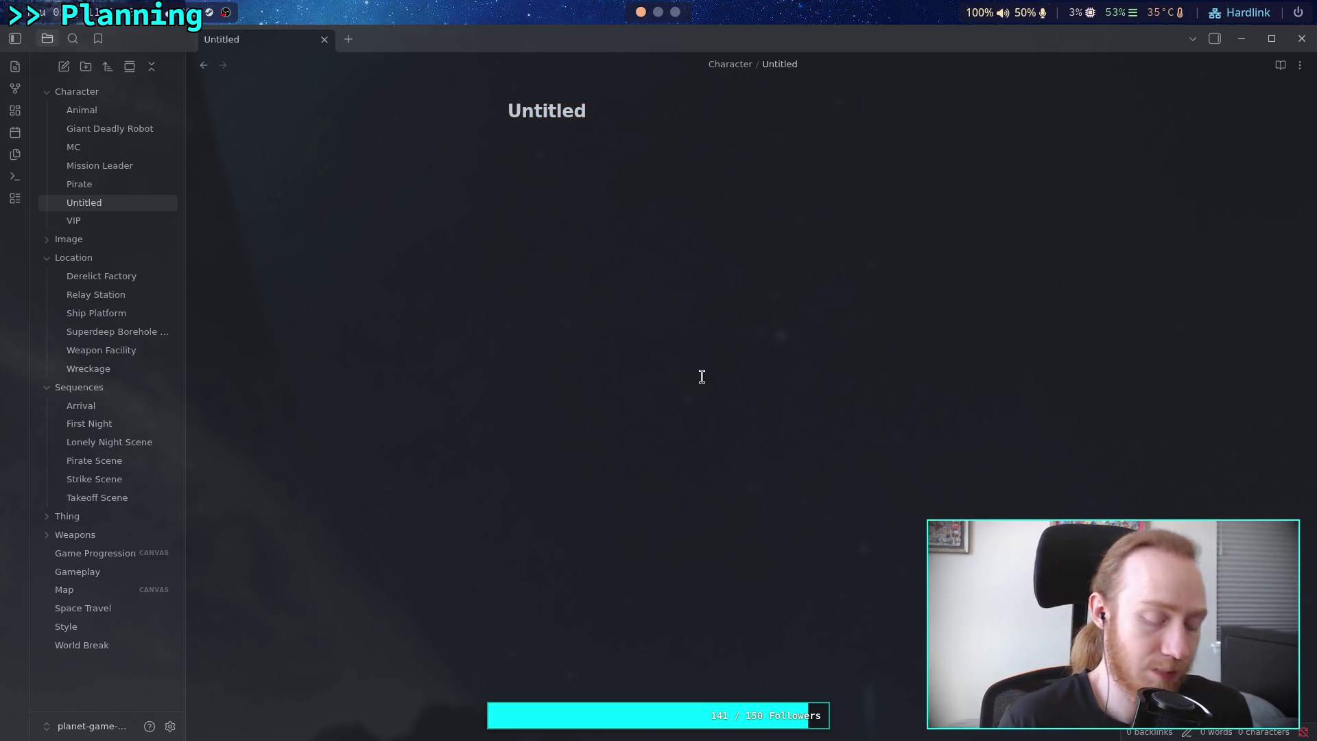
pyautogui.write('Pl')
pyautogui.write('atorms')
pyautogui.press('BackSpace')
pyautogui.press('BackSpace')
pyautogui.press('BackSpace')
pyautogui.write('in')
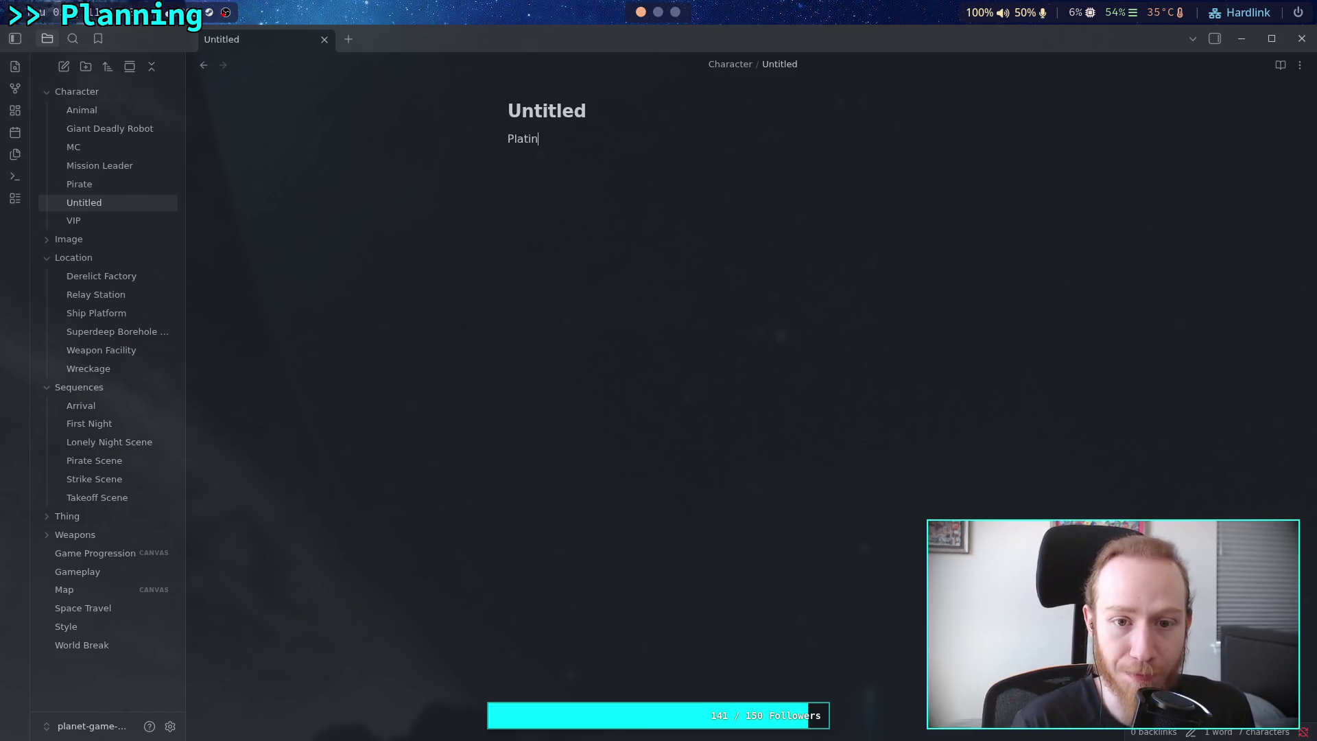
pyautogui.write('um')
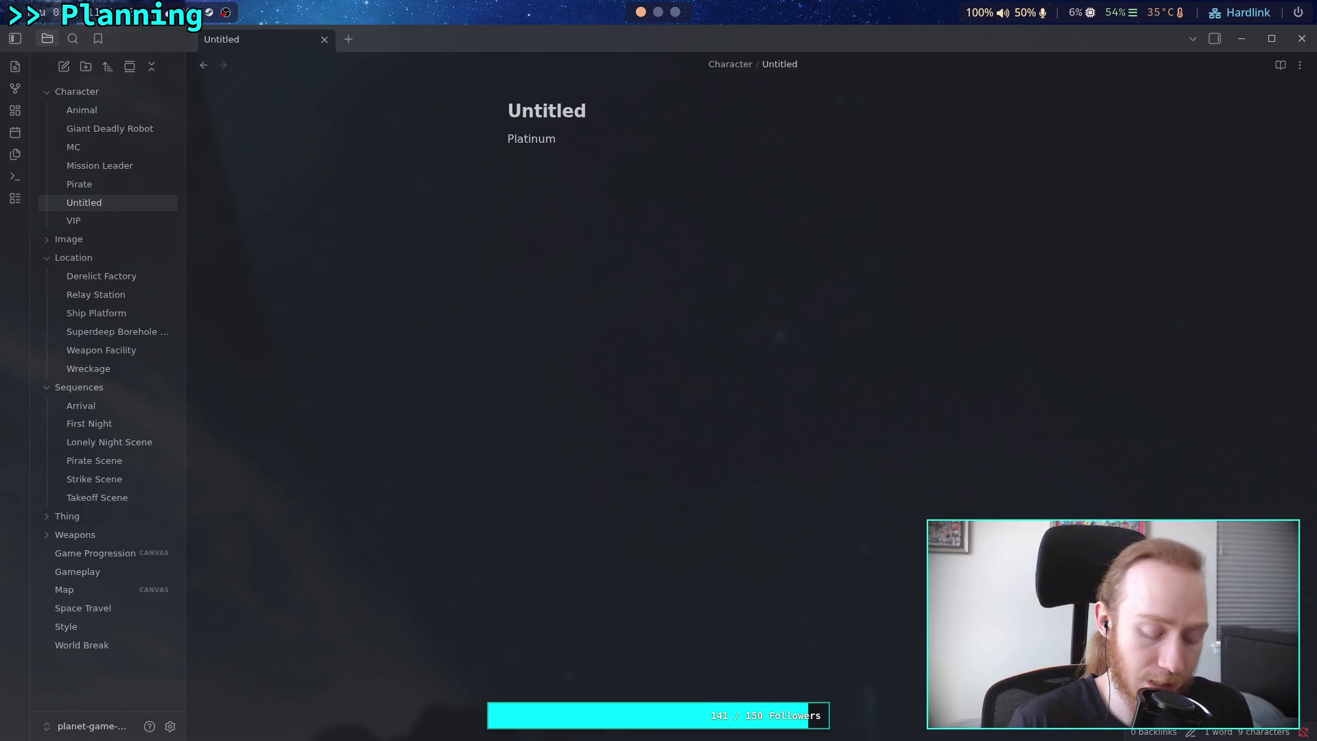
pyautogui.write('steel')
pyautogui.press('BackSpace')
pyautogui.press('BackSpace')
pyautogui.press('BackSpace')
pyautogui.press('BackSpace')
pyautogui.press('BackSpace')
pyautogui.write('Sil')
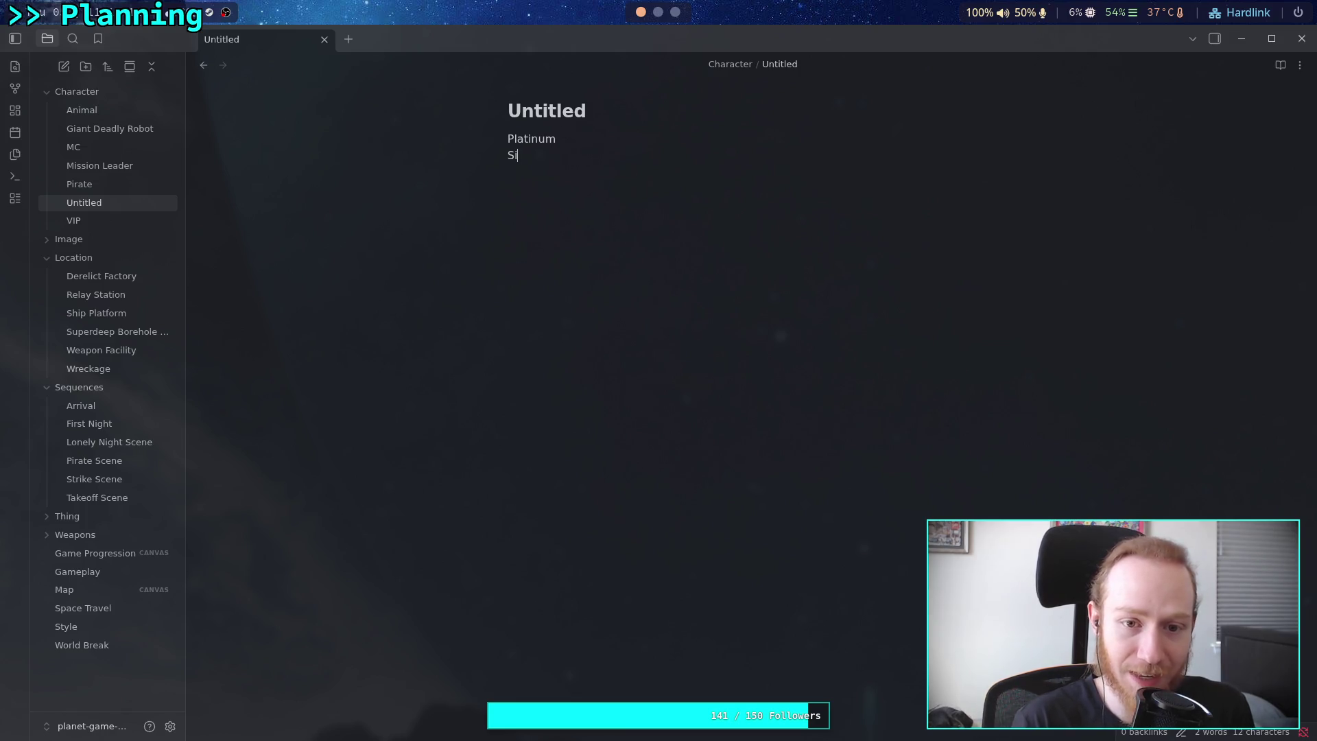
pyautogui.write('l')
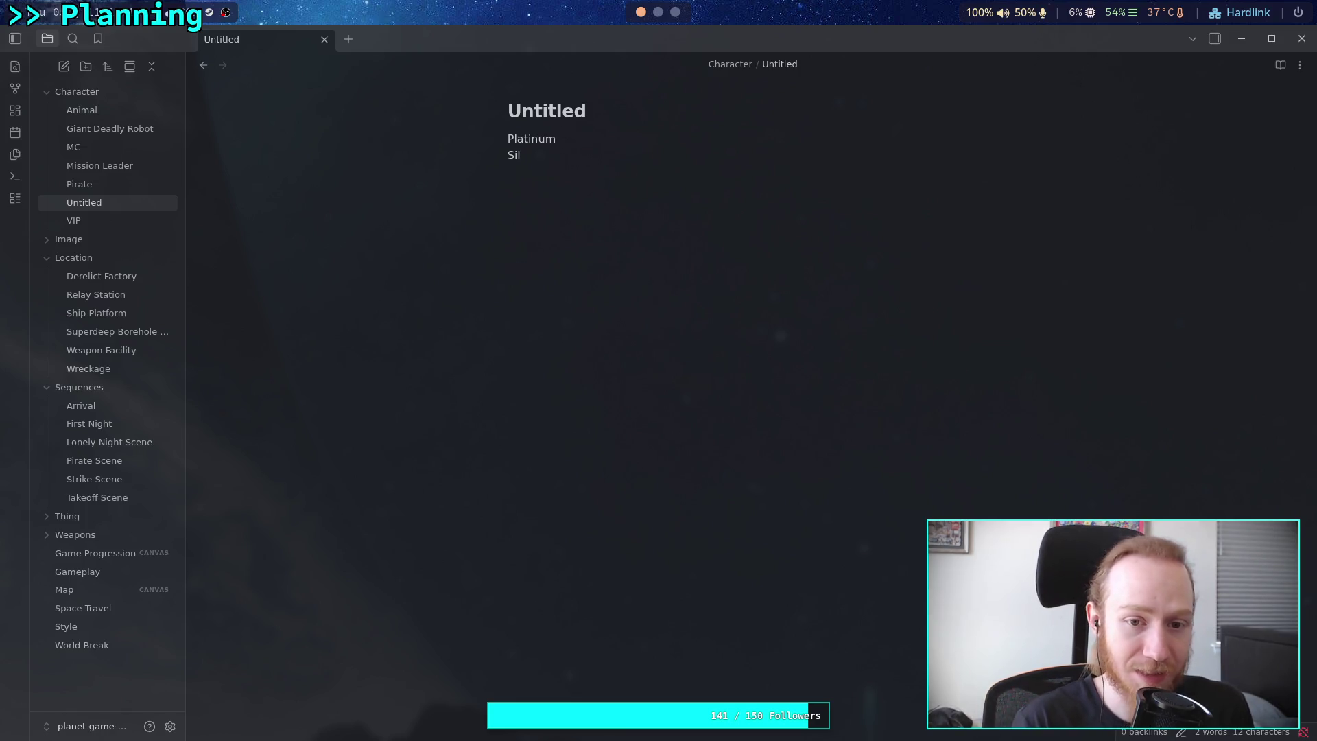
pyautogui.write('ver')
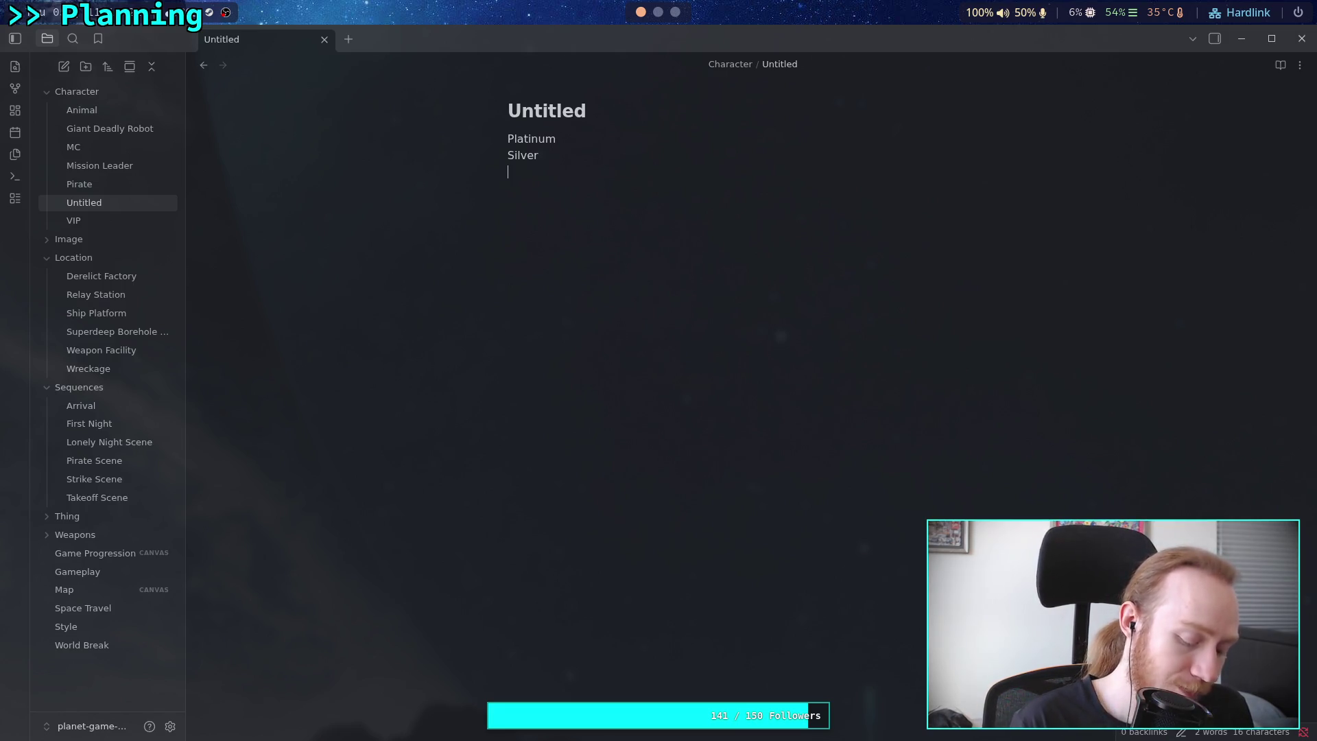
pyautogui.write('Brass ')
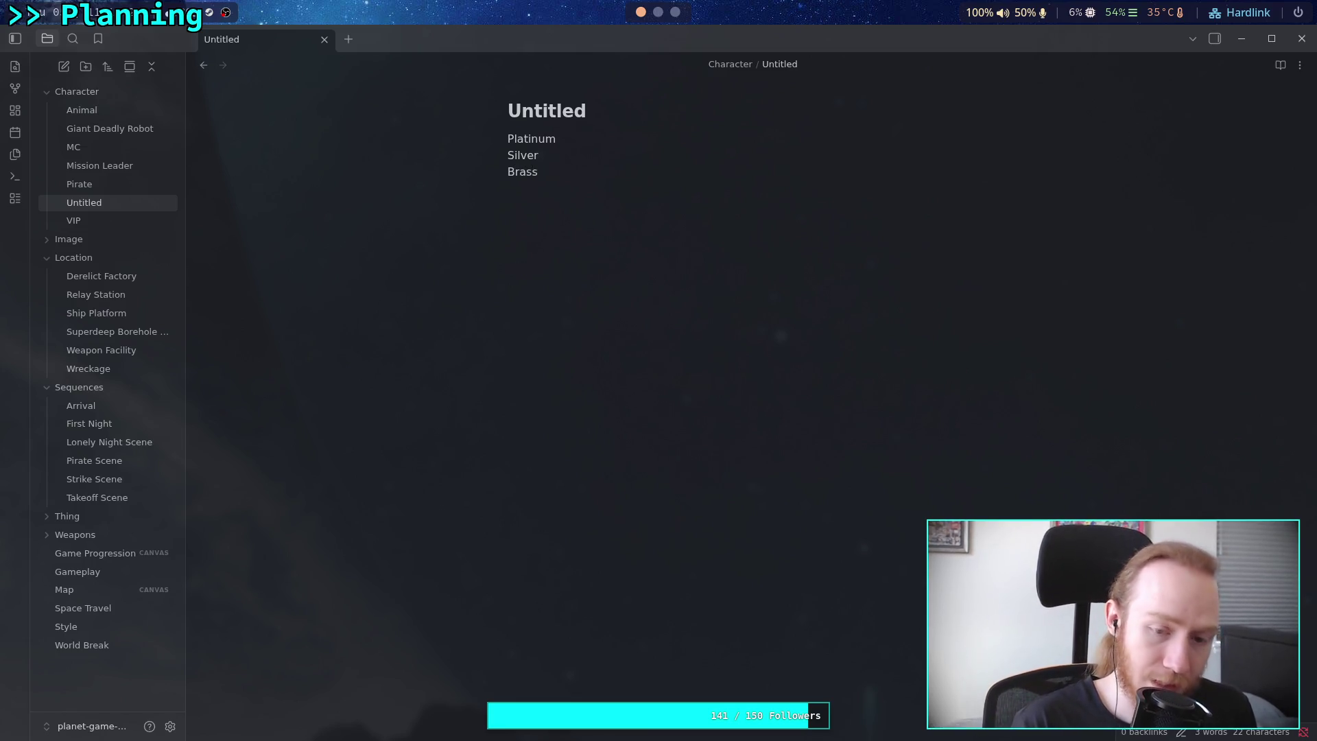
pyautogui.write('Bronze')
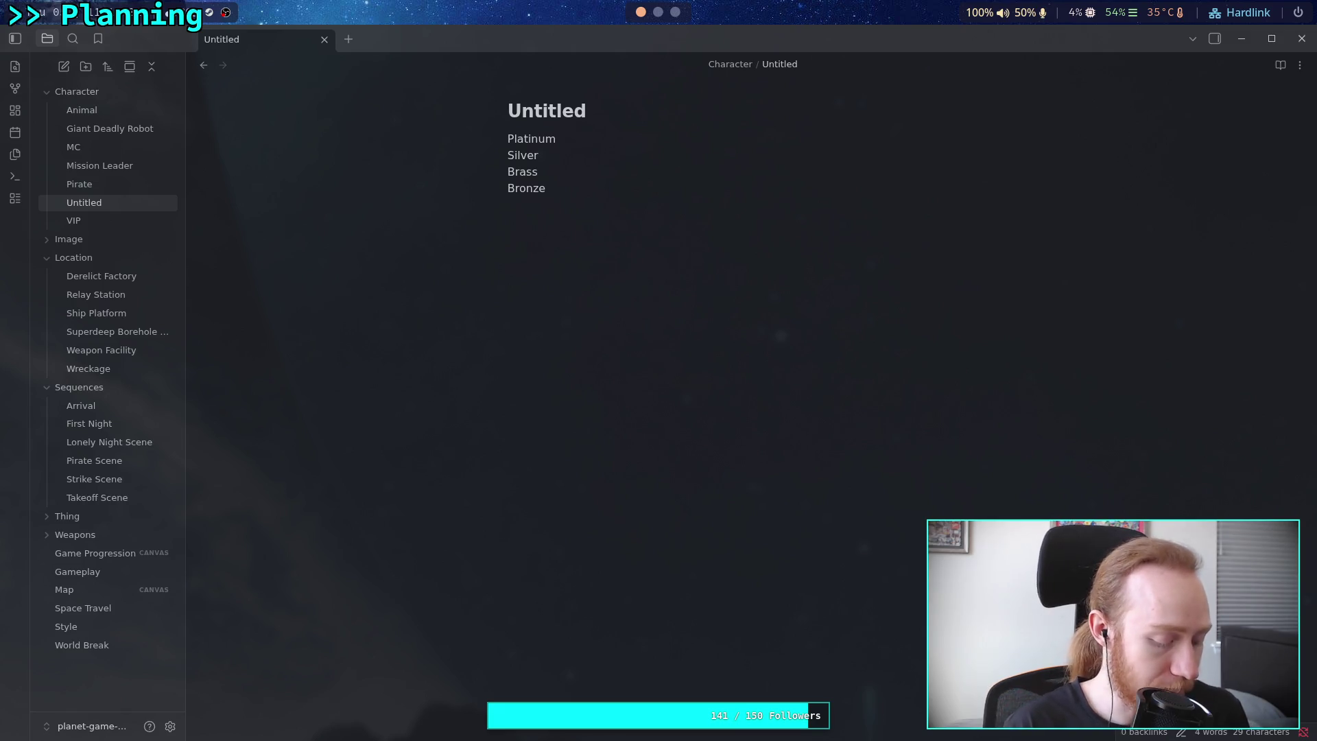
# Add Steel on a new line below Bronze, then go to the web browser.
pyautogui.hotkey('alt', 'Tab')
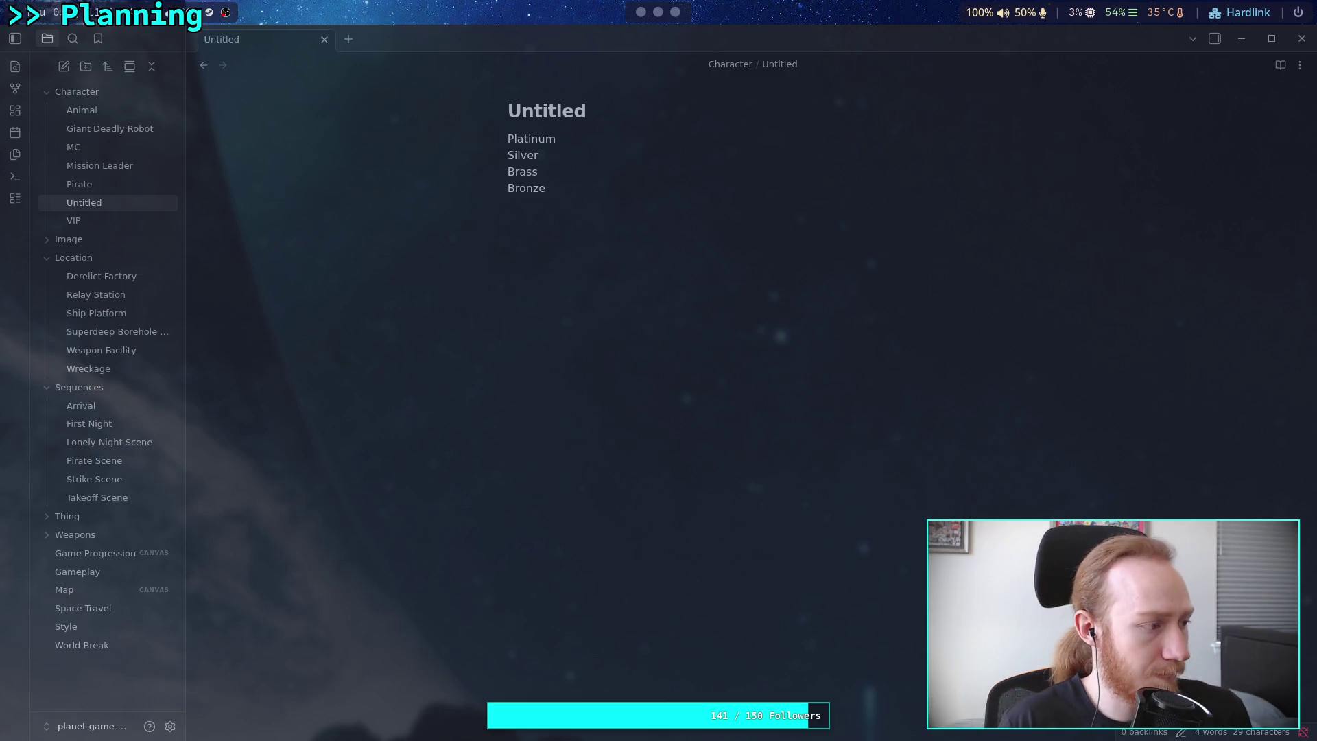
pyautogui.click(446, 298)
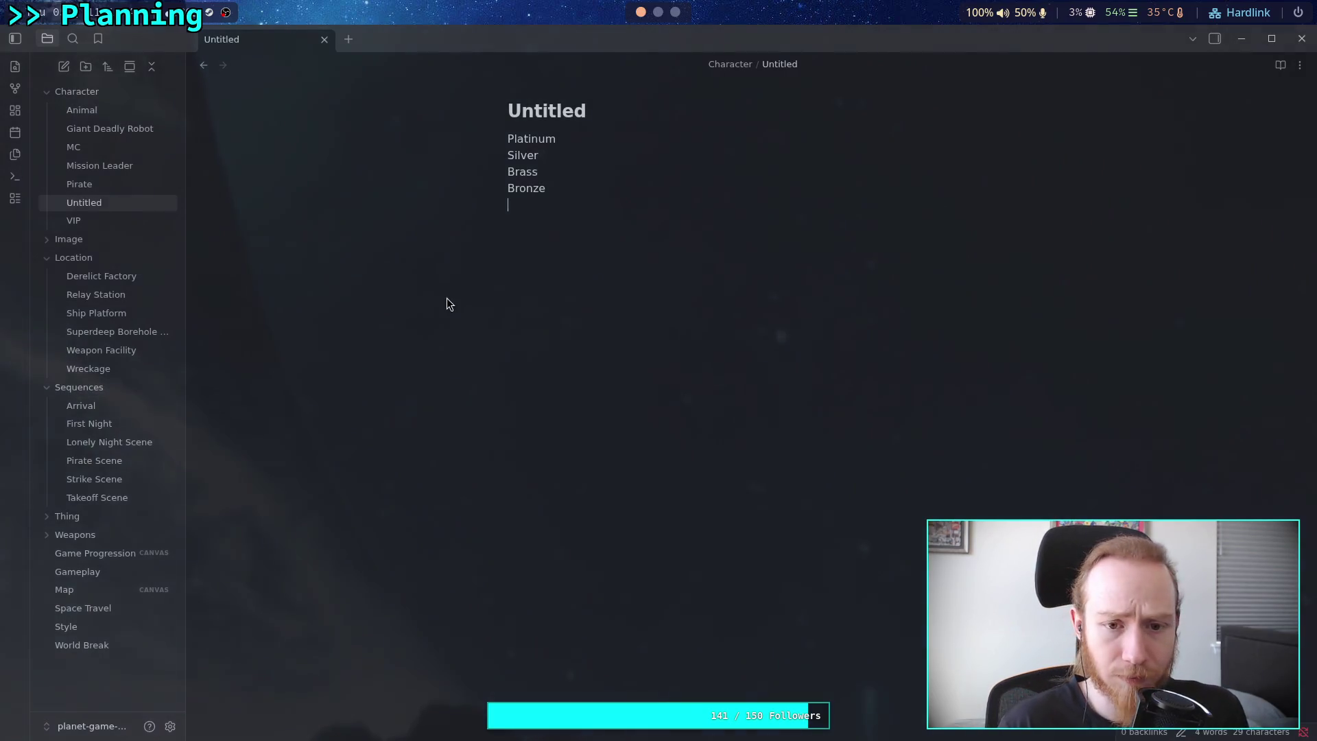
pyautogui.write('Steel')
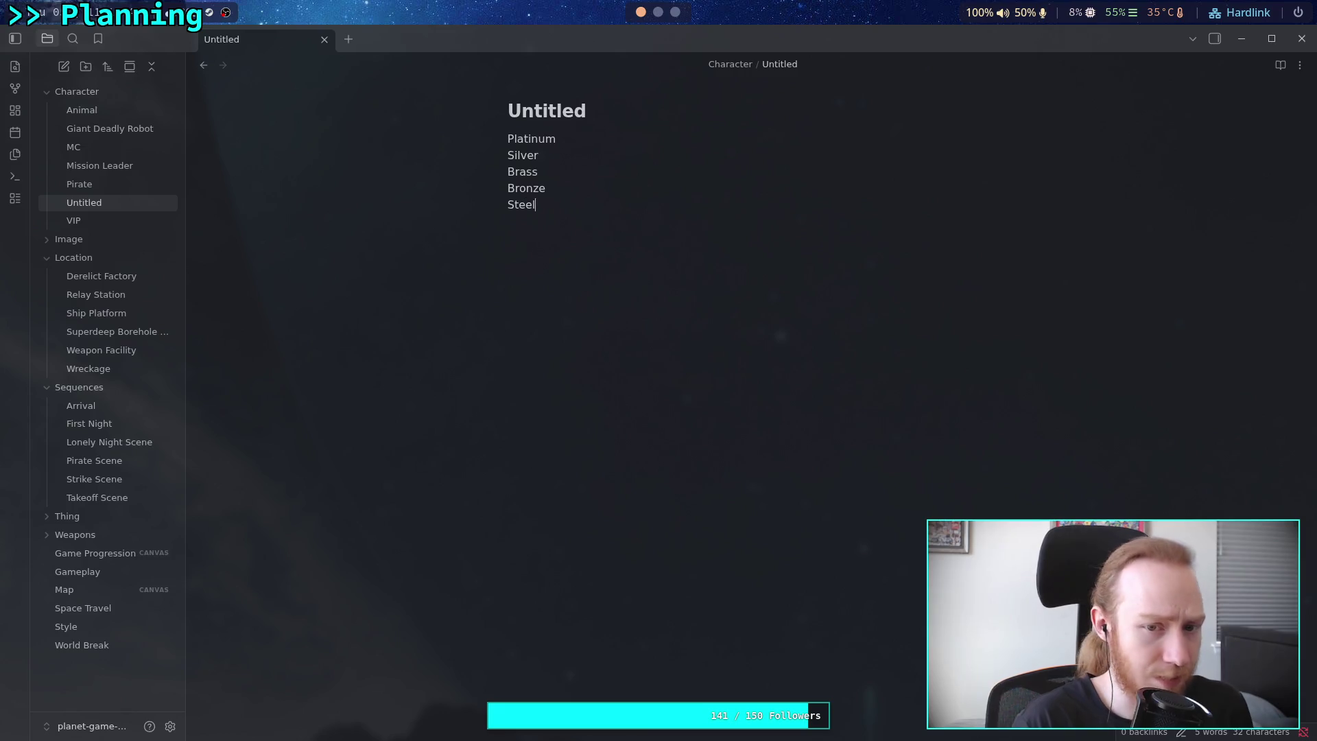
pyautogui.press('Return')
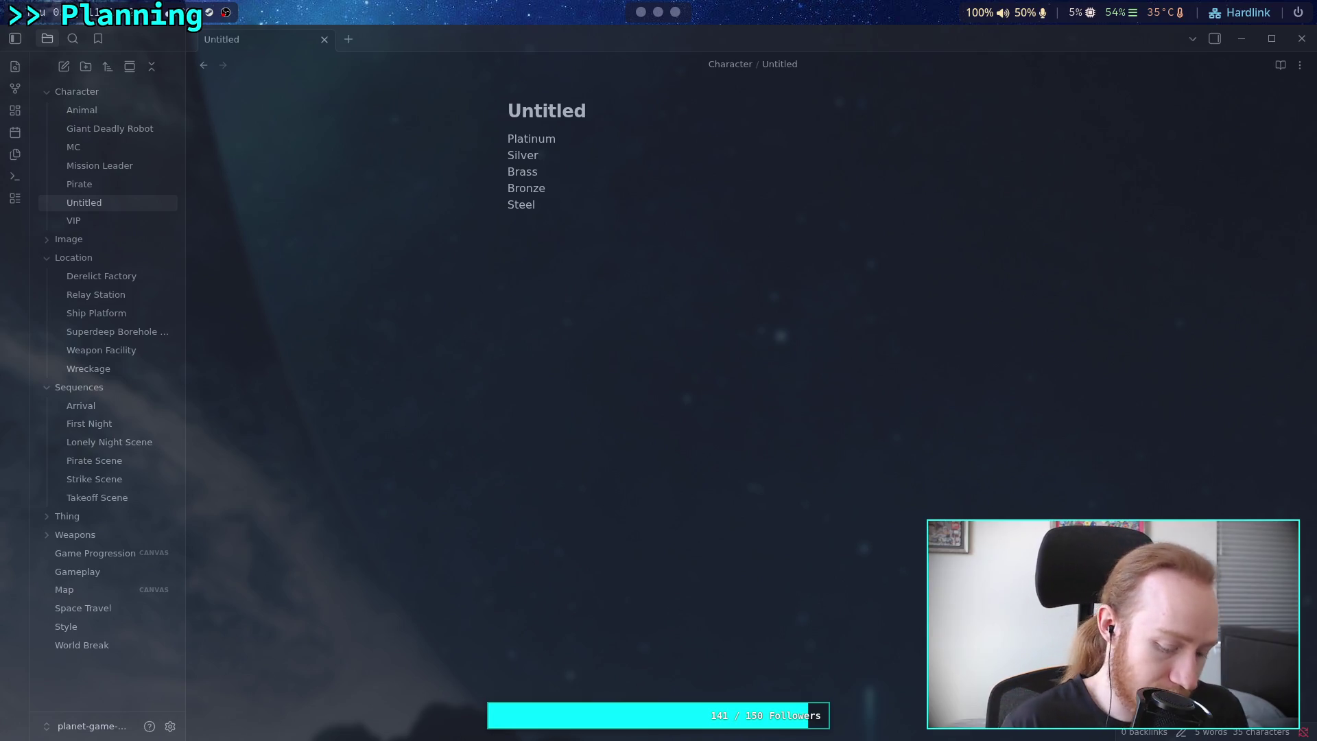
pyautogui.press('super+3')
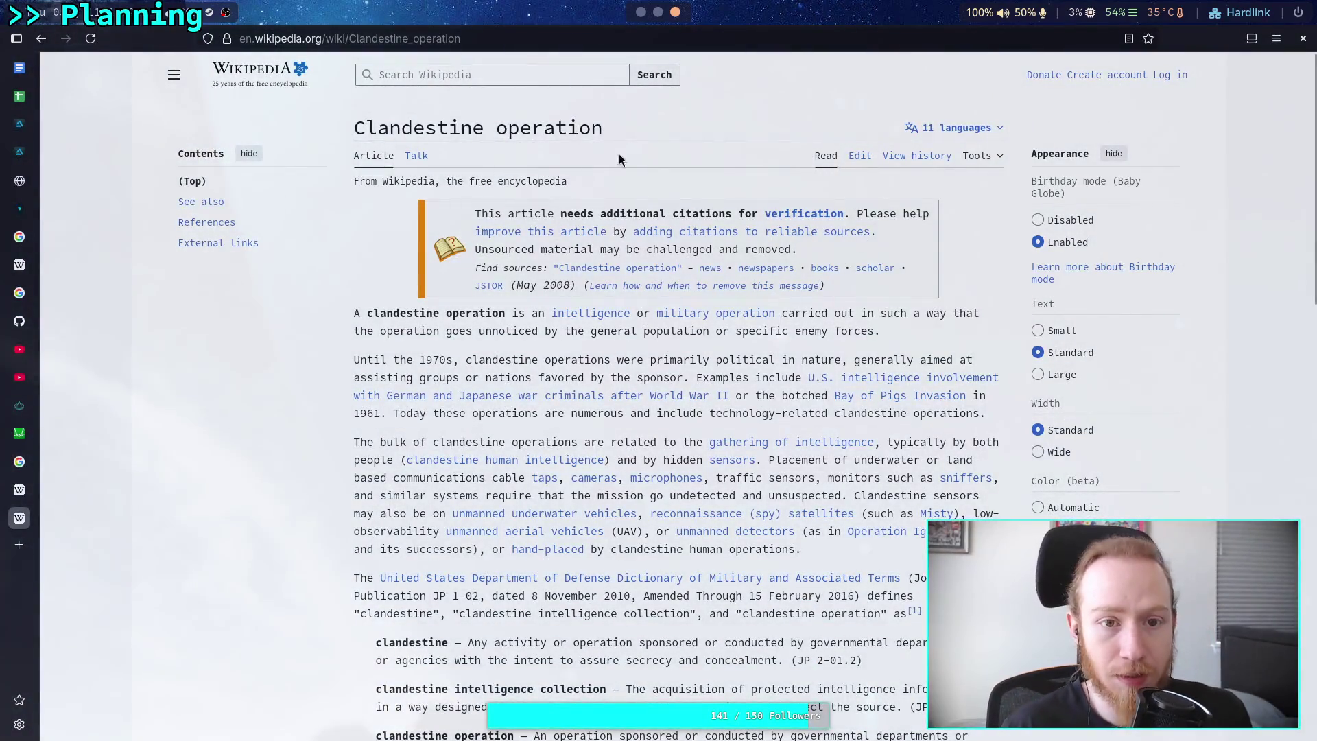
# Load the pasted List of named alloys link in the browser's address bar.
pyautogui.hotkey('ctrl', 'l')
pyautogui.write('en.wikipedia.org/wiki/List_of_named_alloys')
pyautogui.press('Return')
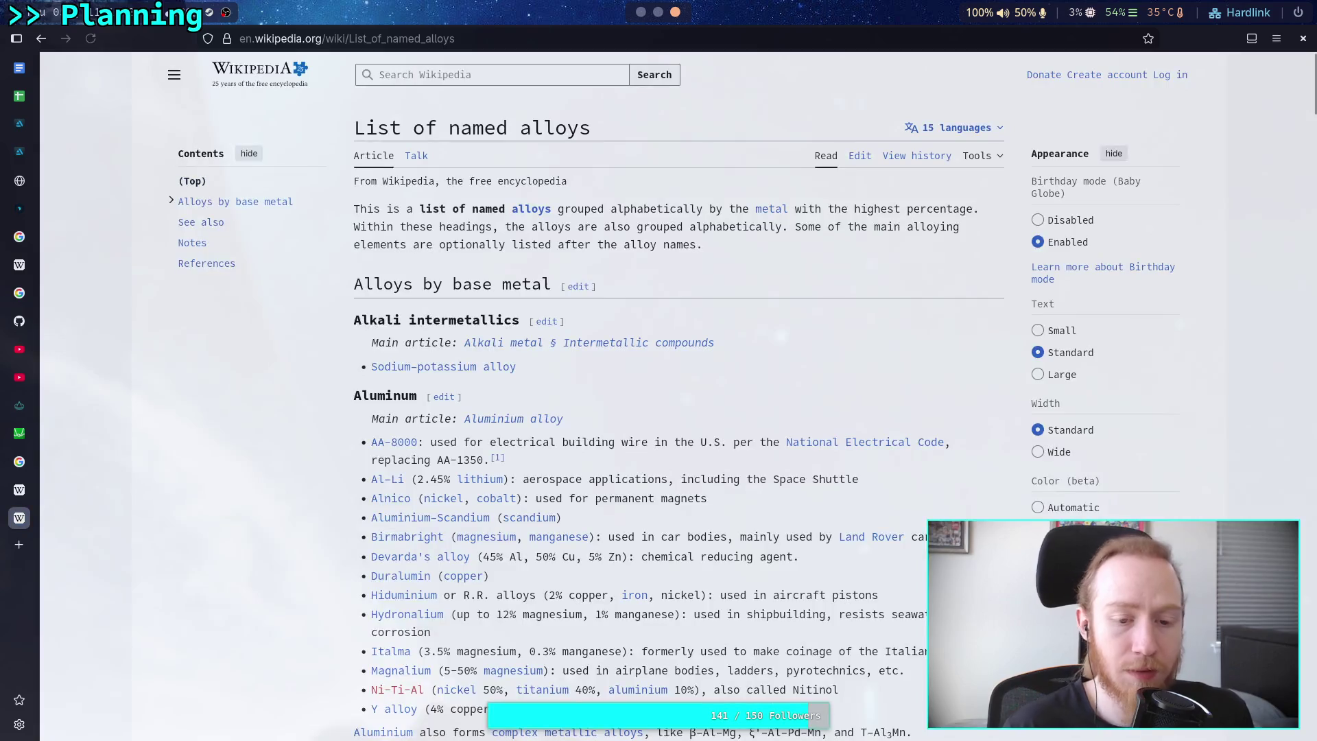
# Scroll down the alloy list past the steel and lead groups to the Nickel section.
pyautogui.scroll(-15, 673, 388)
pyautogui.scroll(-15, 288, 528)
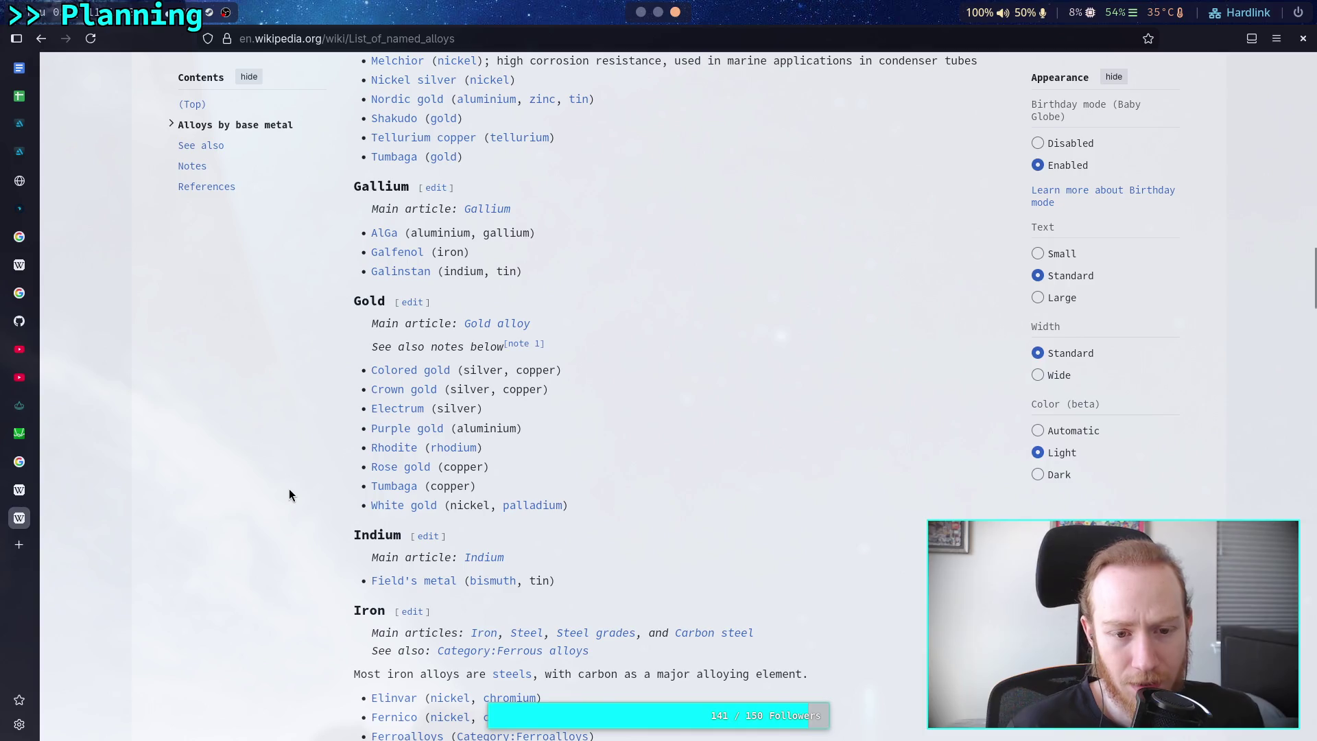
pyautogui.scroll(6, 290, 487)
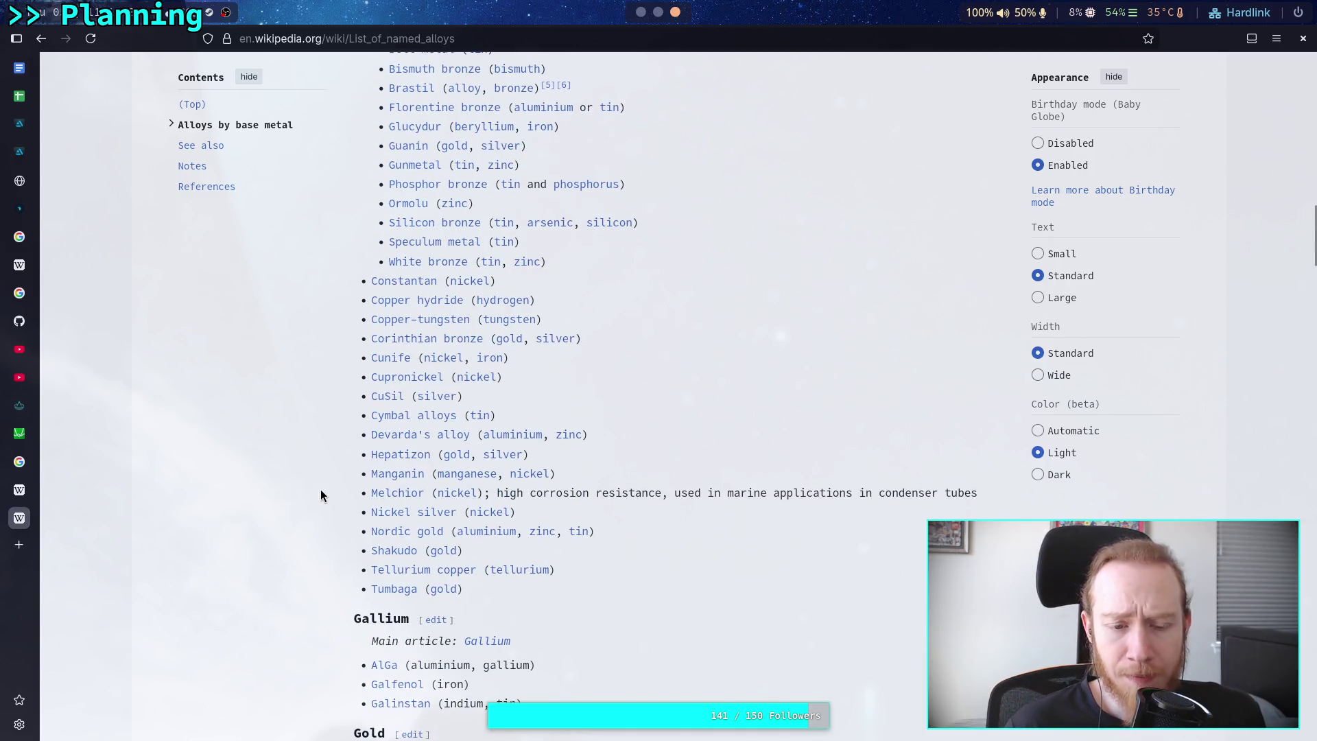
pyautogui.scroll(-1, 322, 466)
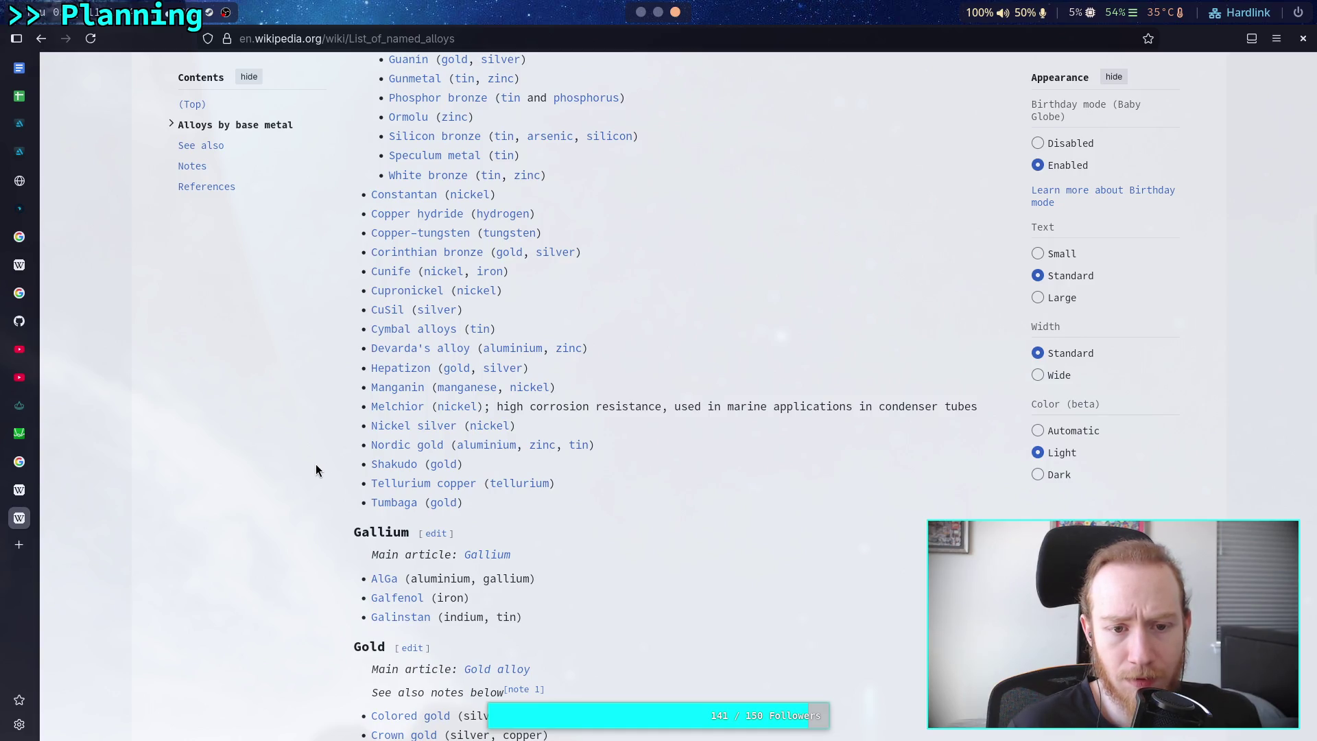
pyautogui.scroll(-1, 306, 468)
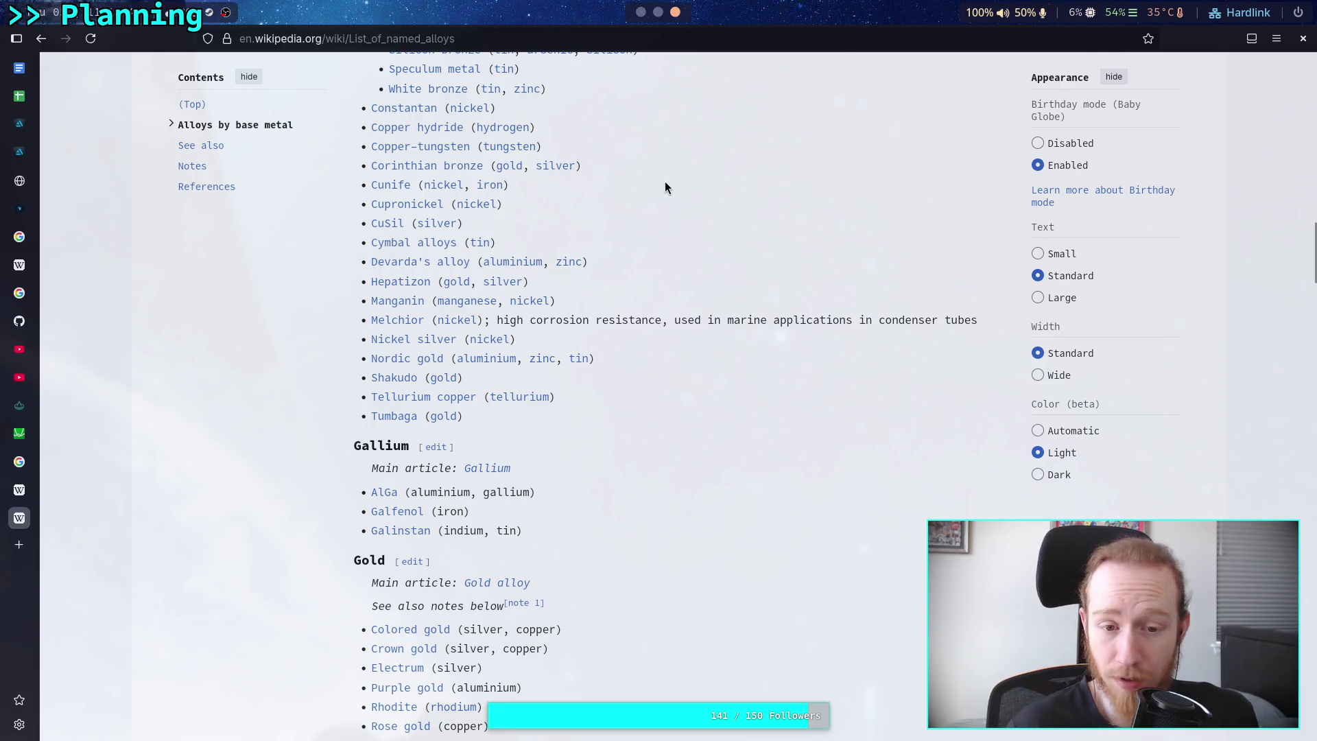
pyautogui.scroll(-1, 664, 182)
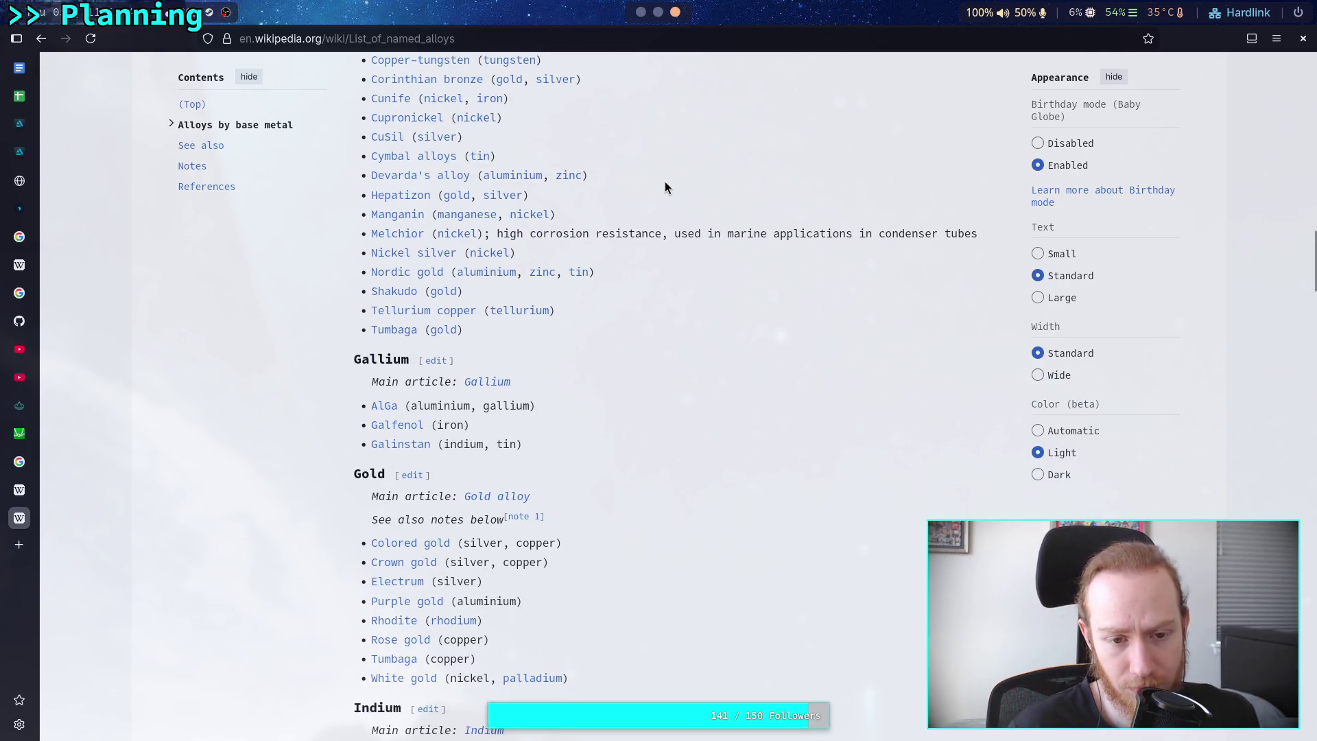
pyautogui.scroll(-3, 665, 187)
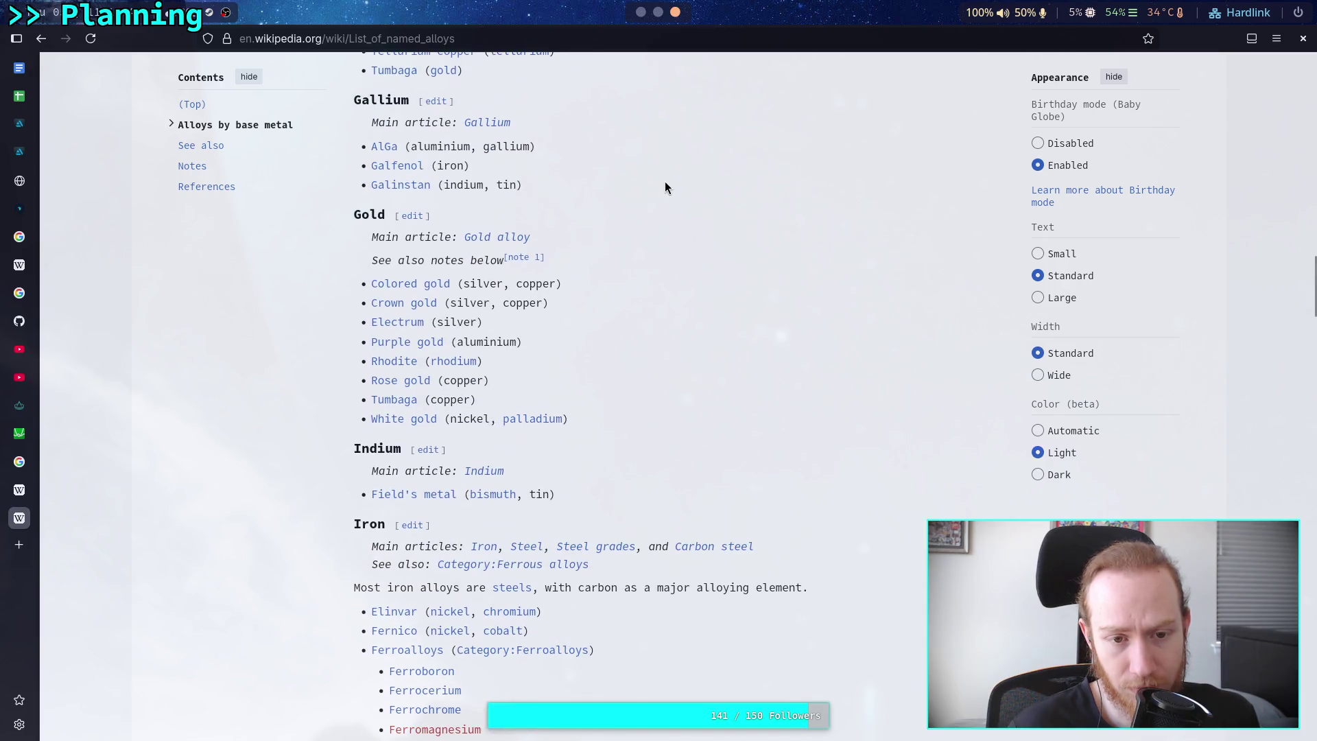
pyautogui.scroll(-1, 664, 187)
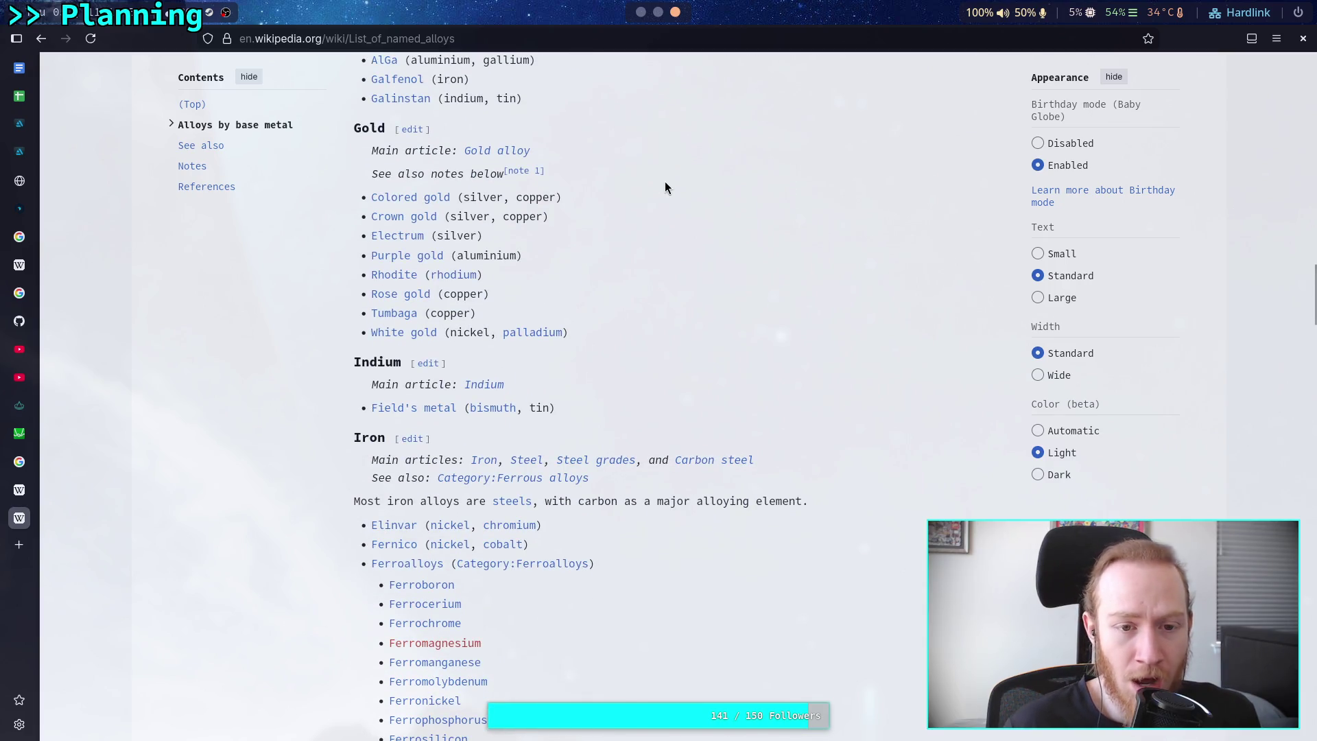
pyautogui.scroll(-1, 665, 181)
pyautogui.scroll(-3, 665, 181)
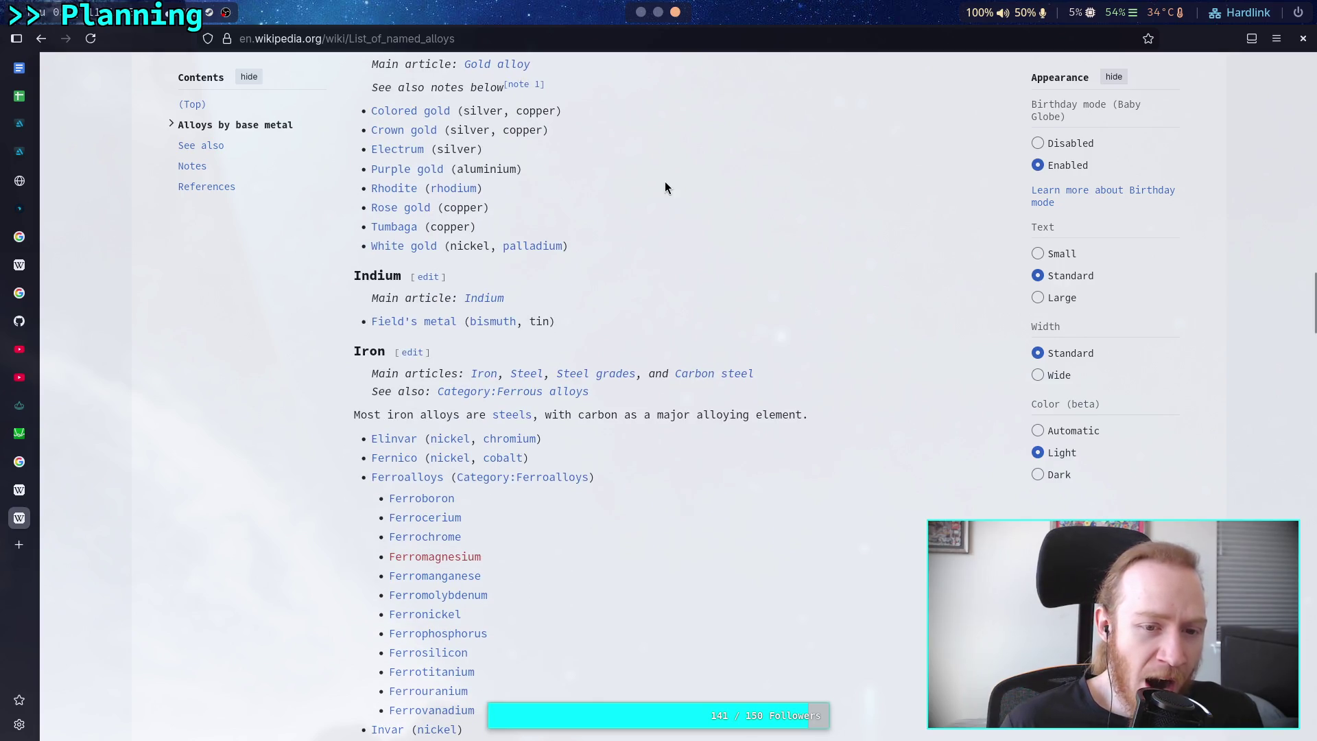
pyautogui.scroll(-3, 665, 181)
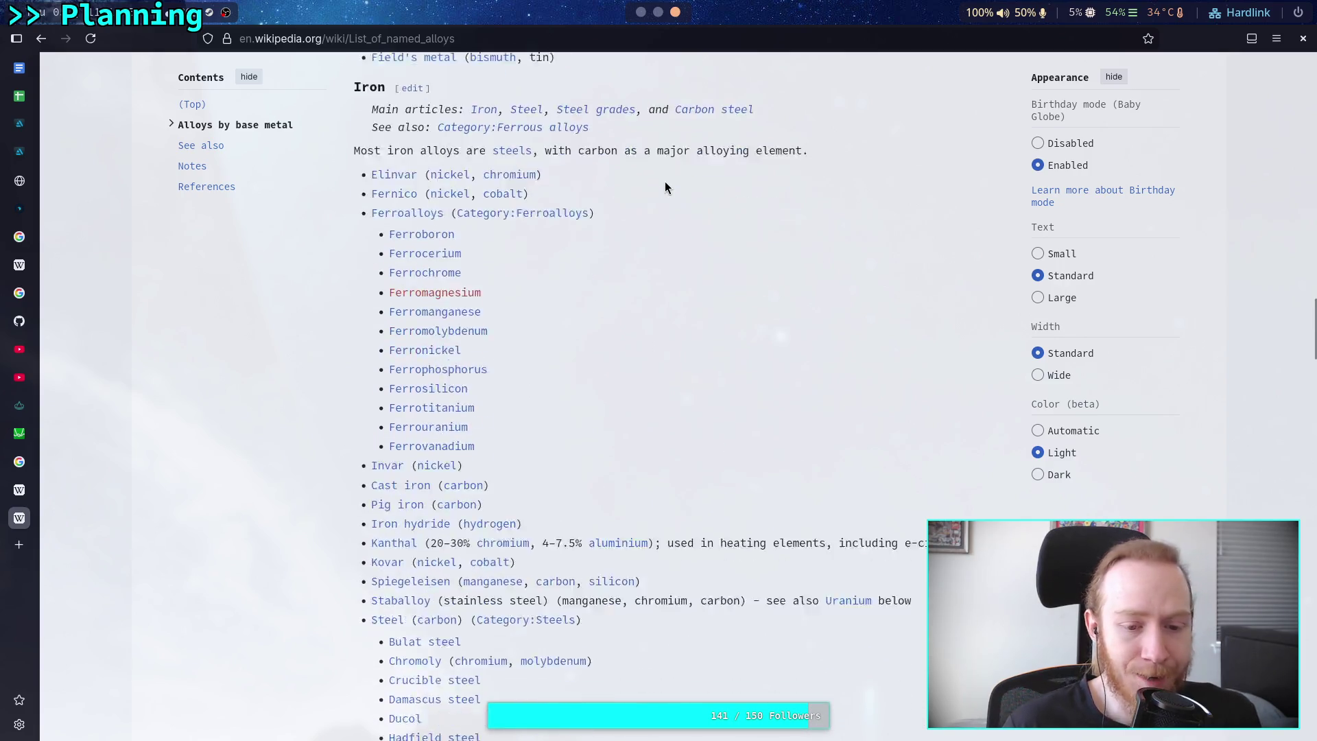
pyautogui.scroll(-1, 661, 189)
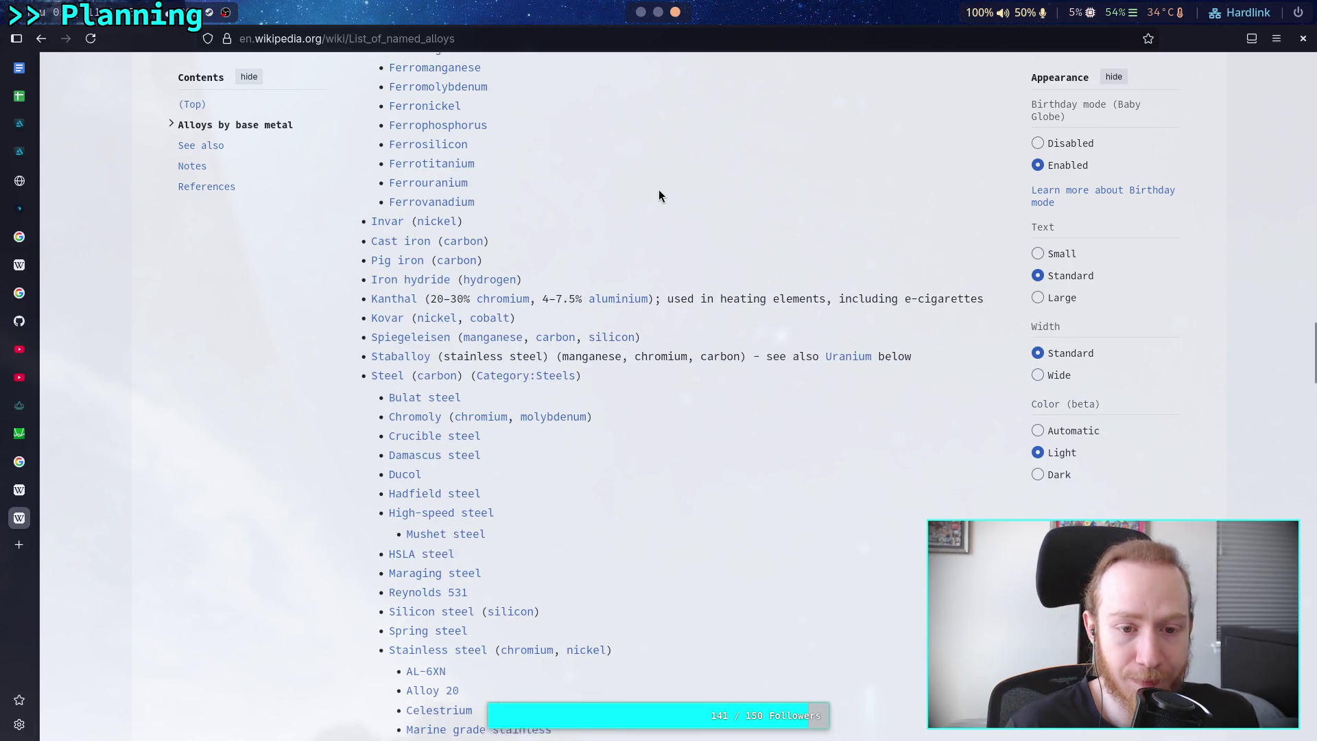
pyautogui.scroll(-1, 659, 194)
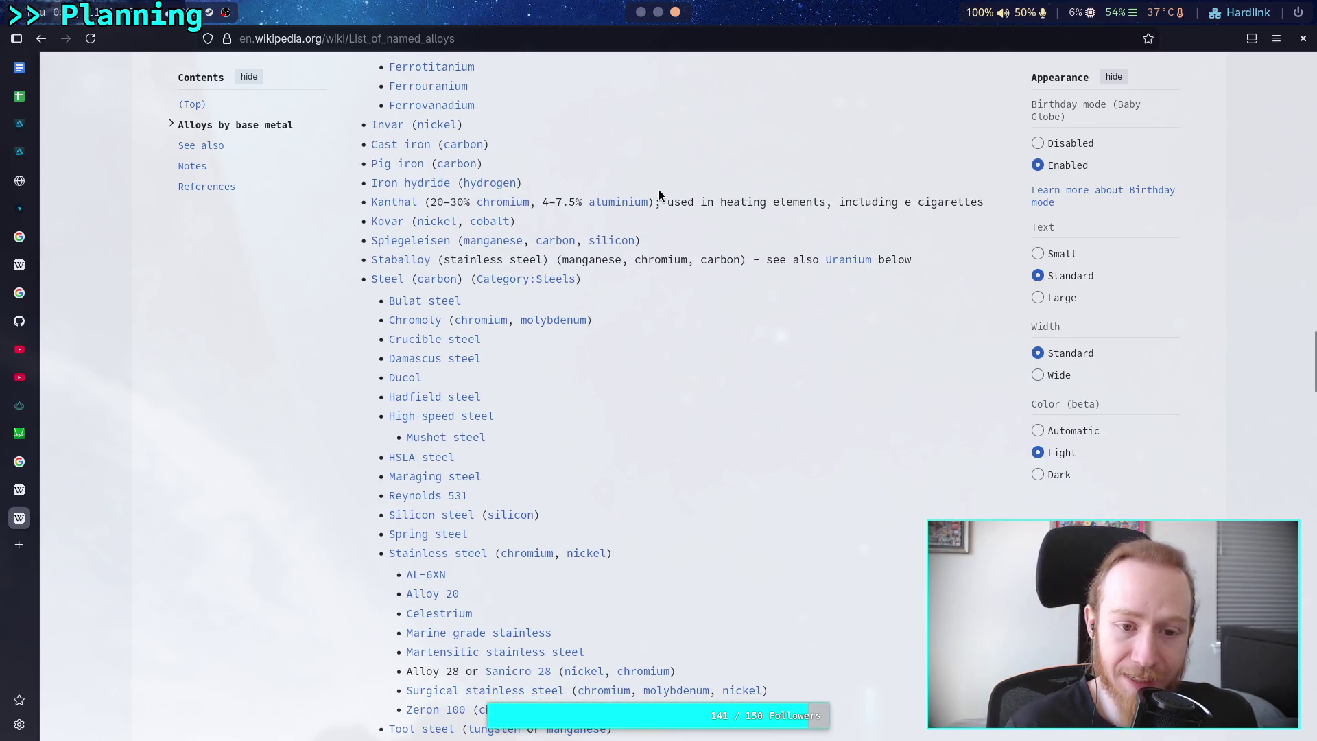
pyautogui.scroll(-2, 658, 191)
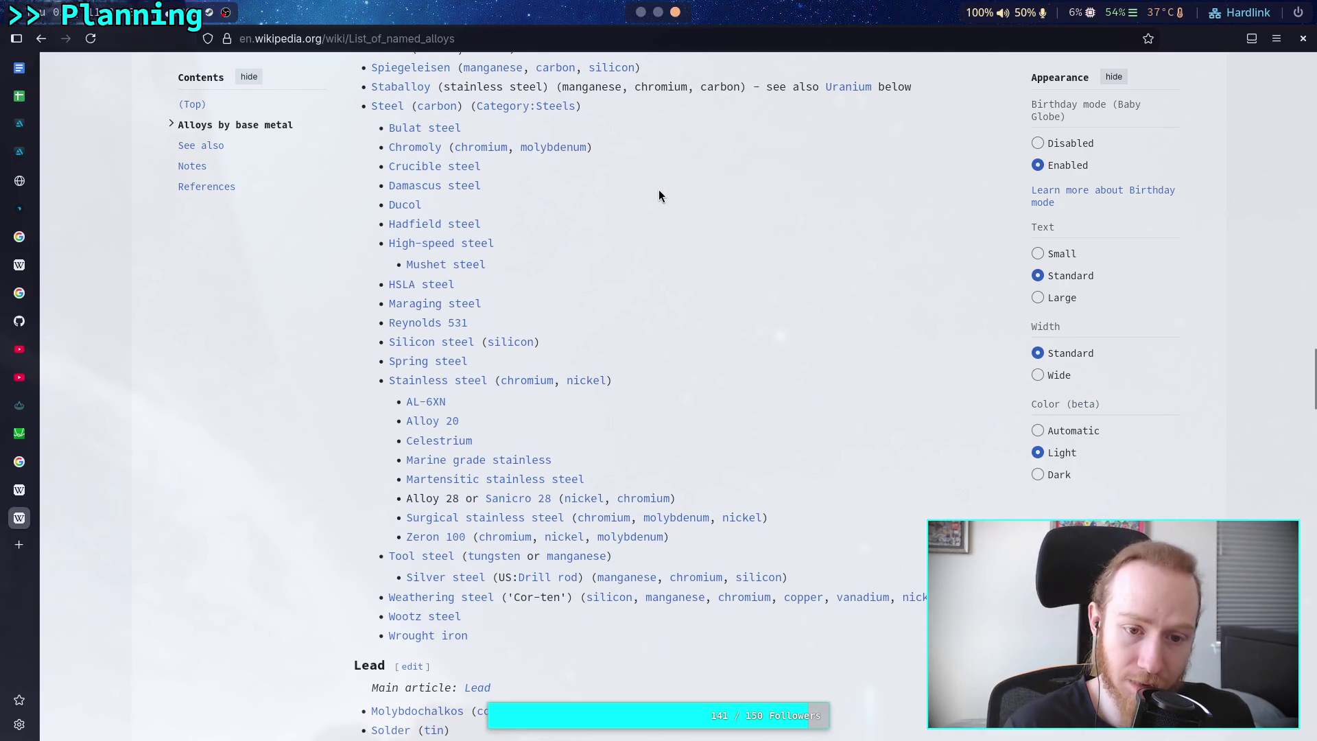
pyautogui.scroll(-1, 658, 196)
pyautogui.scroll(-1, 658, 196)
pyautogui.scroll(-2, 659, 195)
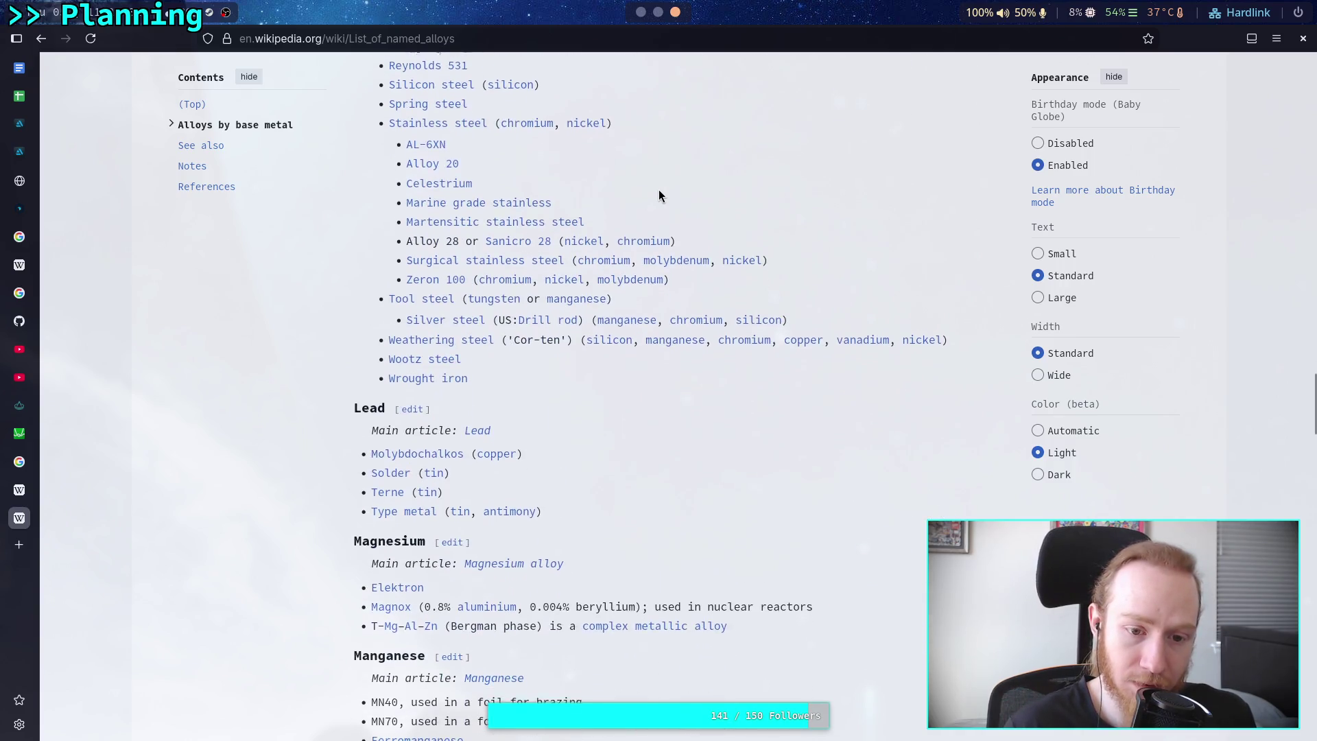
pyautogui.scroll(-1, 661, 194)
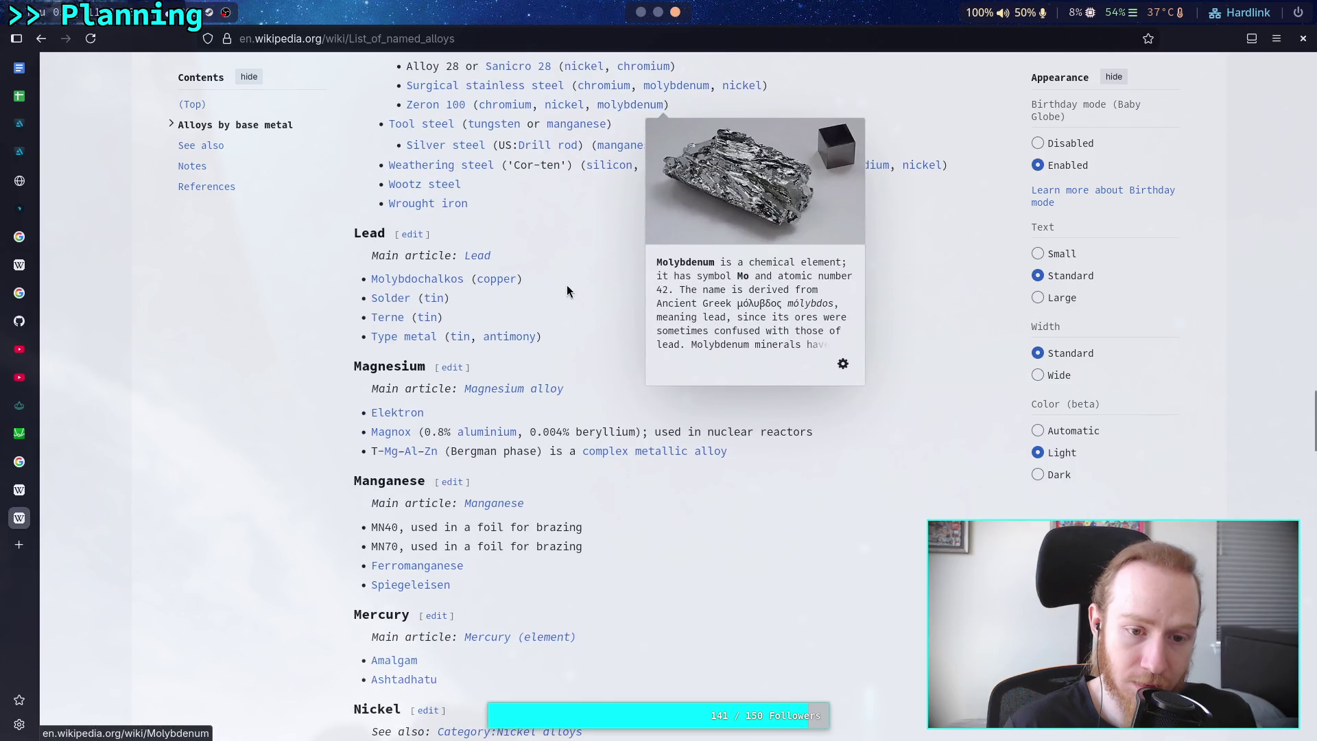
pyautogui.scroll(-2, 206, 305)
pyautogui.scroll(-4, 237, 295)
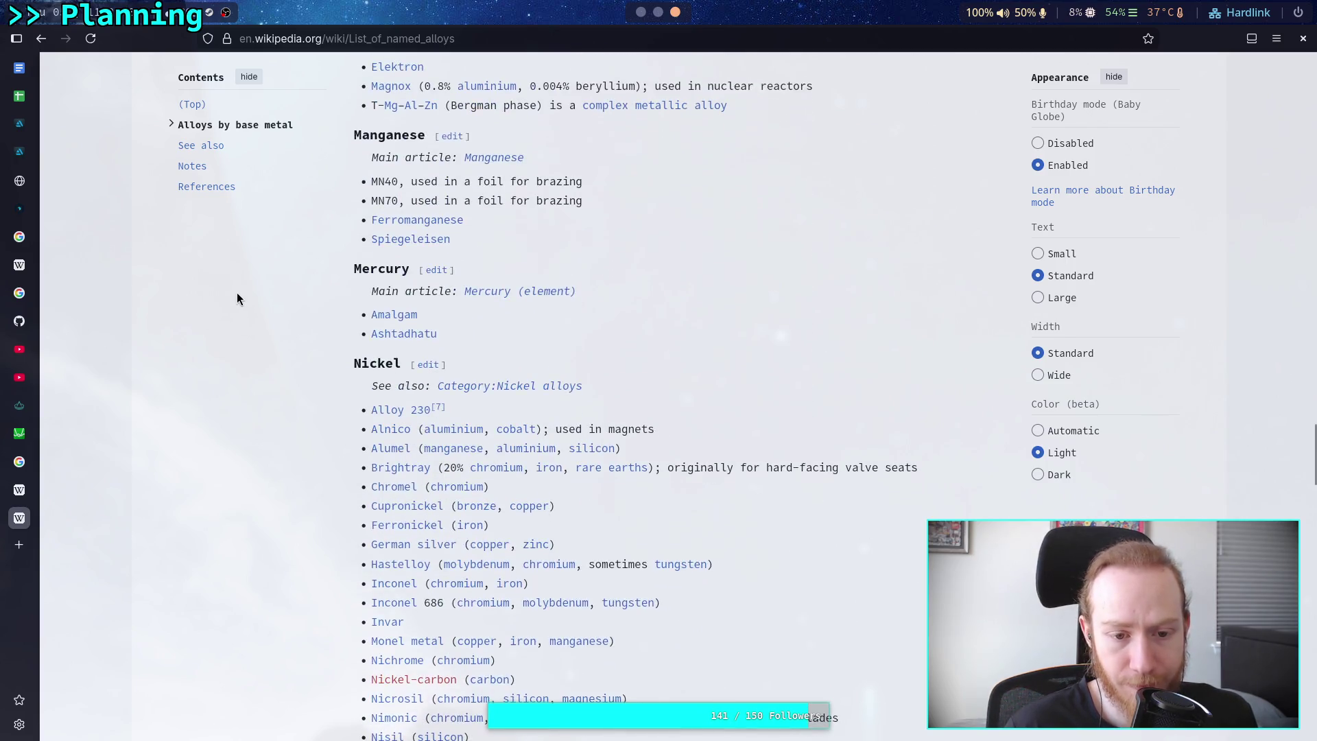
pyautogui.scroll(-1, 237, 294)
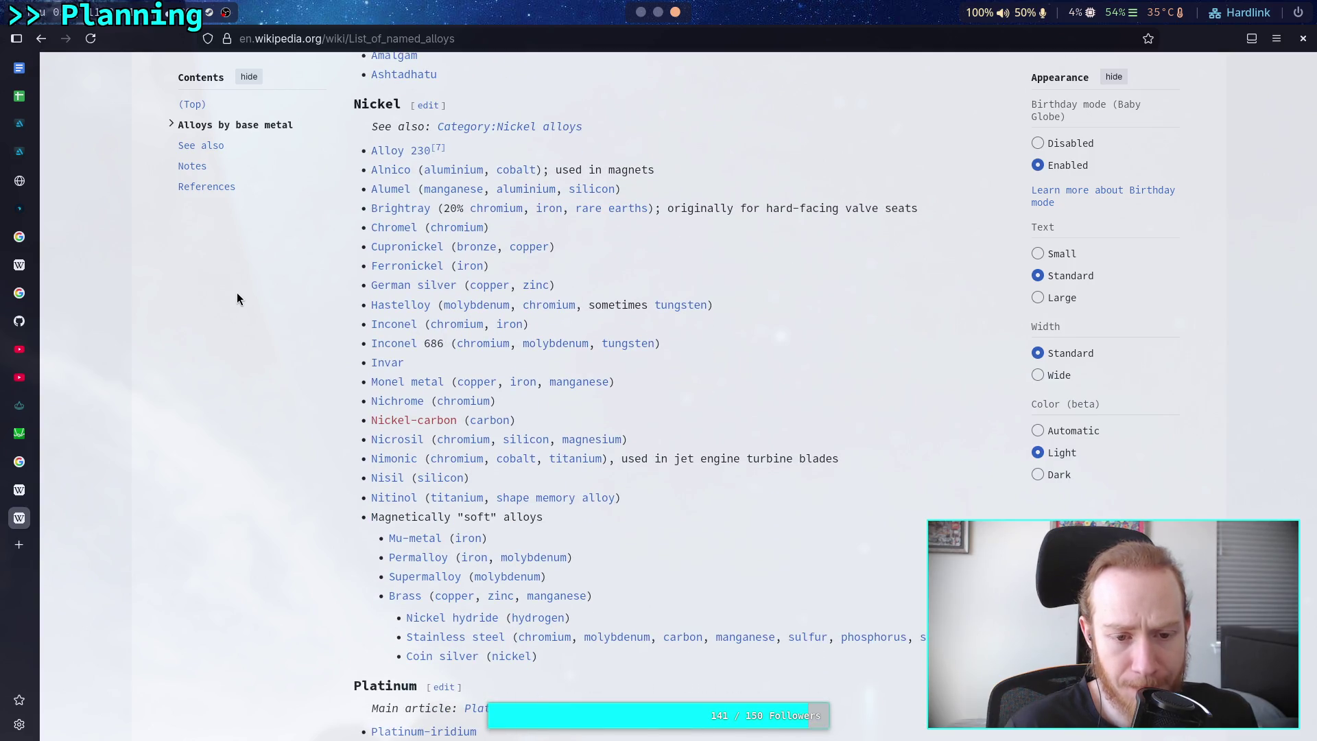
# Scroll on through the Platinum to Zinc alloys down to the Notes.
pyautogui.scroll(-1, 237, 298)
pyautogui.scroll(-3, 236, 299)
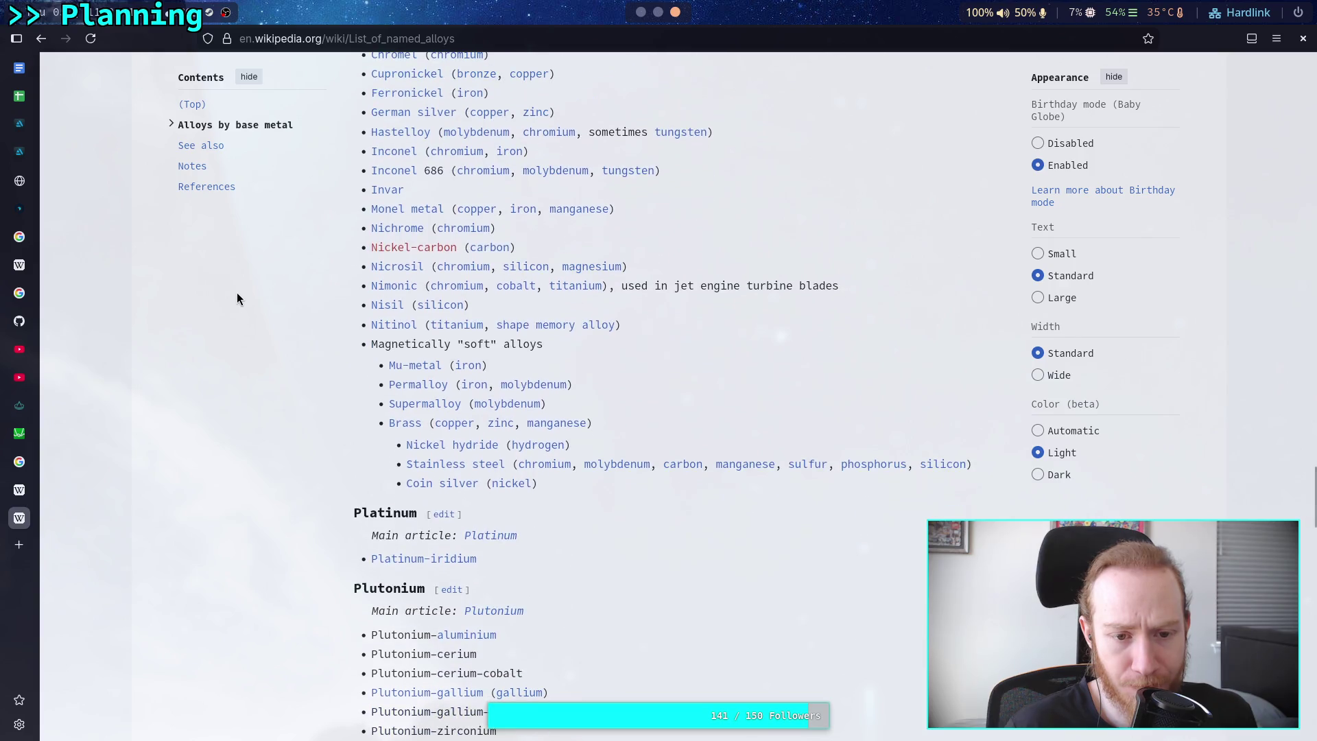
pyautogui.scroll(-1, 236, 293)
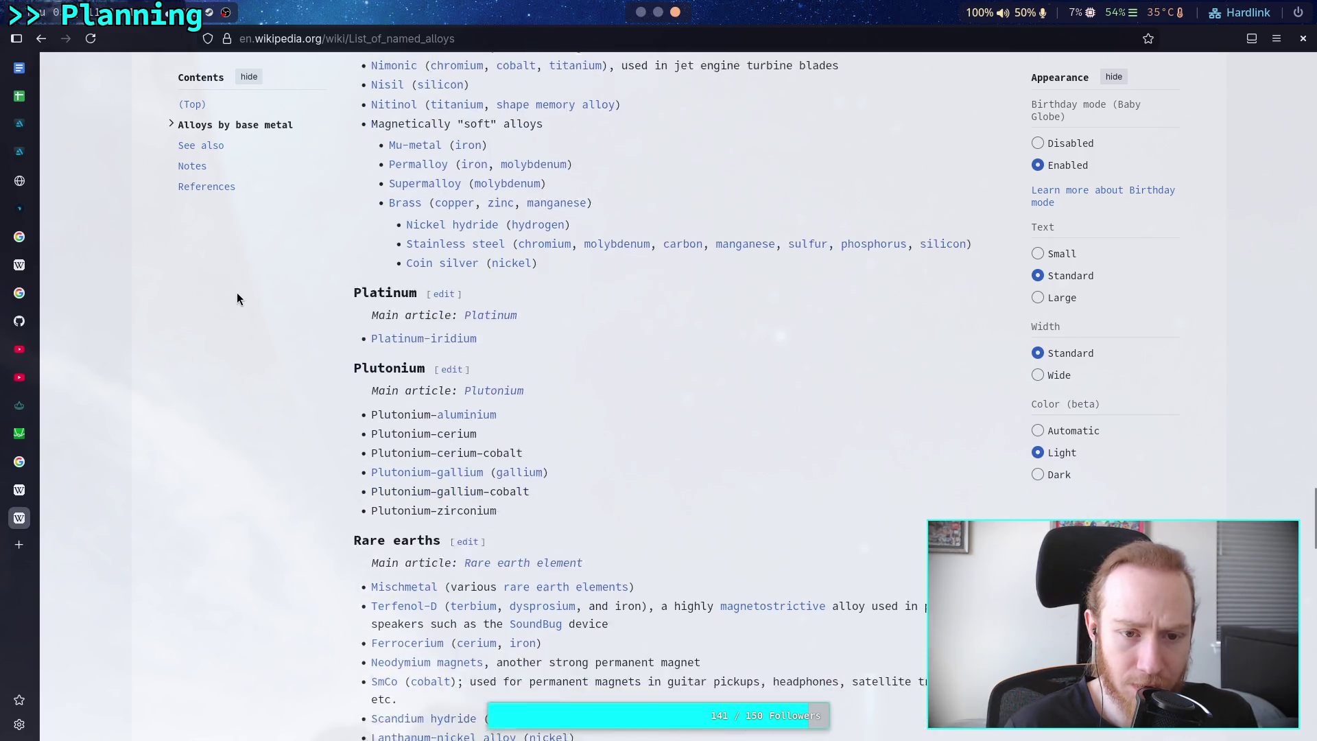
pyautogui.scroll(-3, 236, 292)
pyautogui.scroll(-1, 237, 292)
pyautogui.scroll(-1, 236, 299)
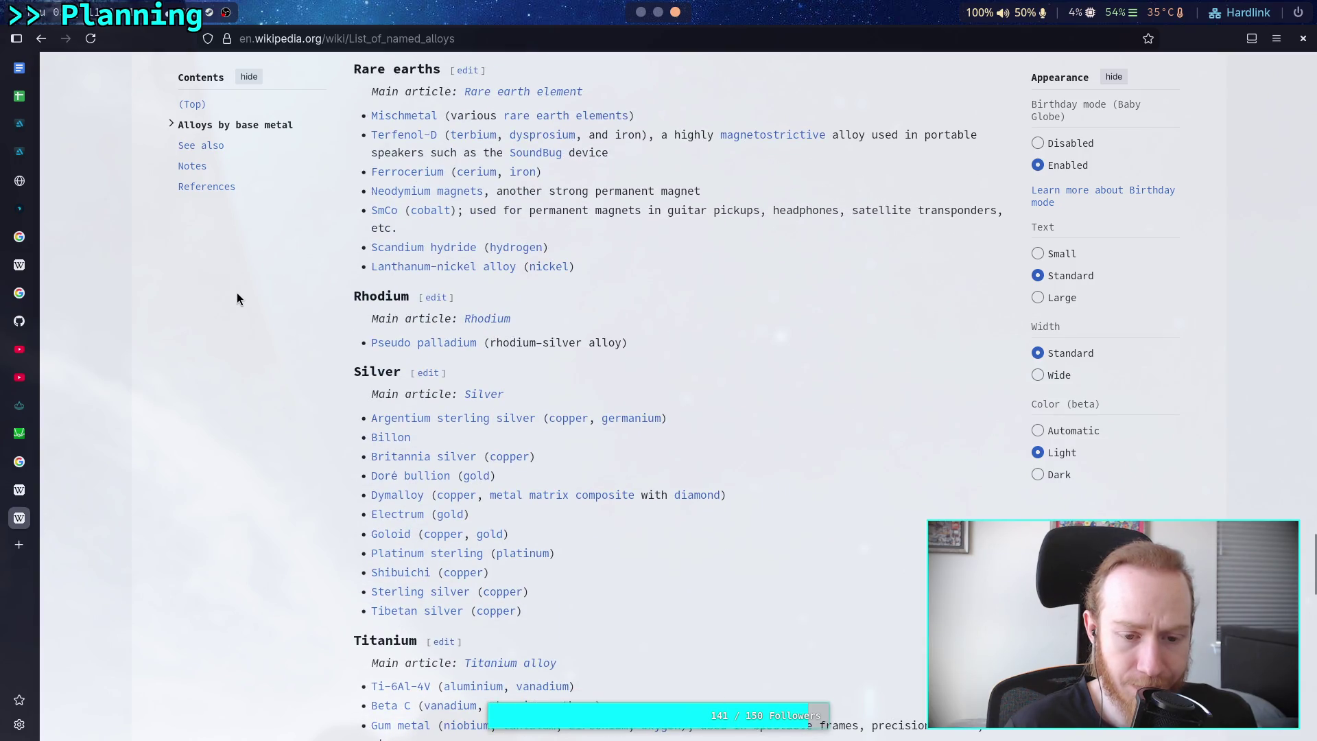
pyautogui.scroll(-2, 236, 299)
pyautogui.scroll(-2, 236, 299)
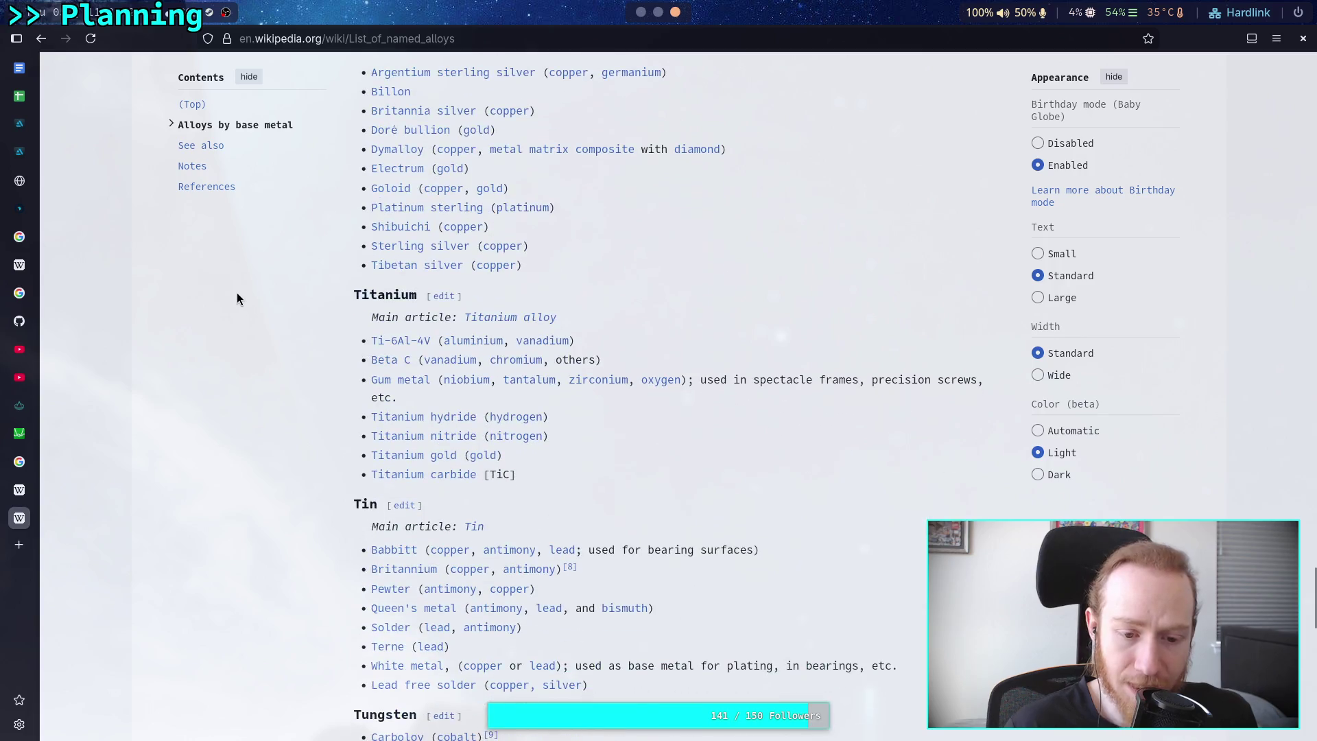
pyautogui.scroll(-2, 236, 293)
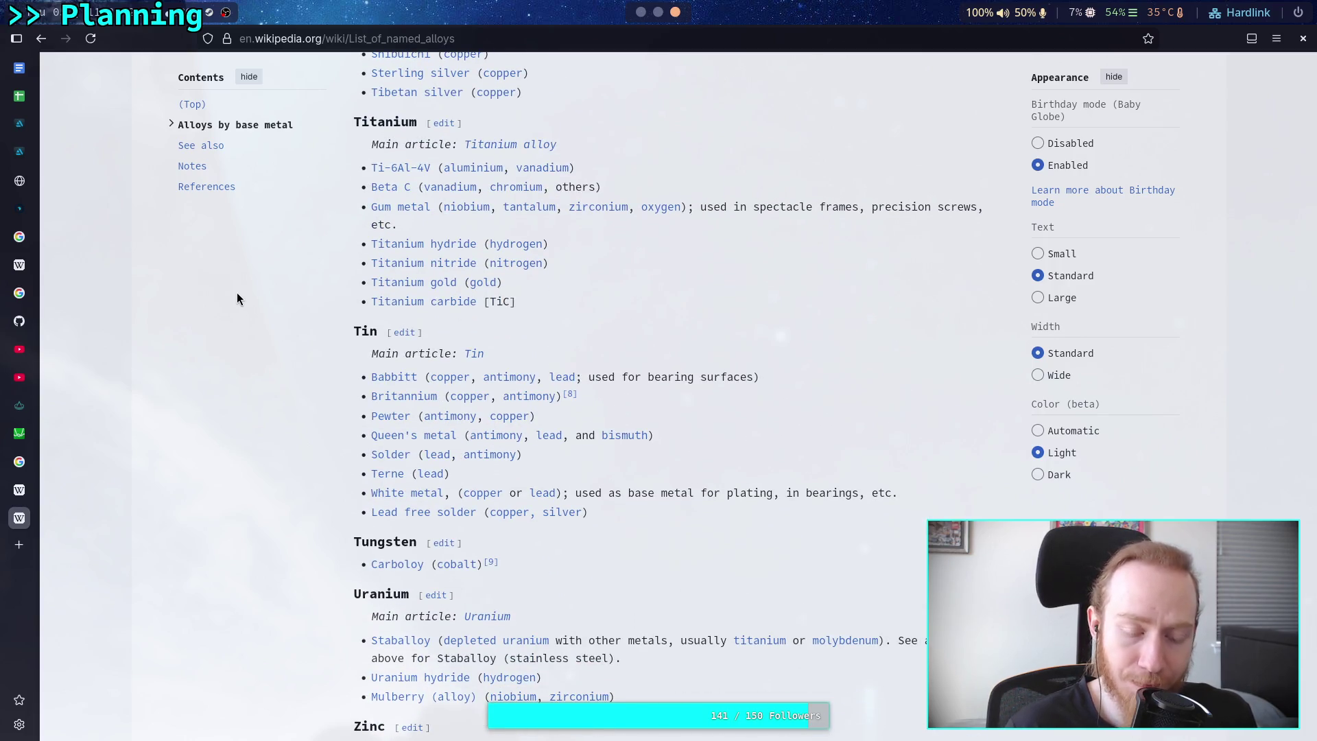
pyautogui.scroll(-1, 236, 295)
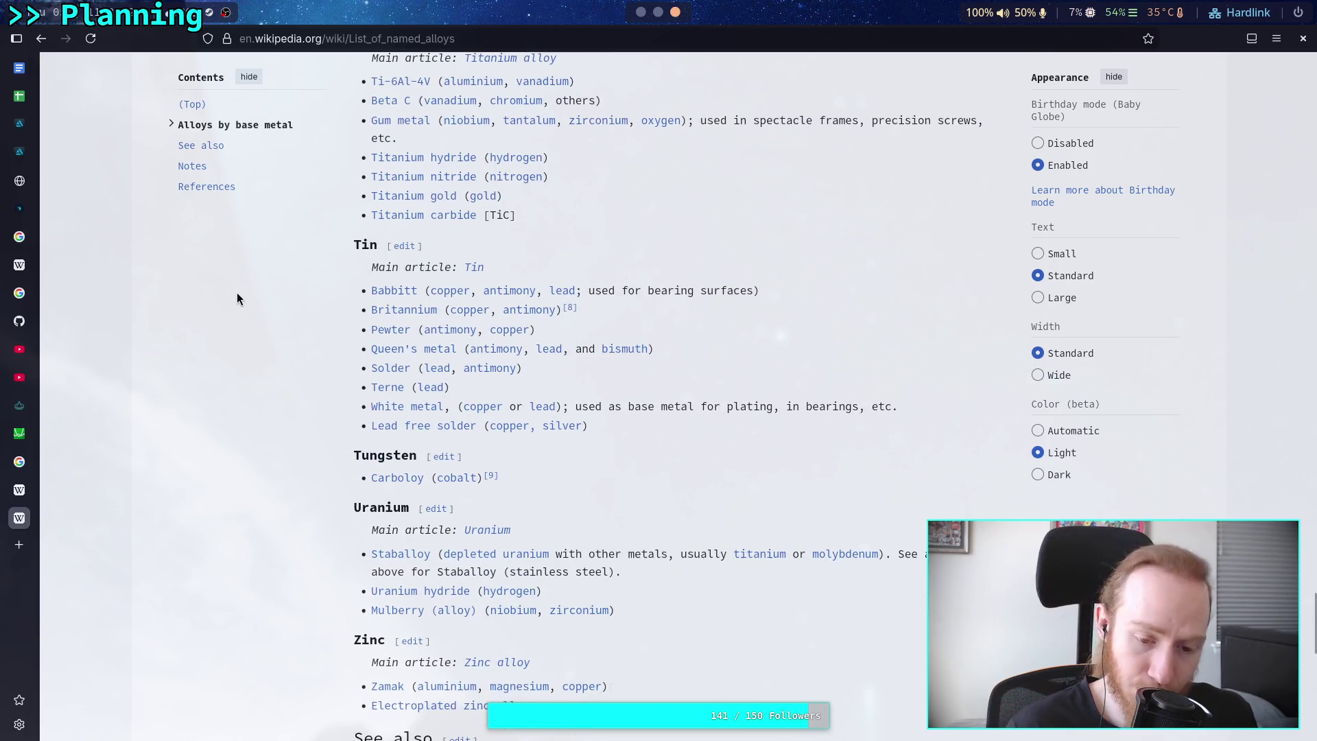
pyautogui.scroll(-3, 236, 299)
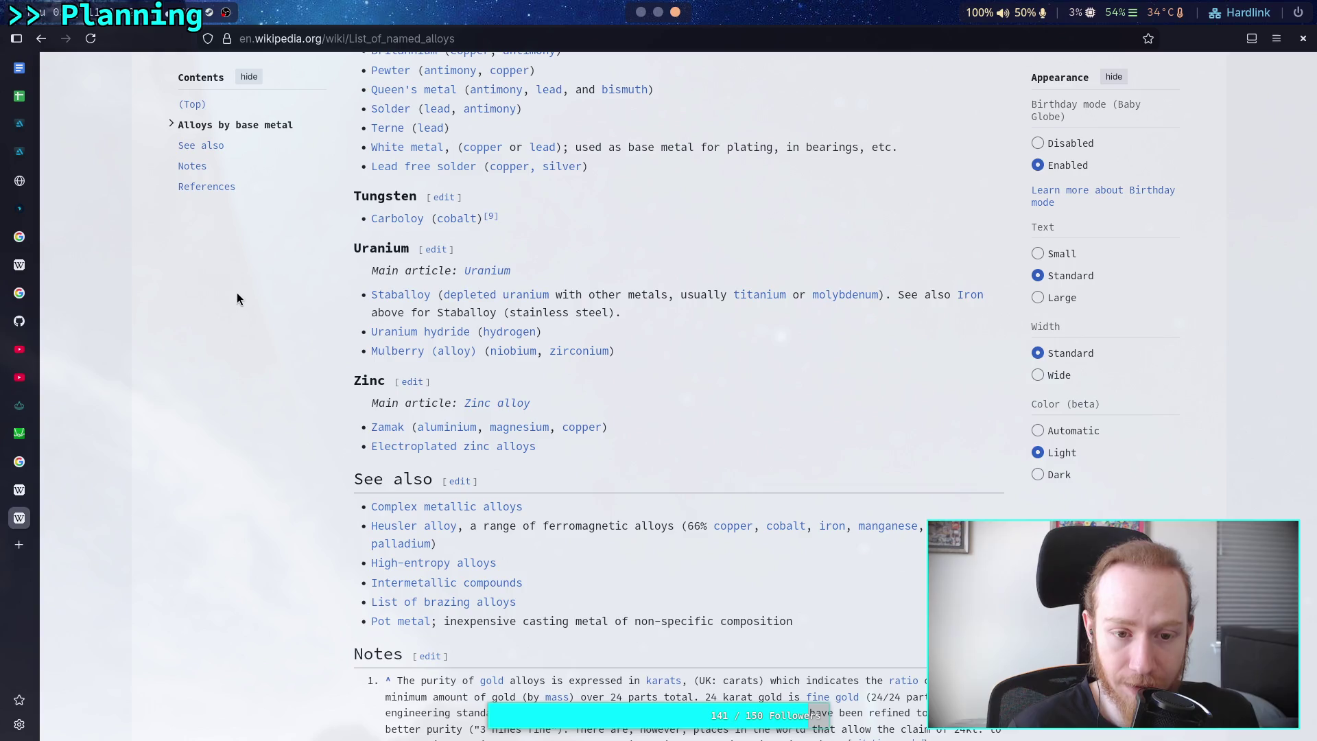
pyautogui.scroll(-3, 237, 298)
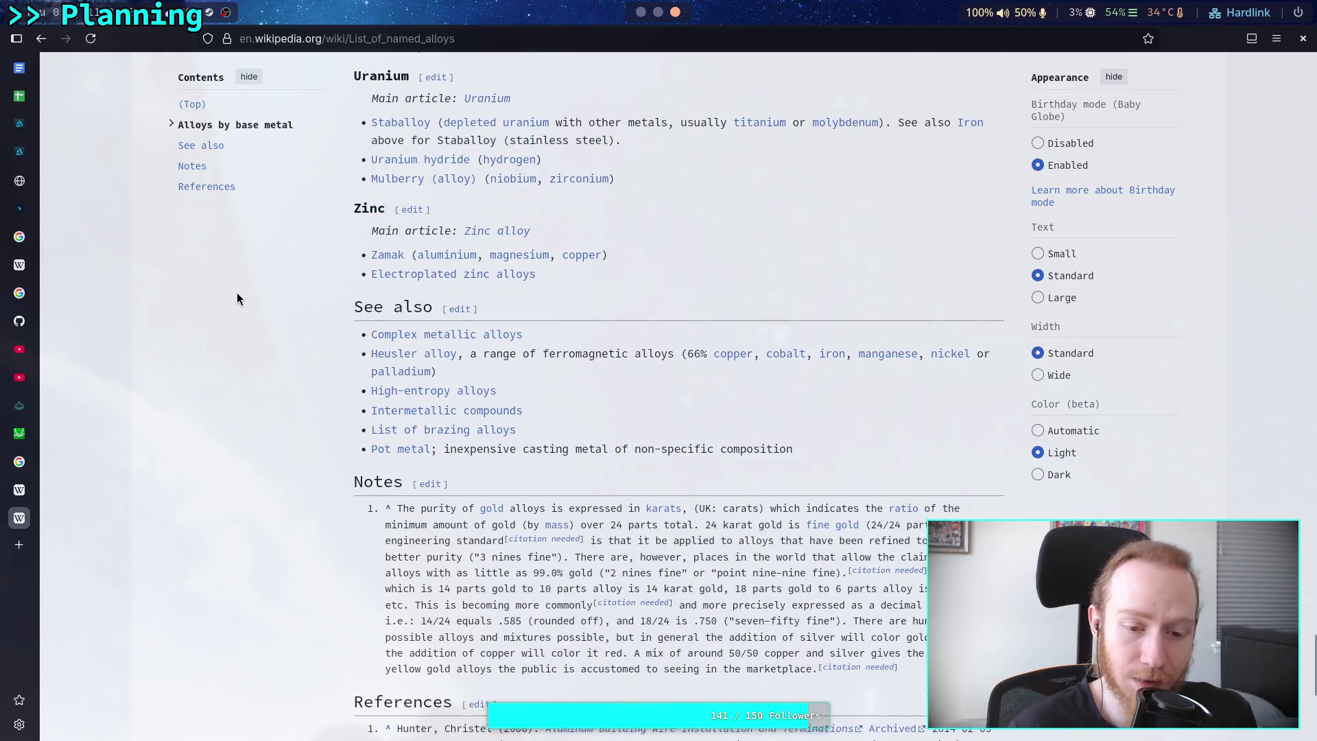
pyautogui.scroll(-5, 237, 295)
# Scroll back up to the cobalt and copper alloys near the article's top.
pyautogui.scroll(11, 236, 295)
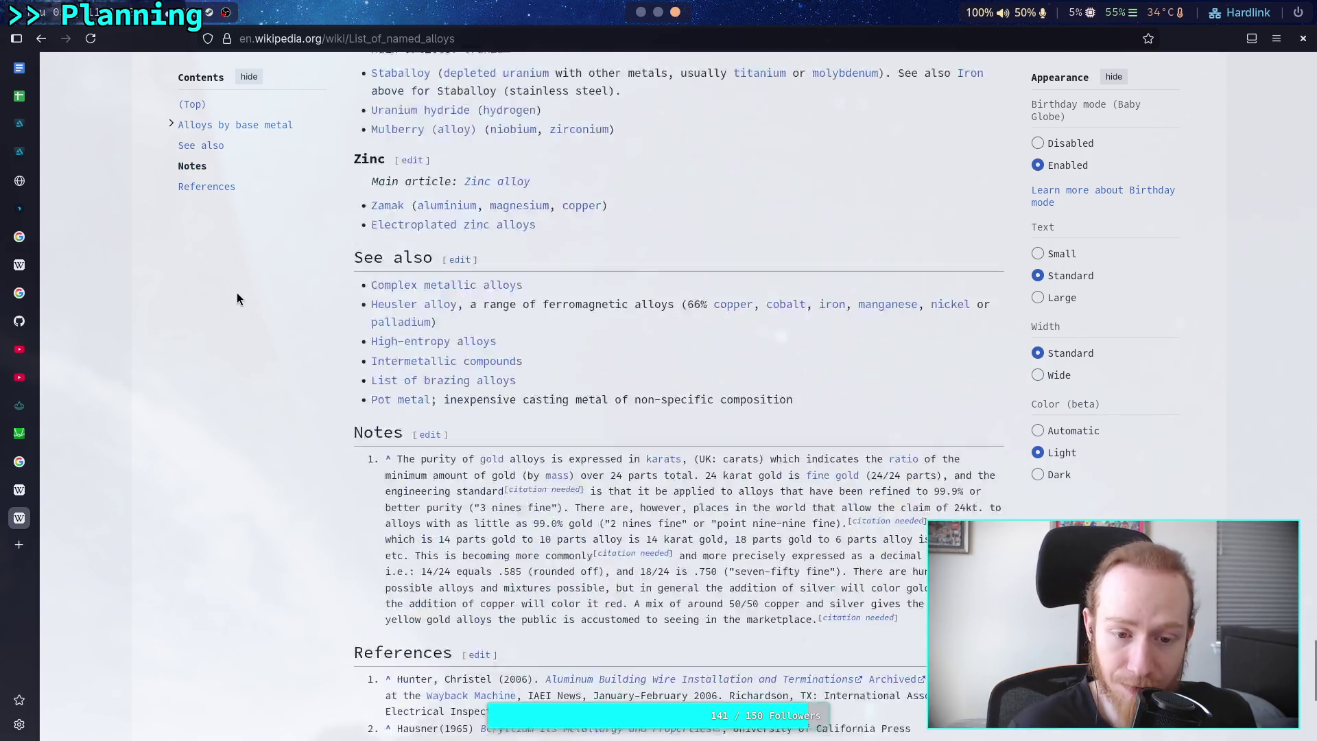
pyautogui.scroll(5, 236, 299)
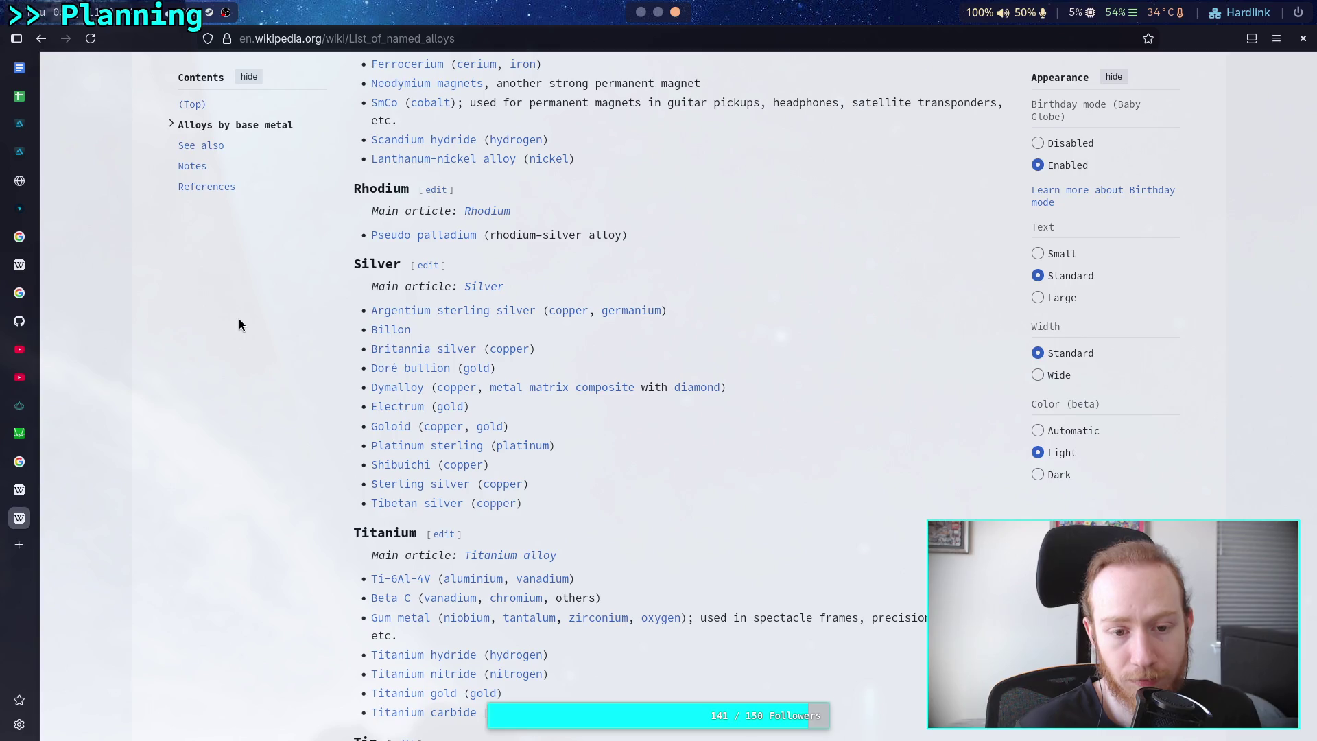
pyautogui.scroll(5, 239, 322)
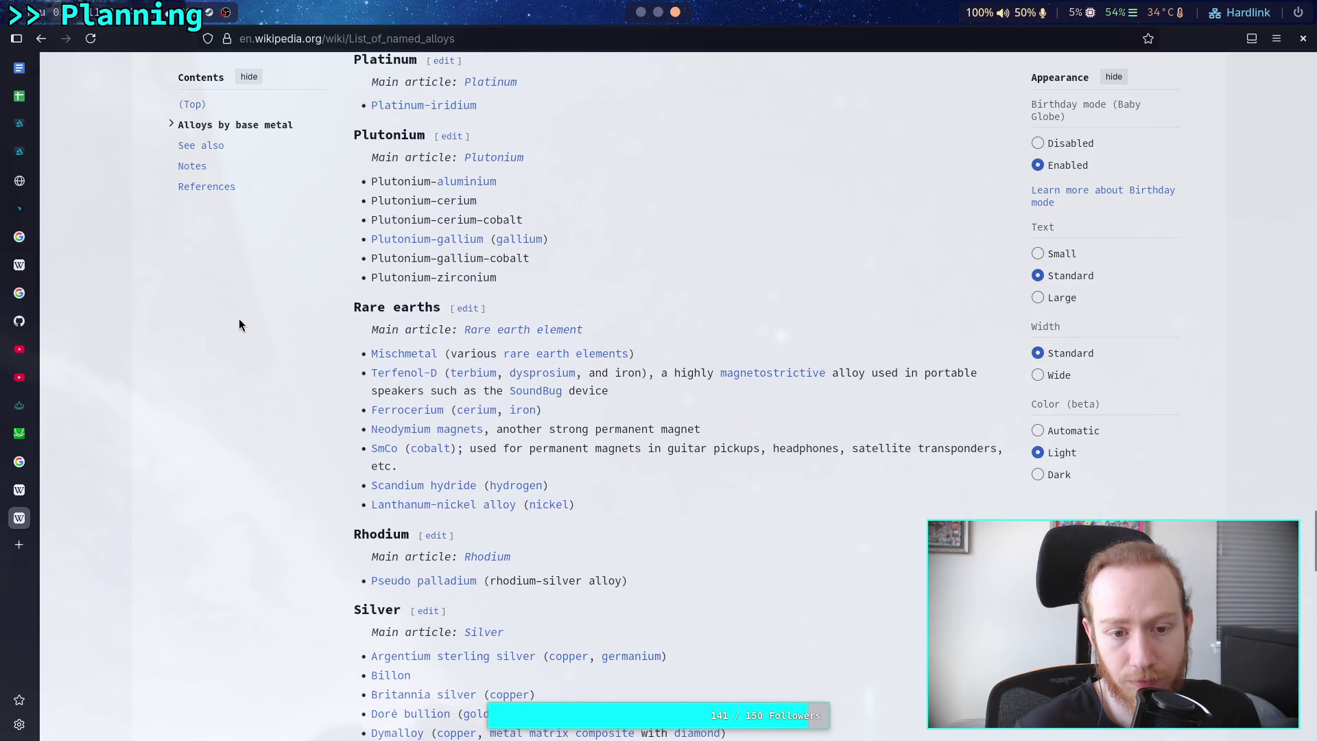
pyautogui.scroll(12, 238, 319)
pyautogui.scroll(20, 392, 288)
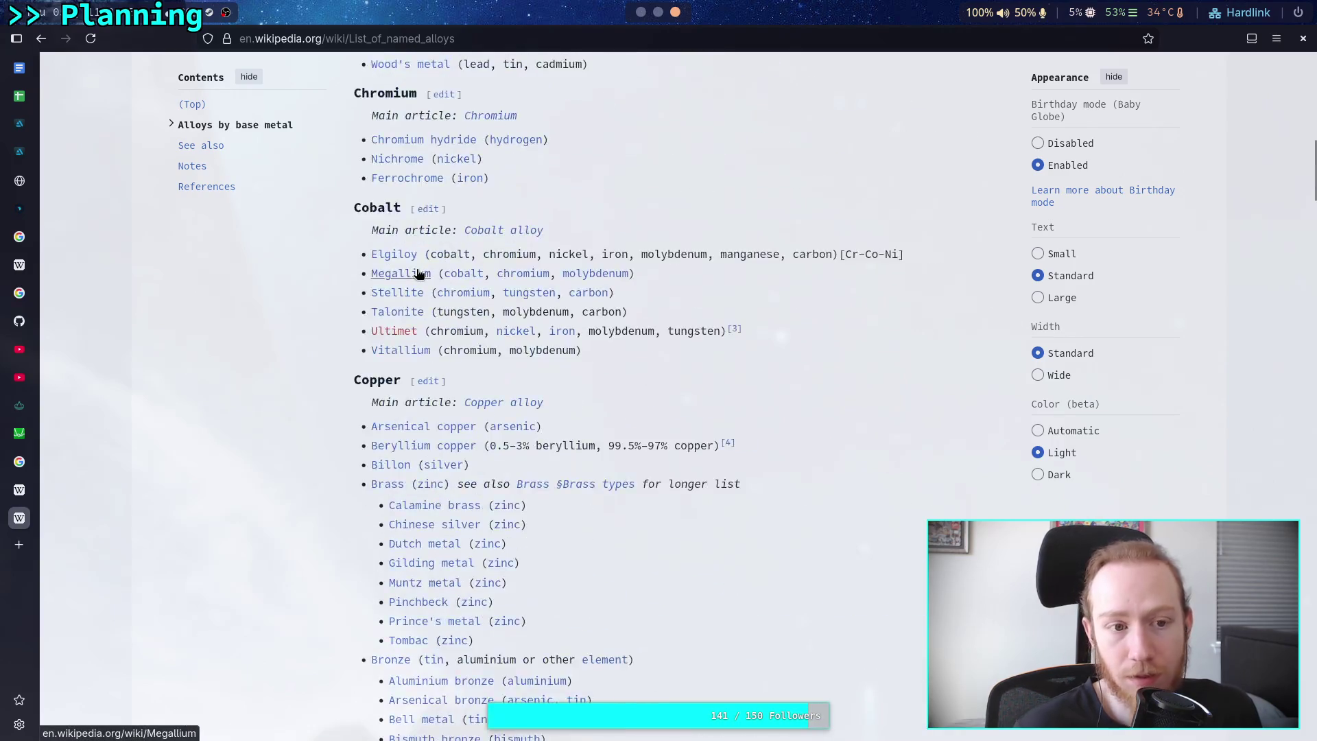
pyautogui.scroll(15, 420, 273)
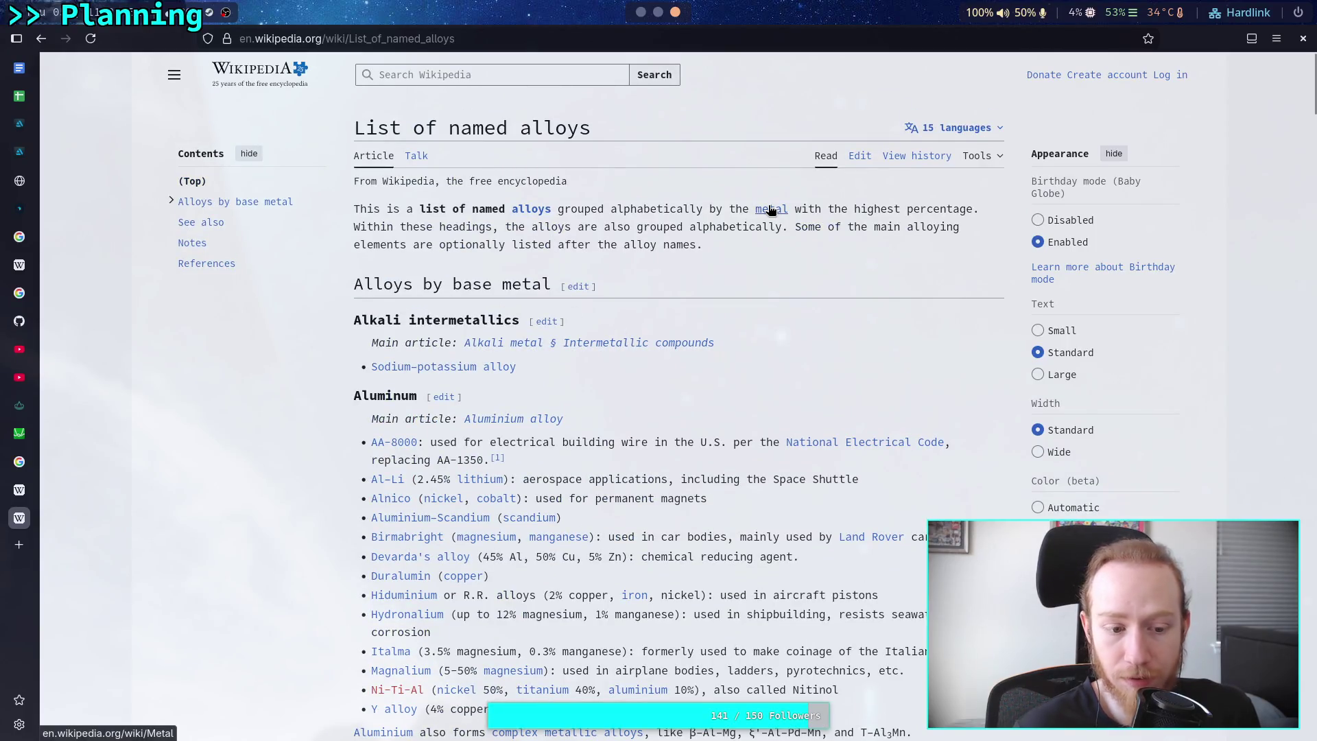
# Search Wikipedia for 'list of metals', which opens the Metal article.
pyautogui.click(544, 73)
pyautogui.write('ldst')
pyautogui.press('BackSpace')
pyautogui.press('BackSpace')
pyautogui.press('BackSpace')
pyautogui.write('ist of meta')
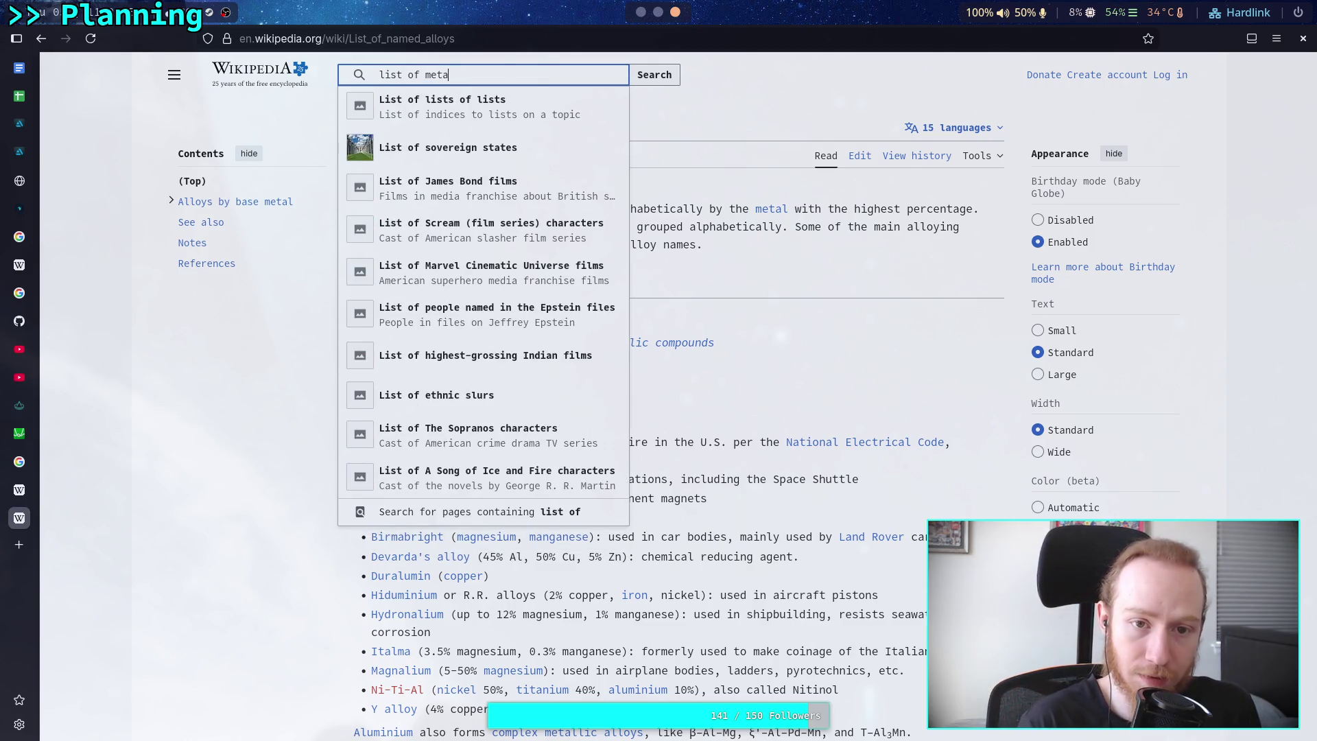
pyautogui.write('ls')
pyautogui.press('Return')
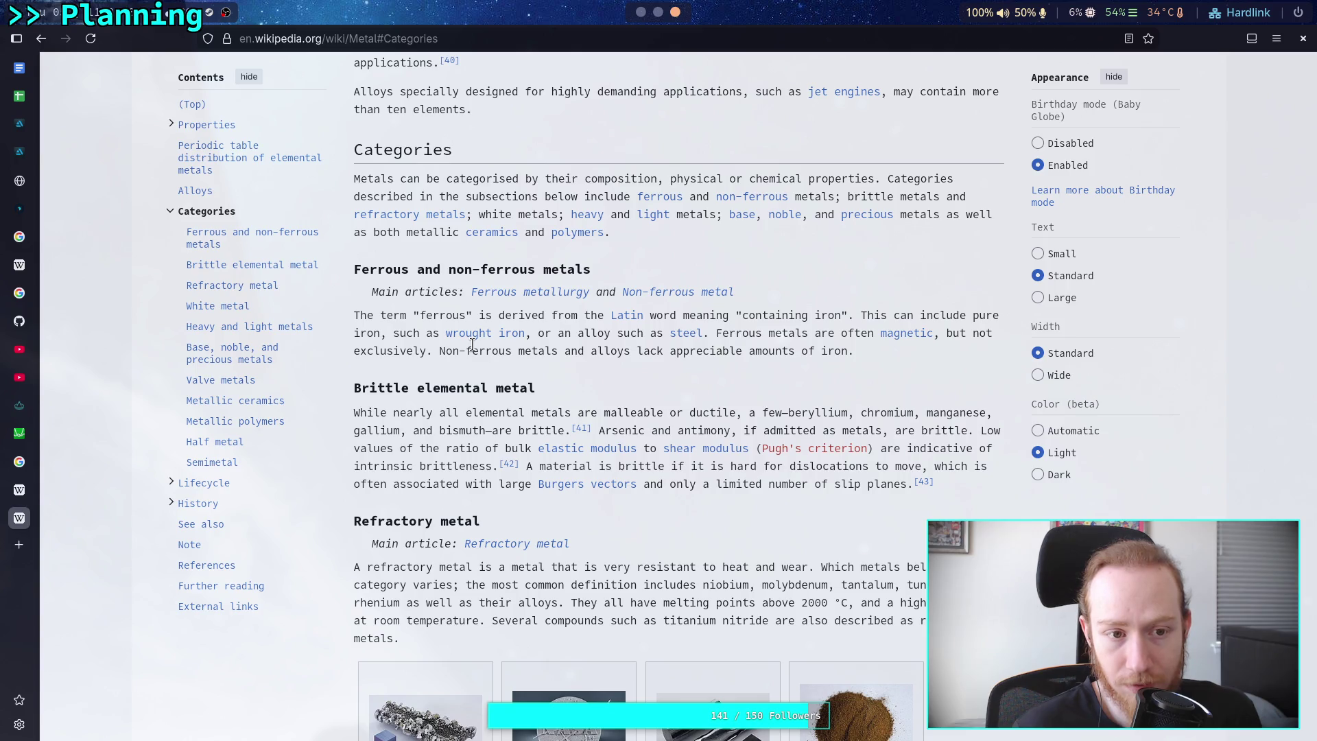
# Read the Metal article's categories: heavy, light, base, noble, precious and valve metals.
pyautogui.scroll(15, 472, 345)
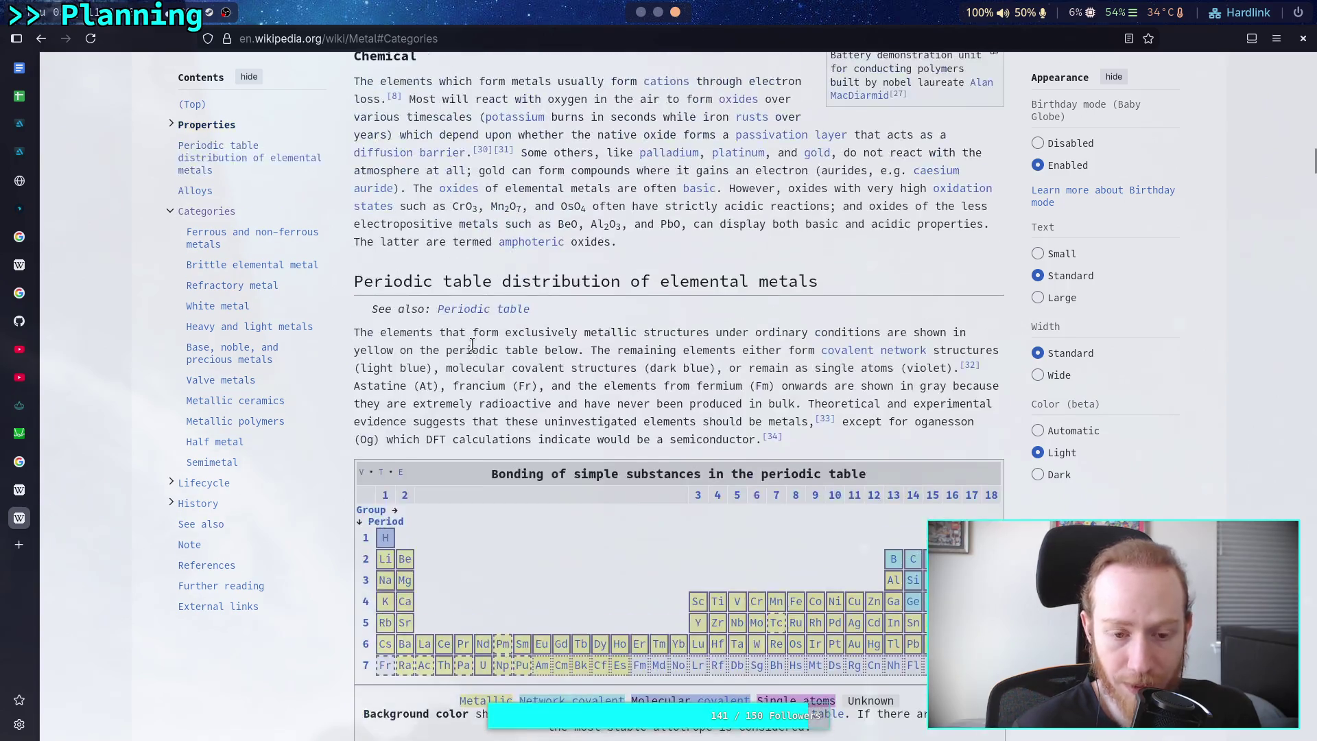
pyautogui.scroll(-5, 472, 344)
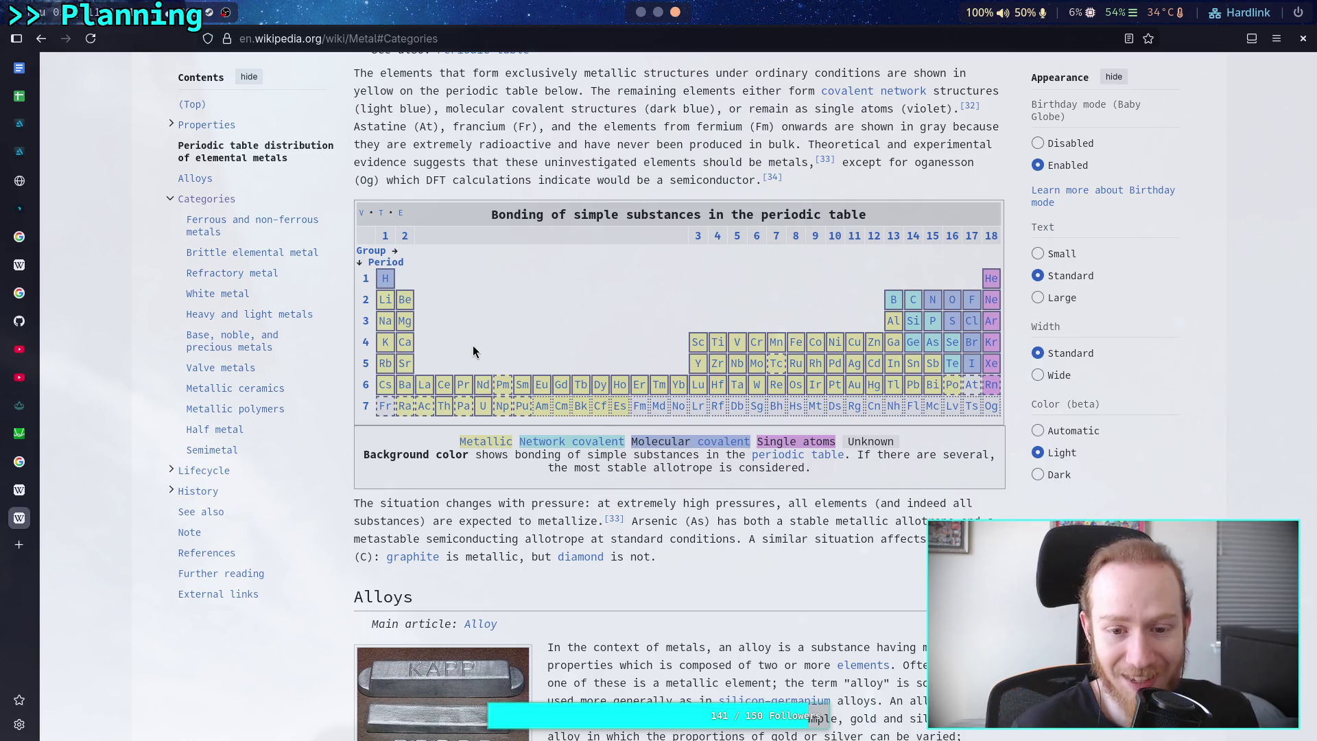
pyautogui.scroll(20, 472, 345)
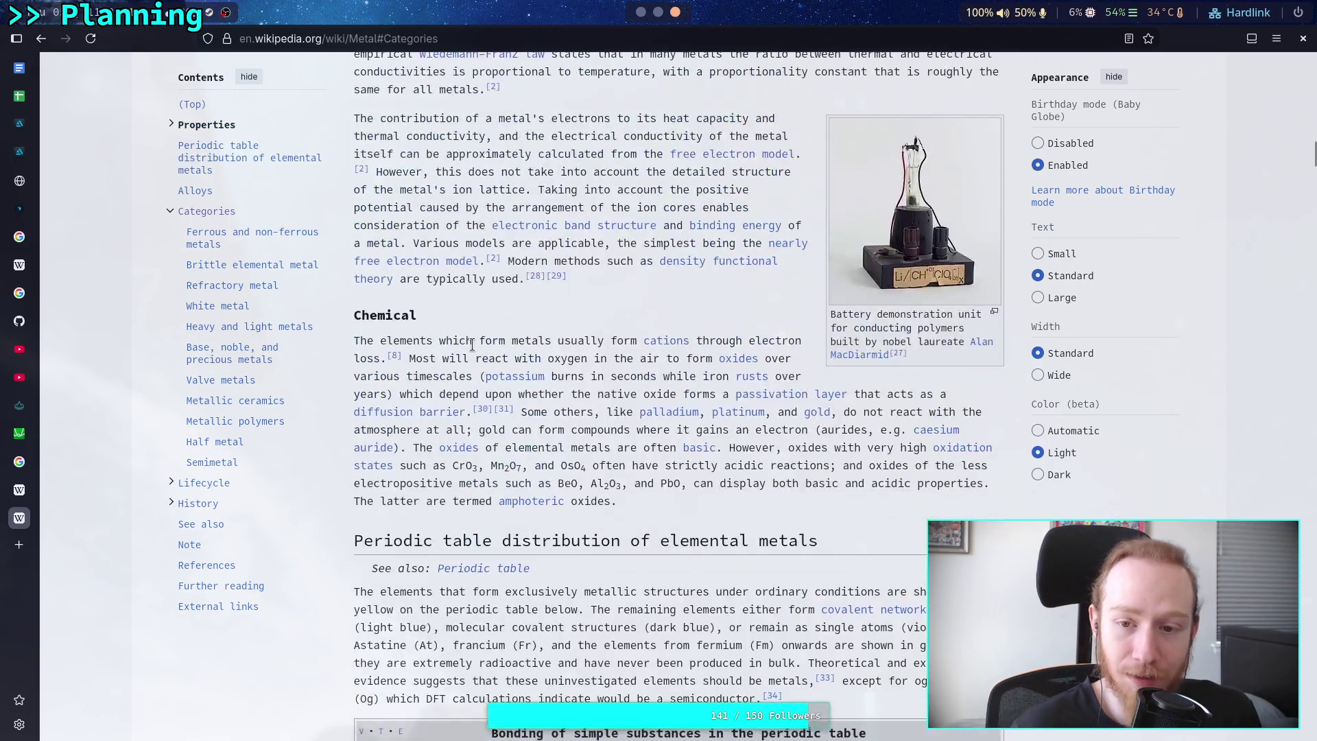
pyautogui.scroll(20, 475, 349)
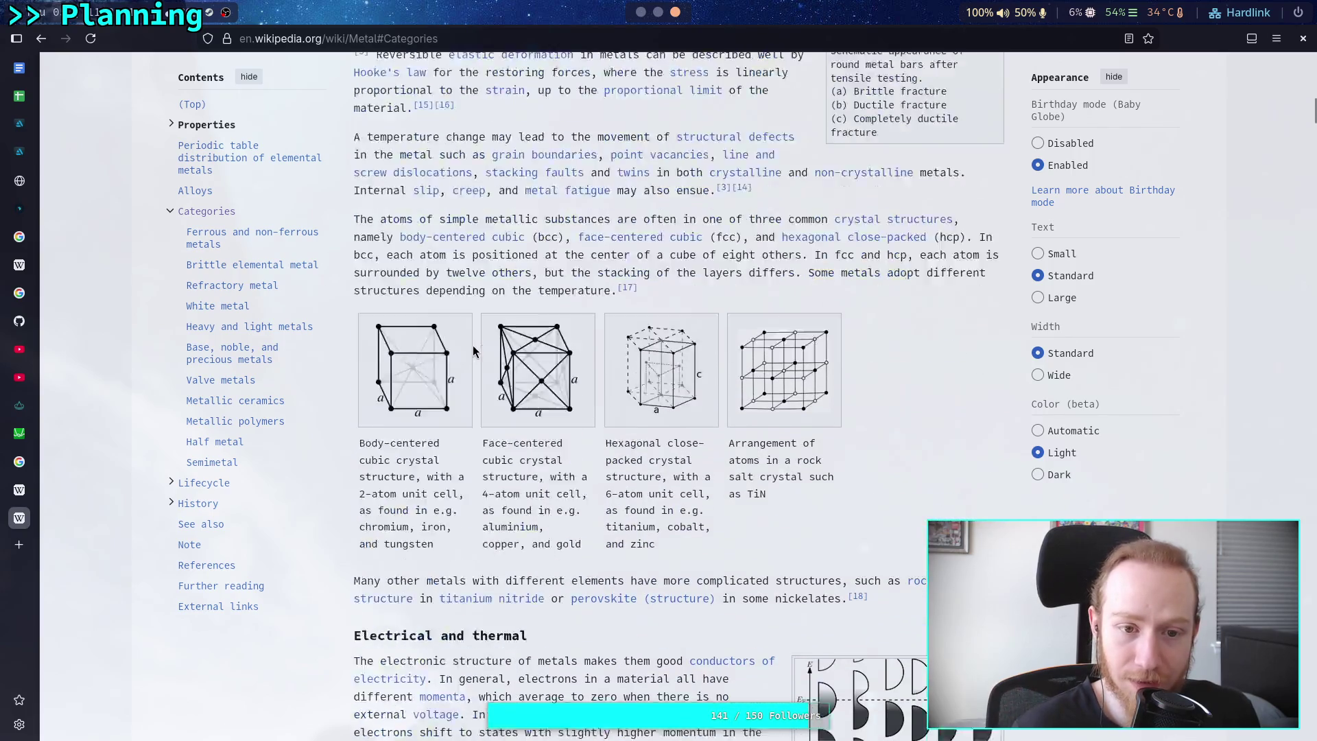
pyautogui.scroll(5, 472, 344)
pyautogui.scroll(-20, 472, 345)
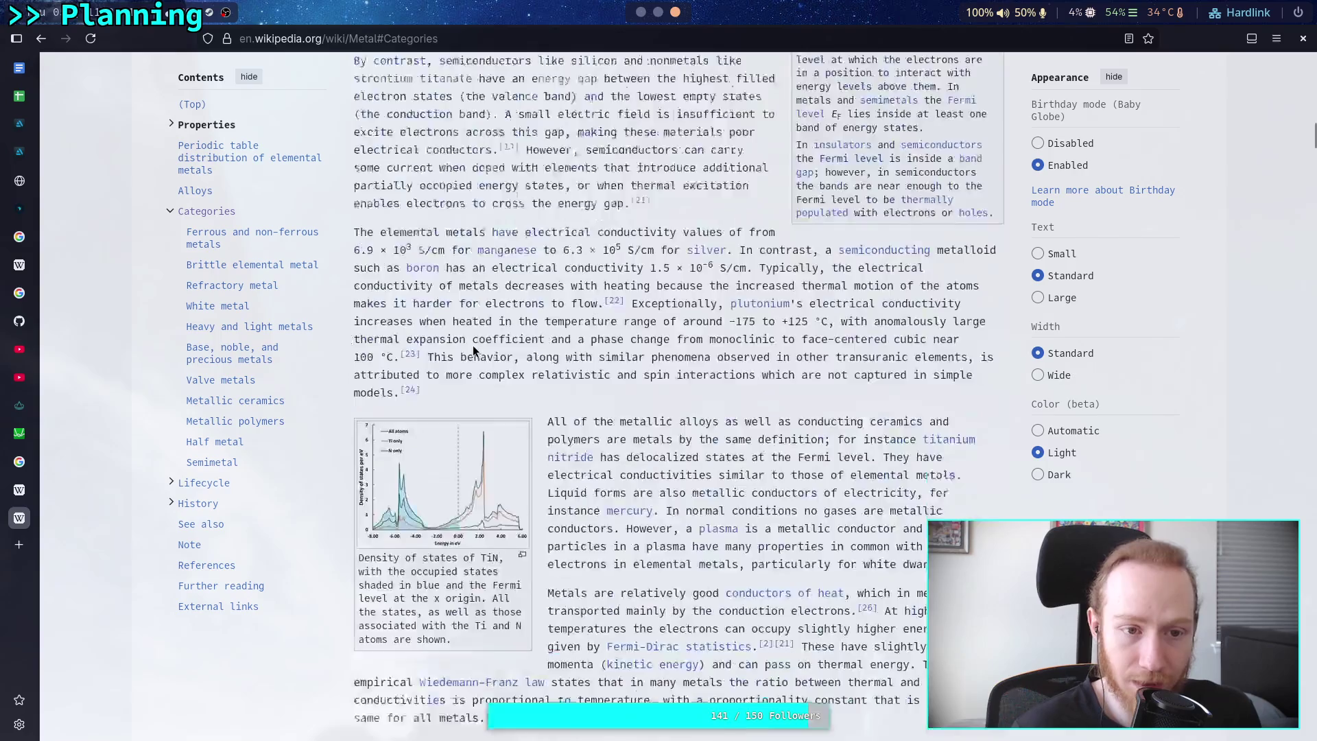
pyautogui.scroll(-20, 472, 344)
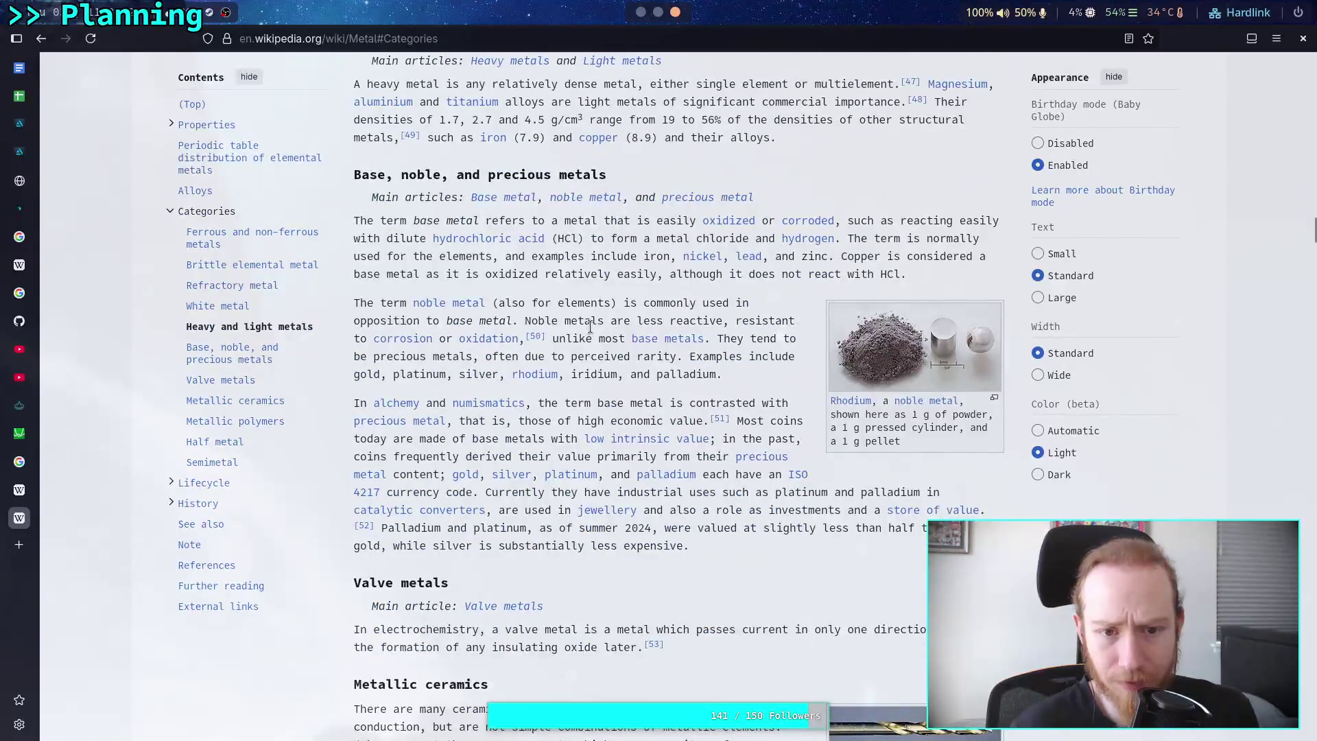
# Scroll the Metal article down to its Metallic ceramics and polymers sections.
pyautogui.scroll(5, 588, 323)
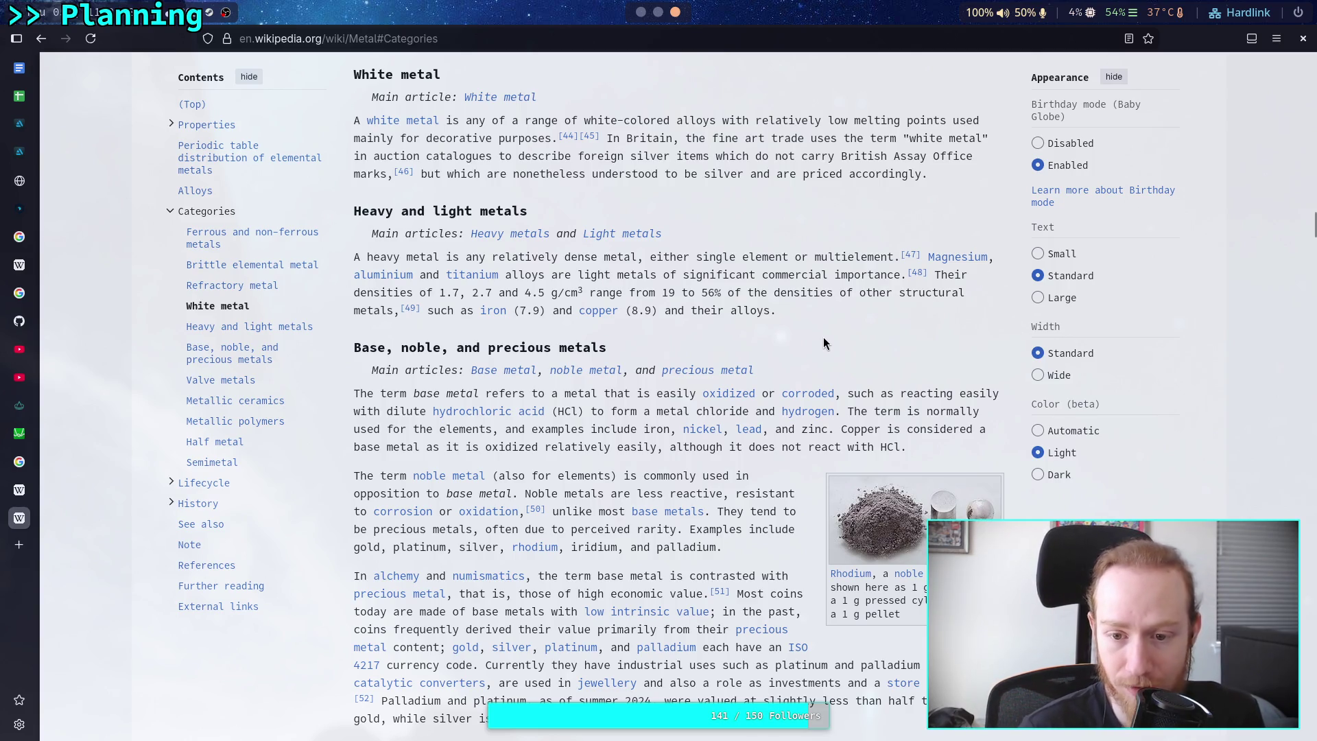
pyautogui.scroll(-3, 826, 338)
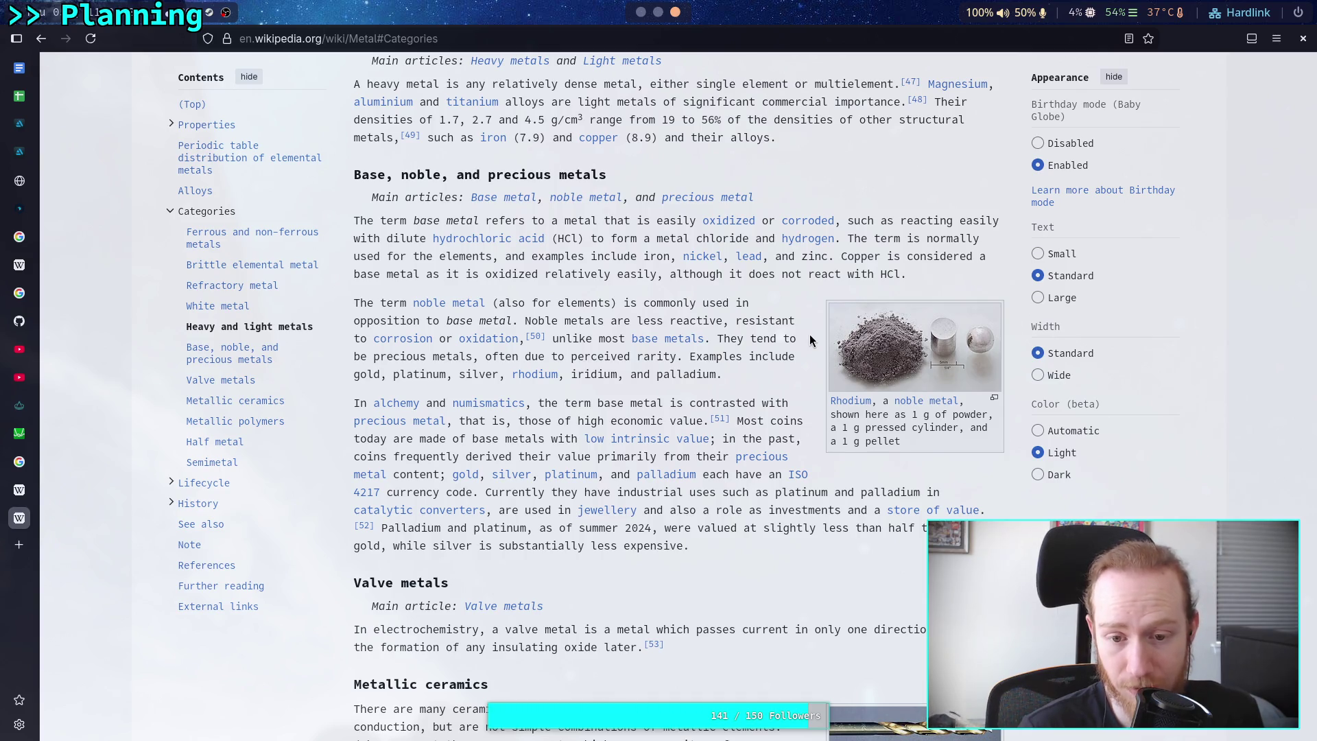
pyautogui.scroll(-2, 809, 334)
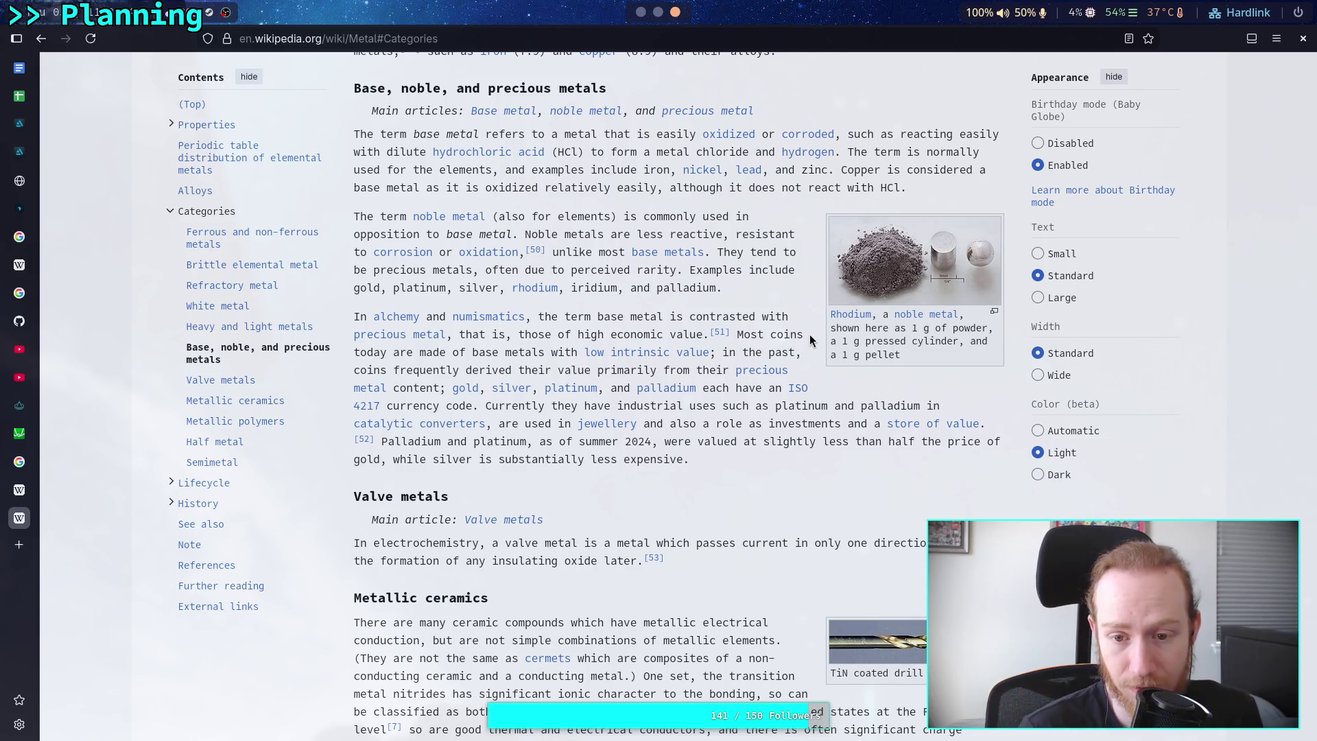
pyautogui.scroll(-2, 810, 335)
pyautogui.scroll(-3, 809, 334)
pyautogui.scroll(-3, 810, 335)
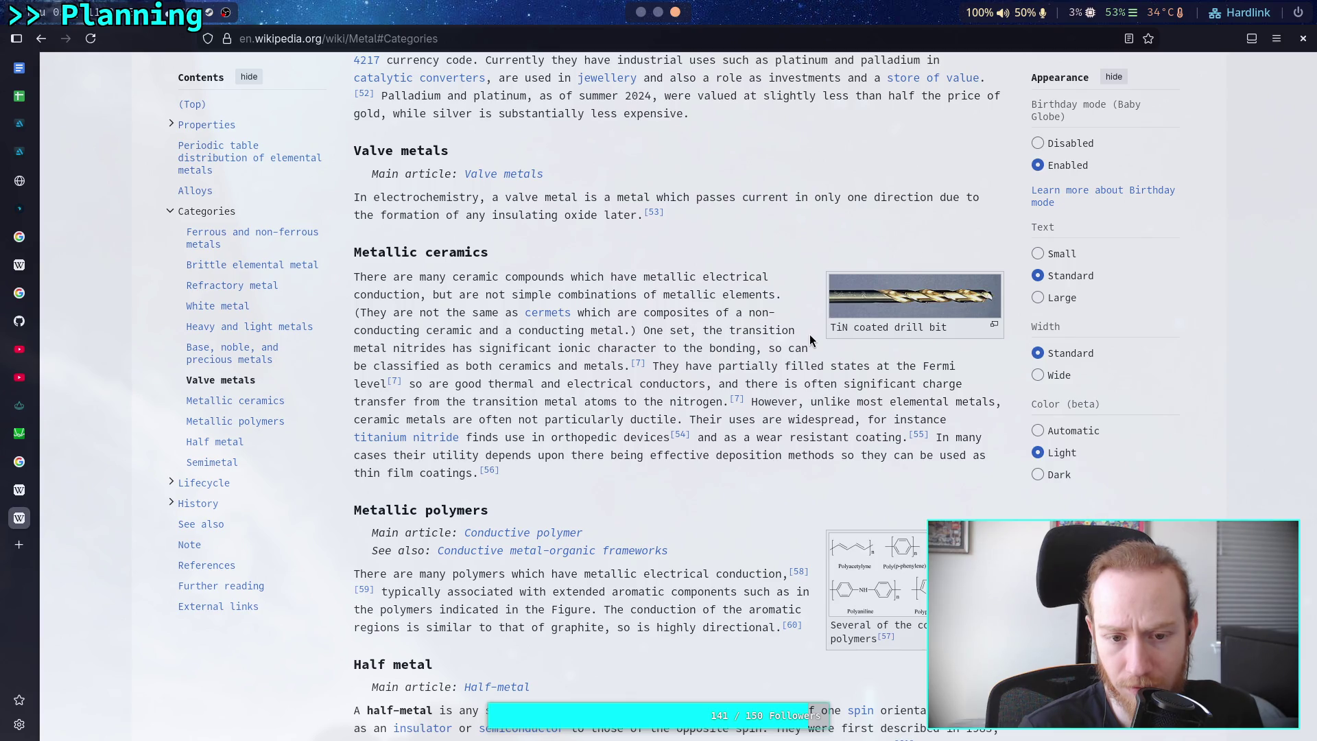
# Highlight part of the Metallic ceramics sentence, then continue down past Half metal and Semimetal.
pyautogui.moveTo(505, 366); pyautogui.dragTo(630, 366)
pyautogui.click(889, 325)
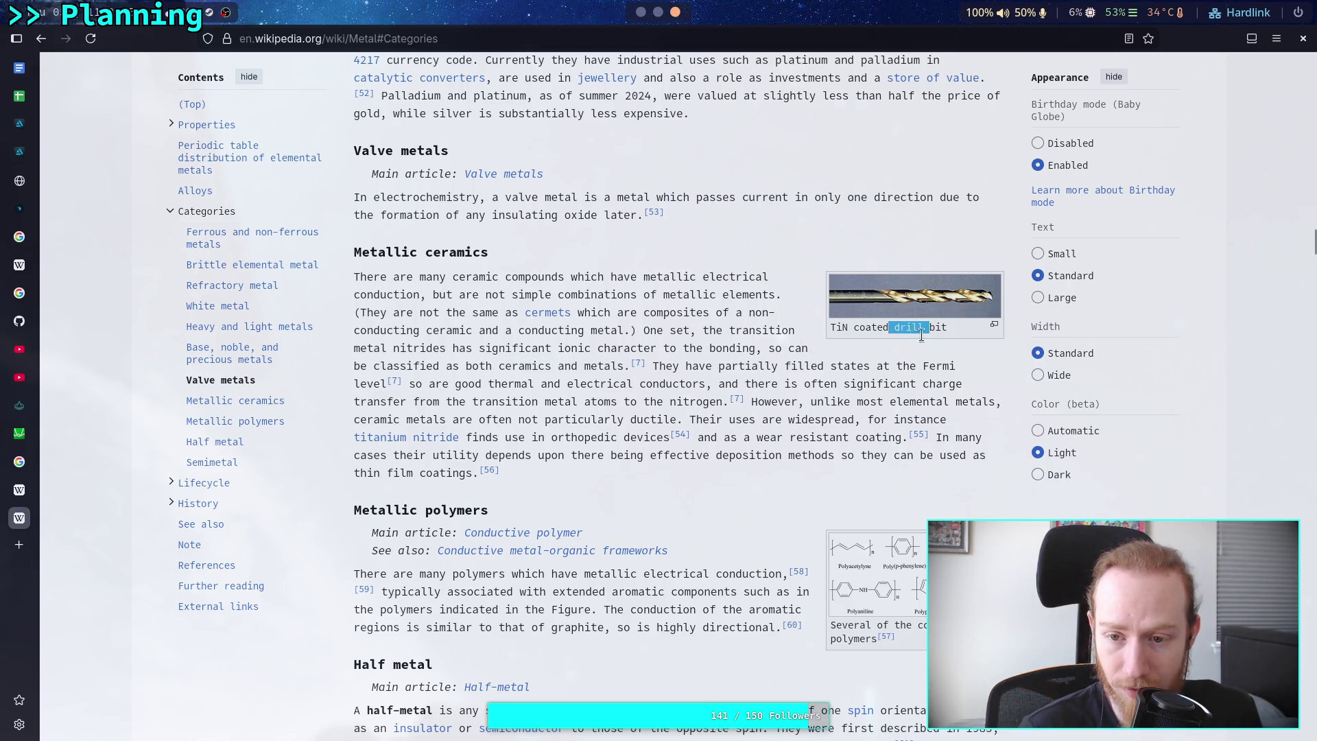
pyautogui.scroll(-5, 796, 379)
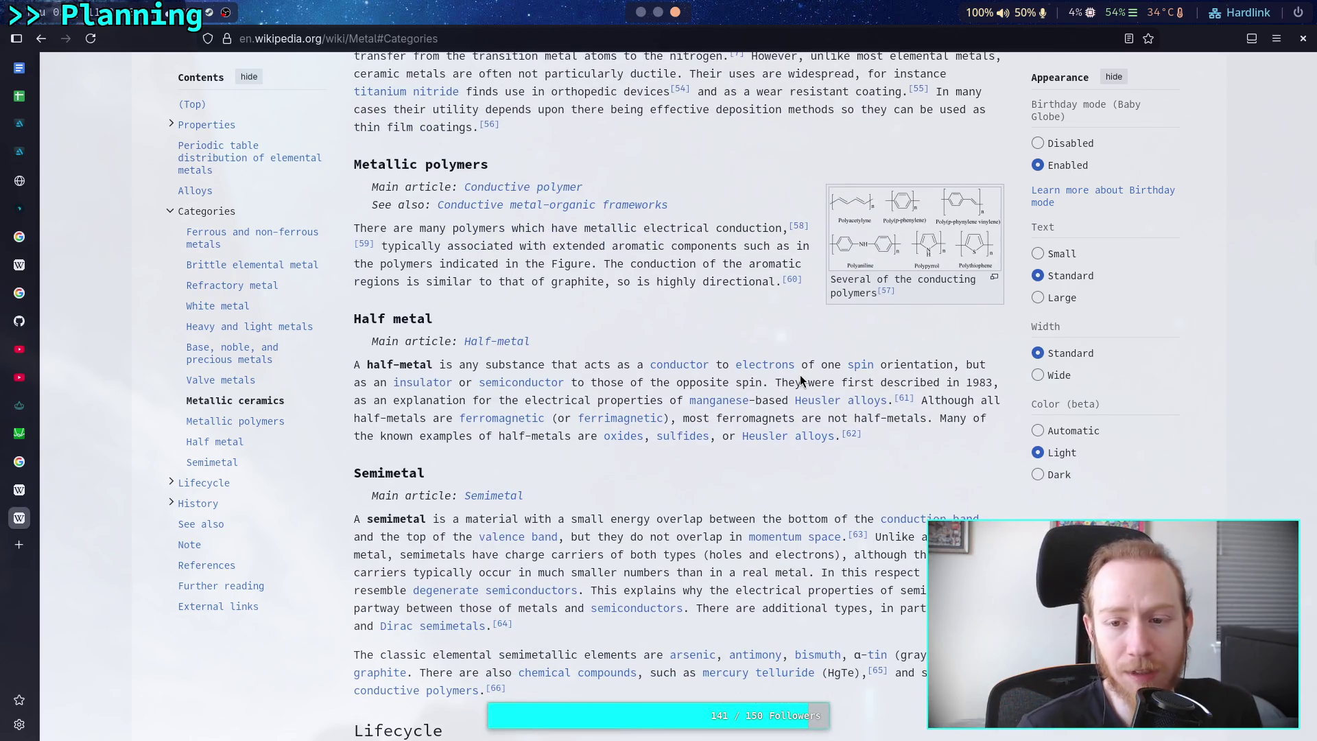
pyautogui.scroll(-3, 800, 374)
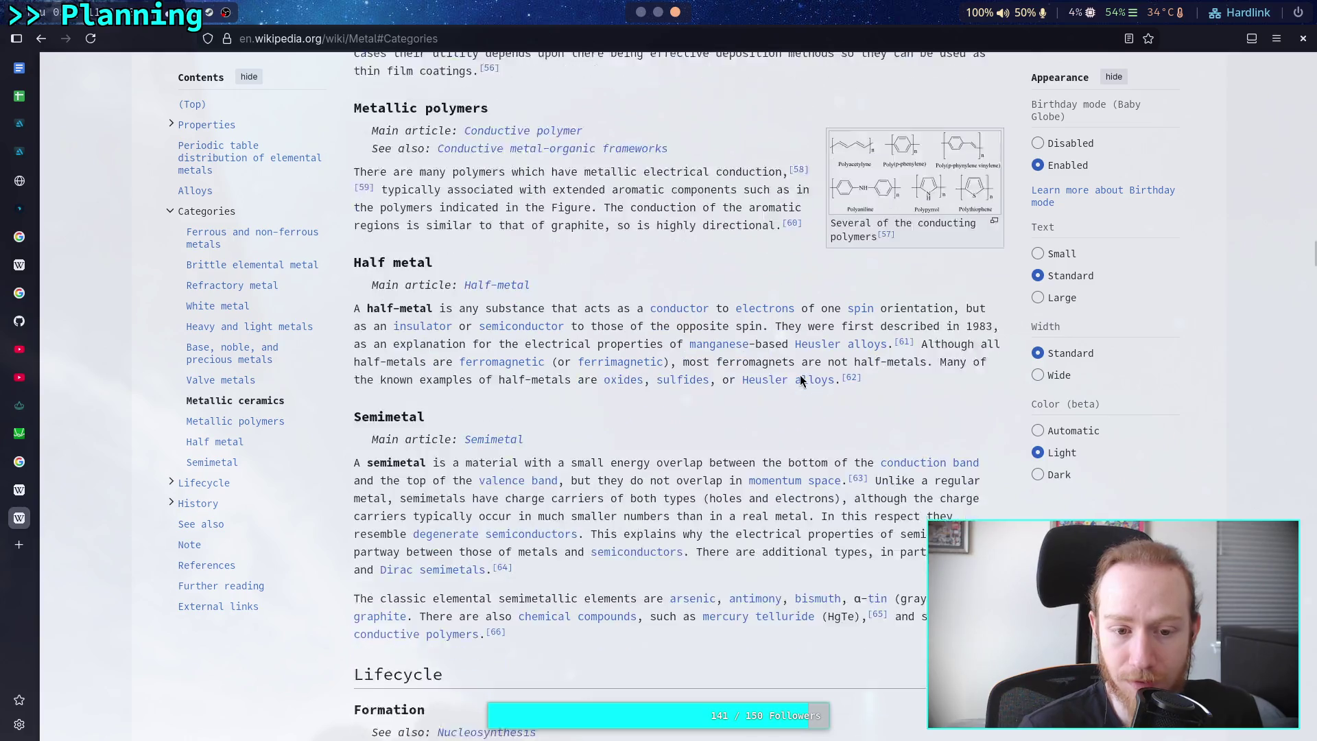
pyautogui.scroll(-5, 800, 382)
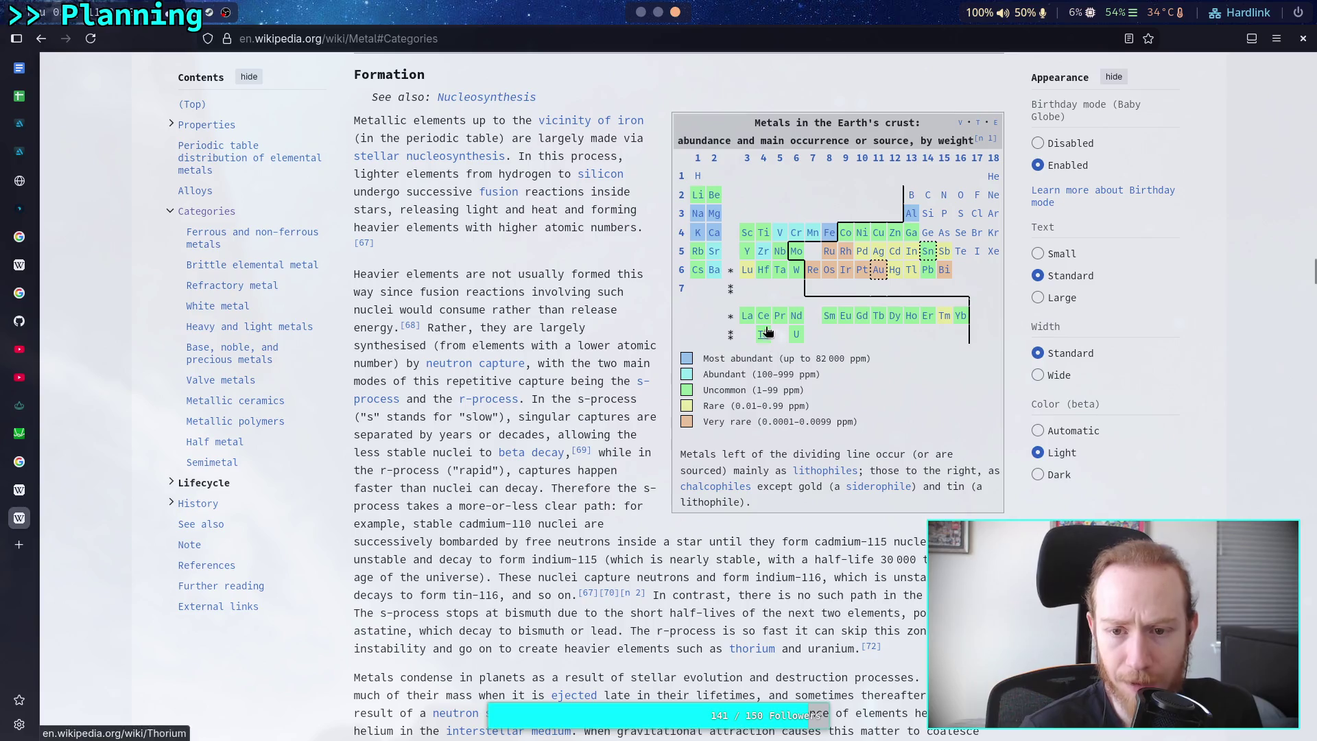
# Bring up preview cards for several elements in the Formation section's Earth's crust abundance table.
pyautogui.moveTo(763, 255)
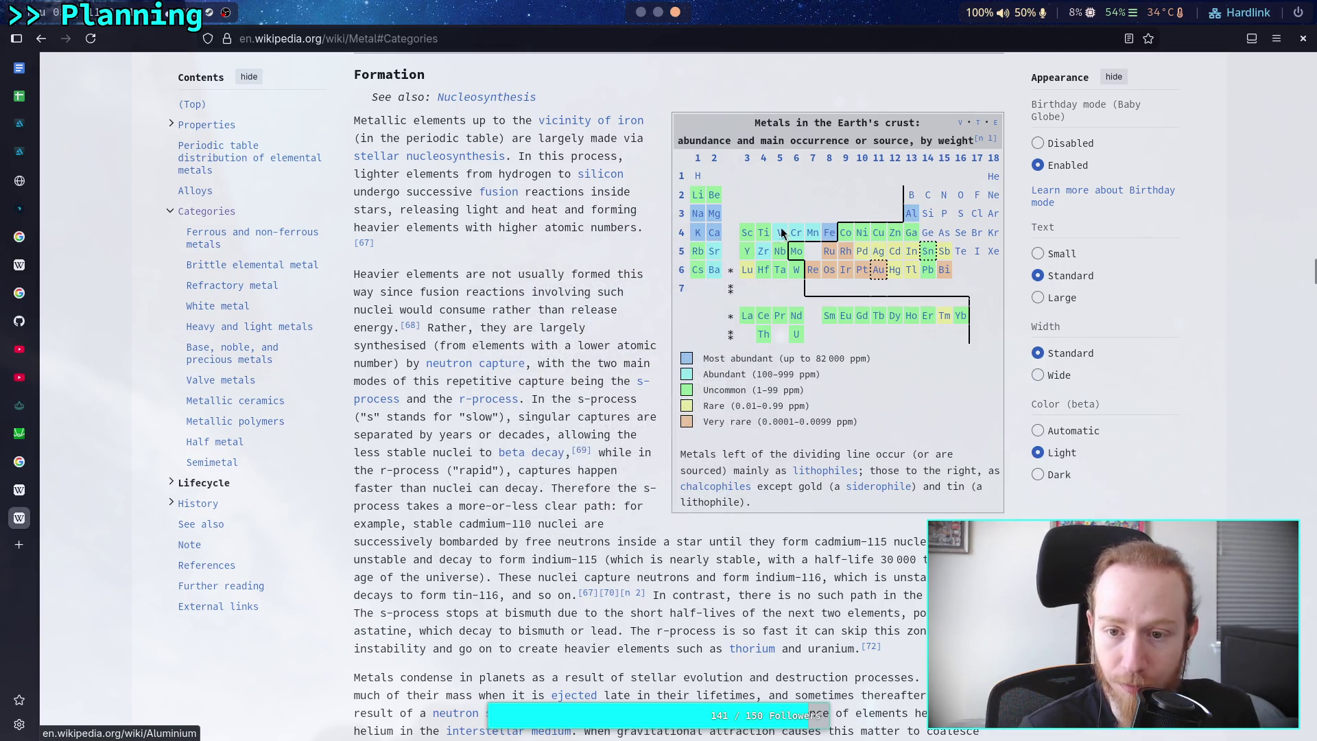
pyautogui.moveTo(720, 217)
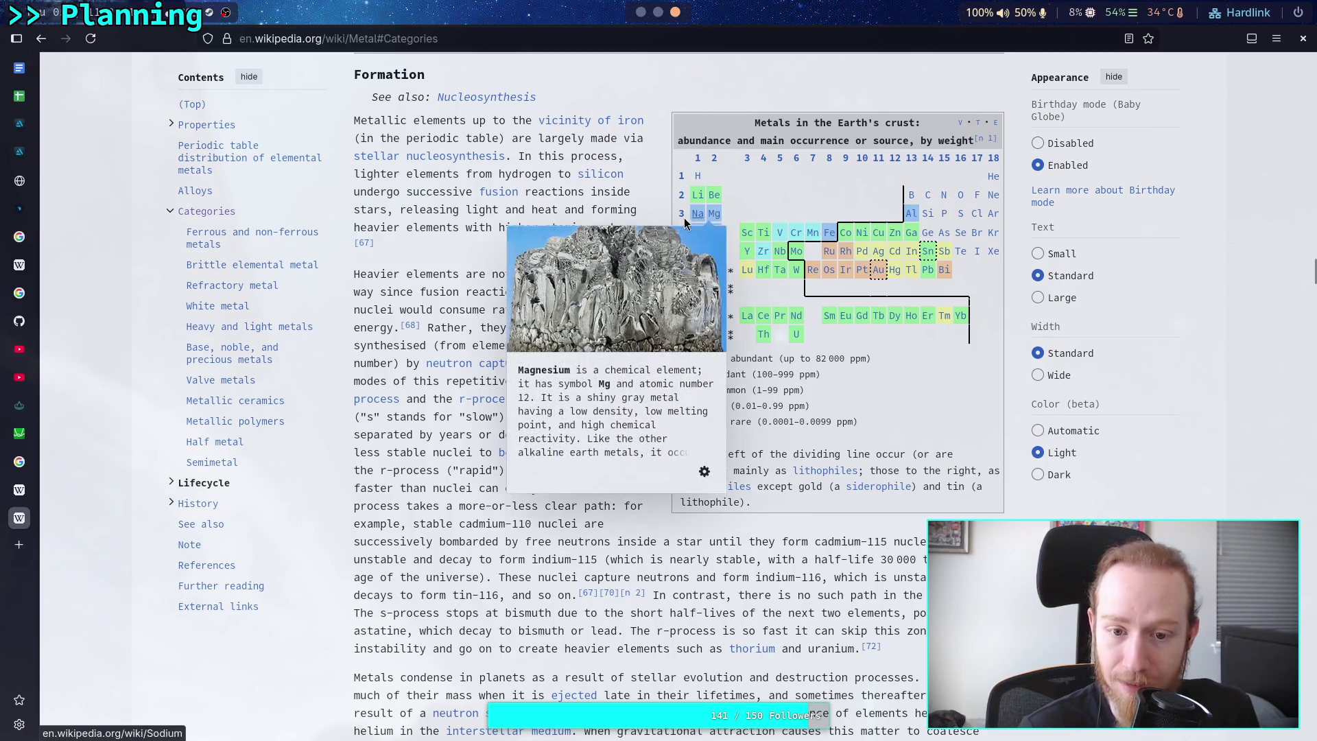
pyautogui.moveTo(700, 237)
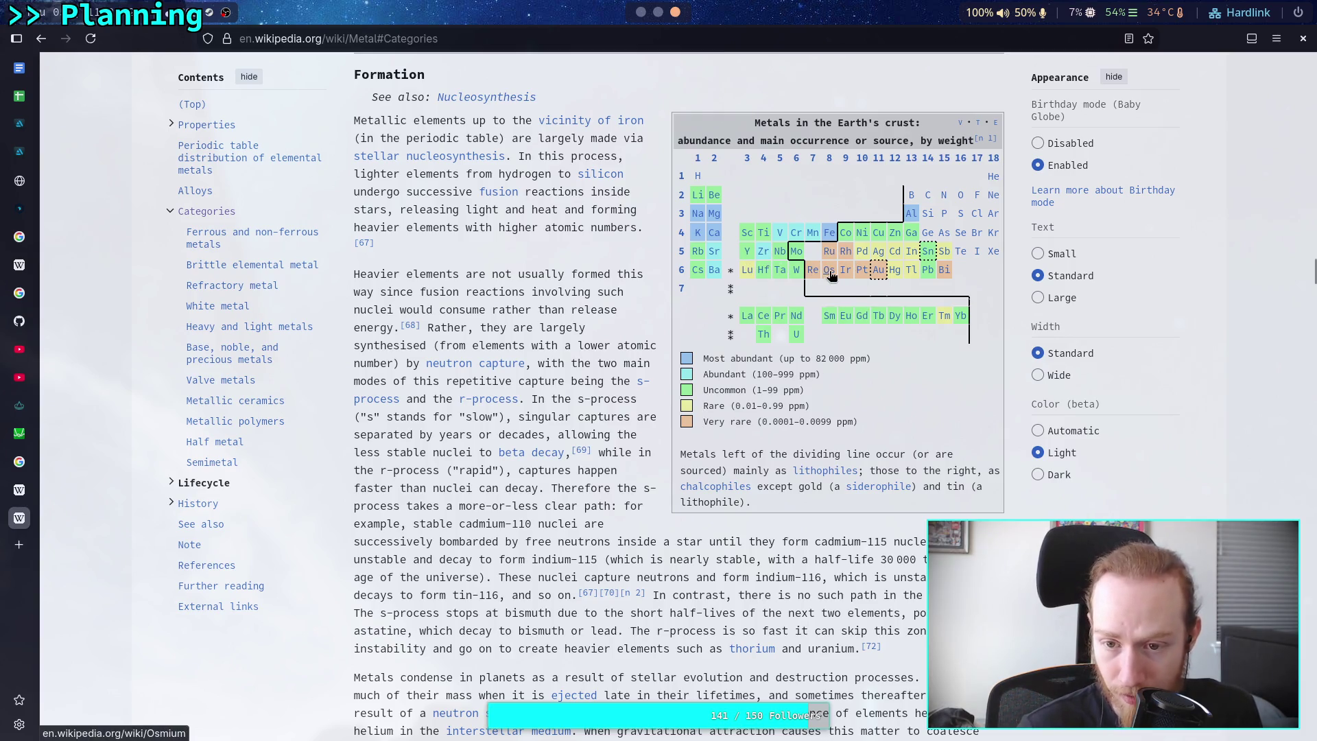
pyautogui.moveTo(863, 272)
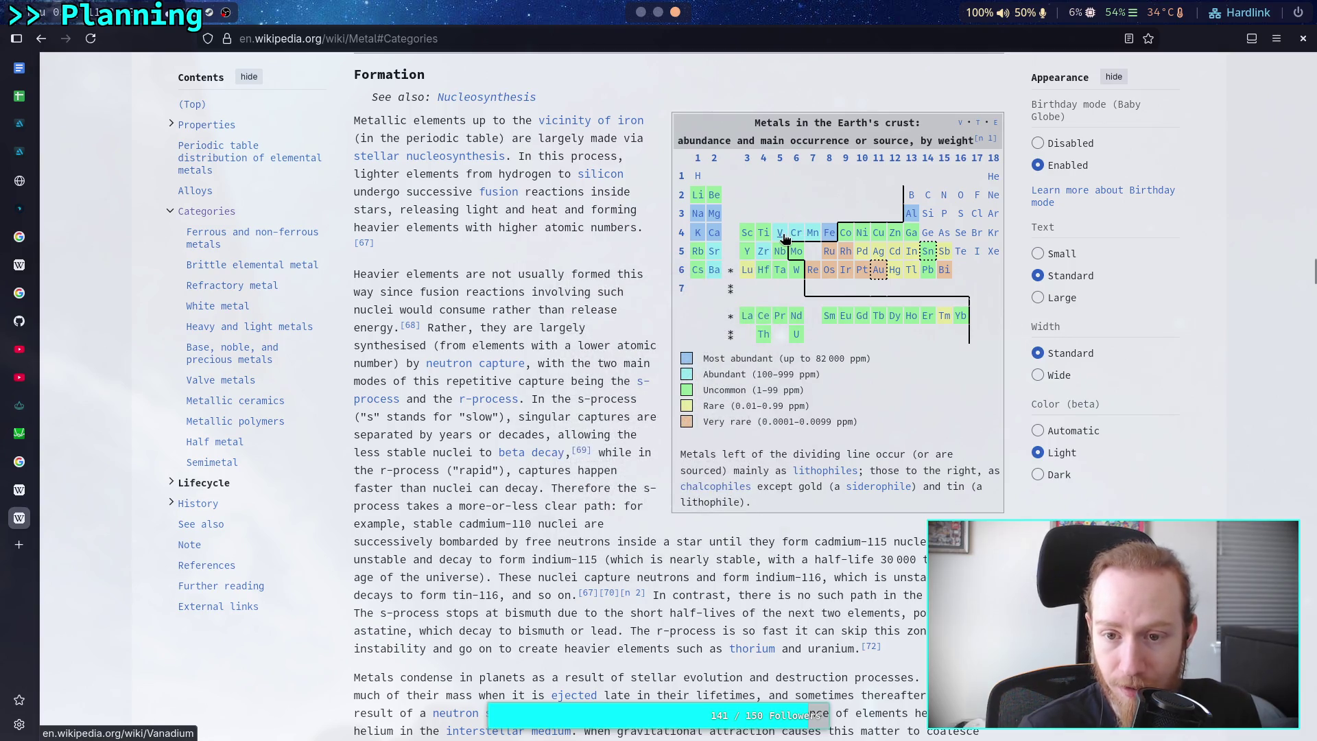
pyautogui.moveTo(785, 236)
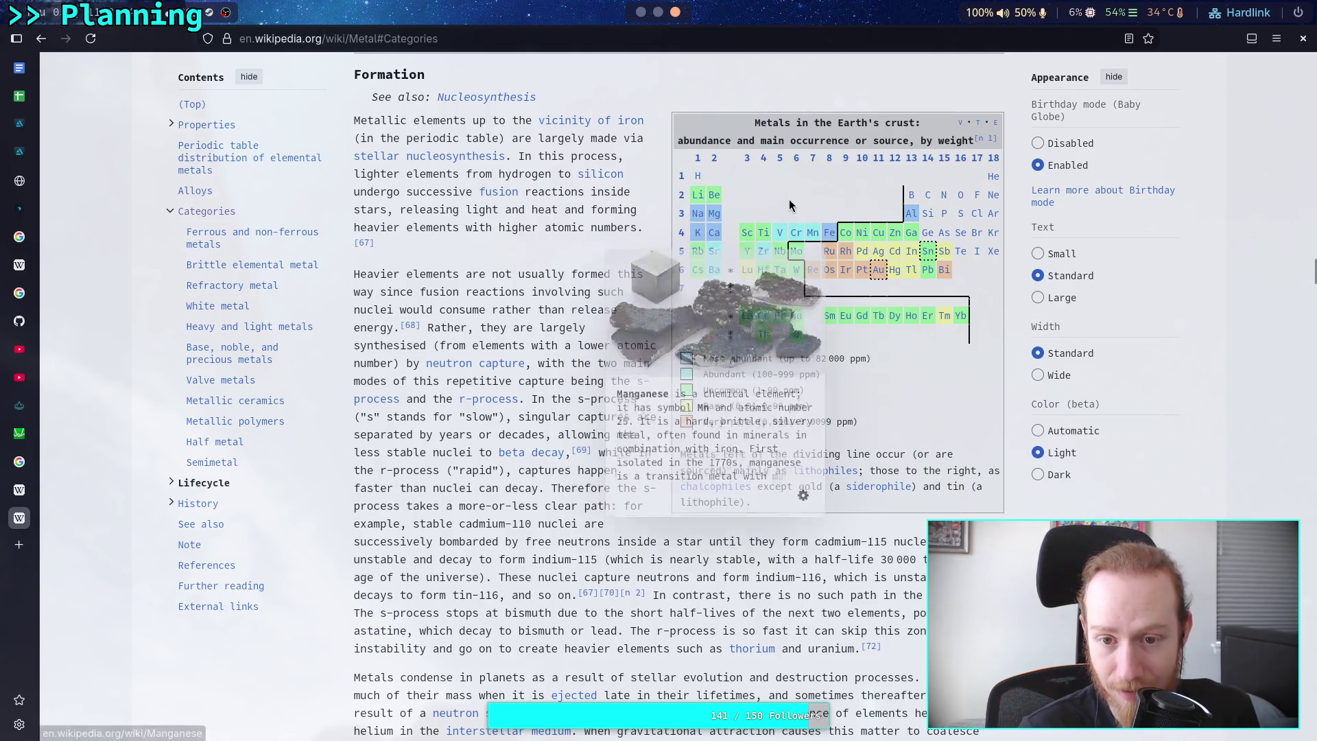
pyautogui.moveTo(718, 256)
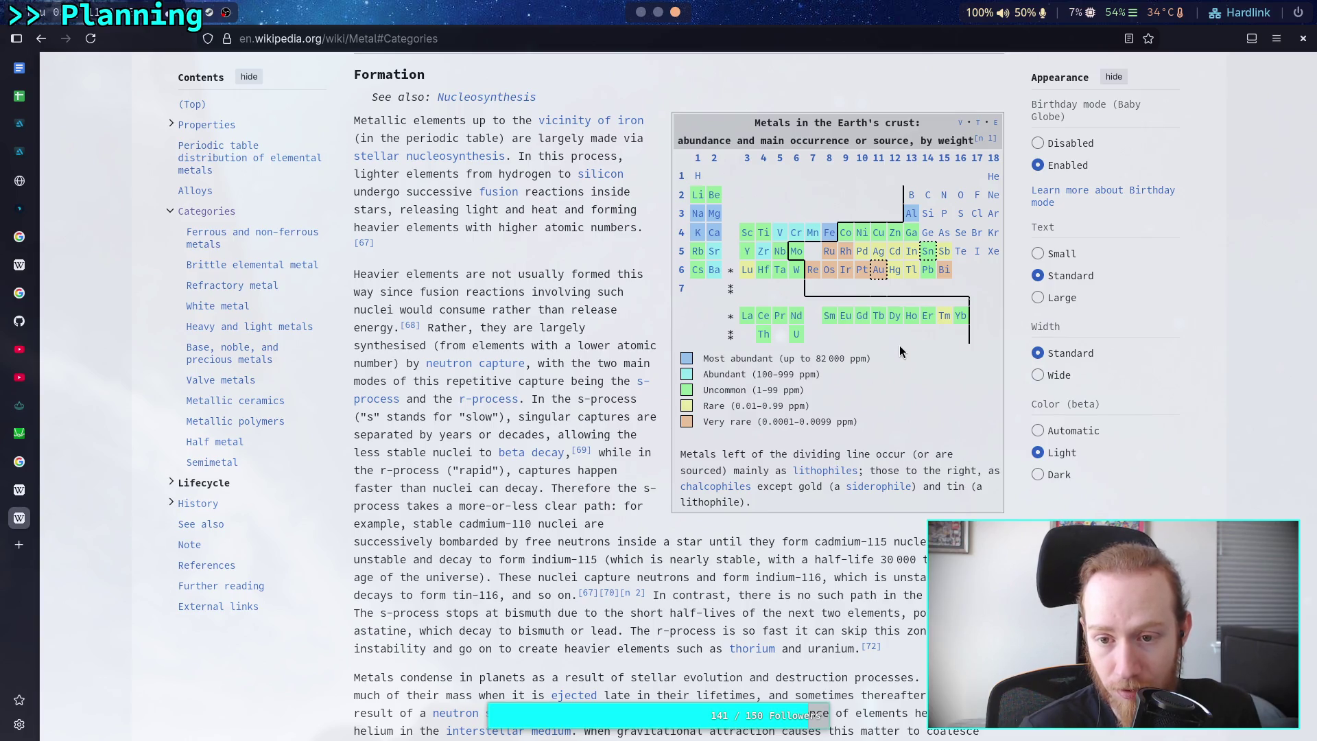
pyautogui.scroll(-5, 899, 344)
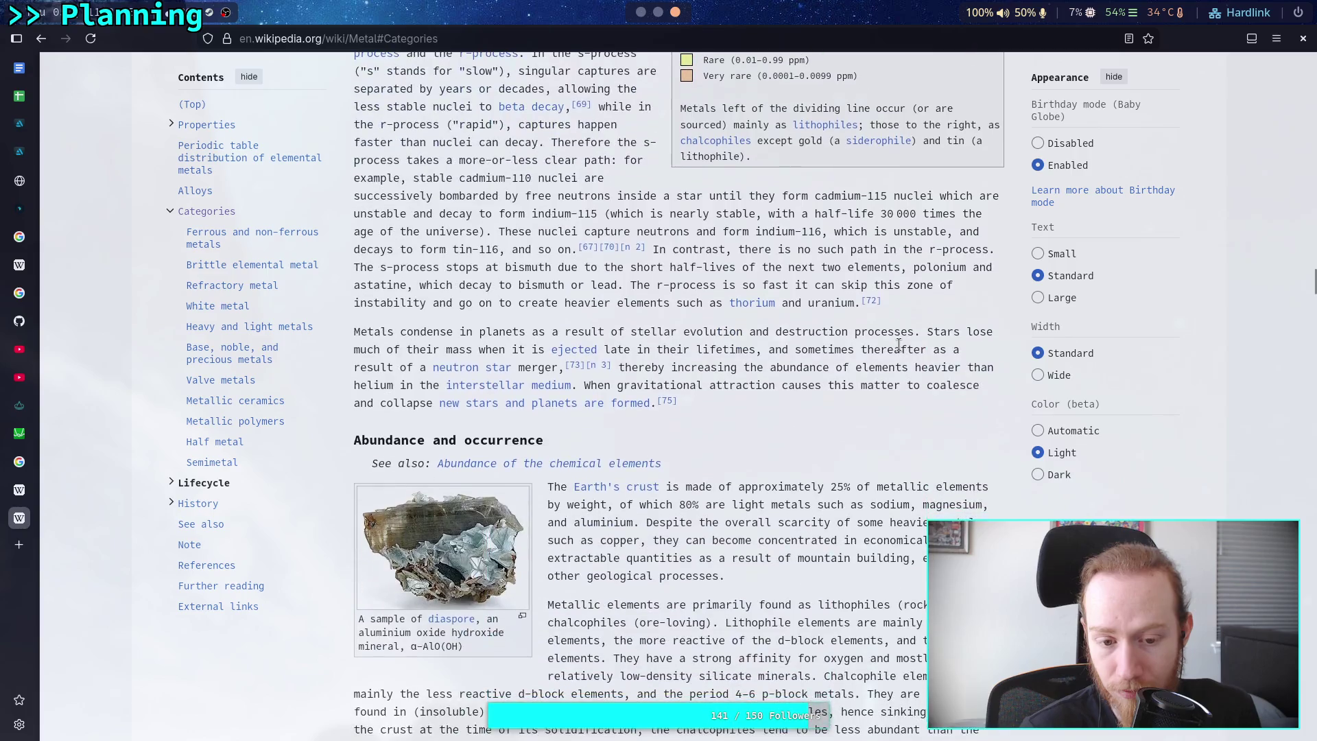
pyautogui.scroll(5, 899, 344)
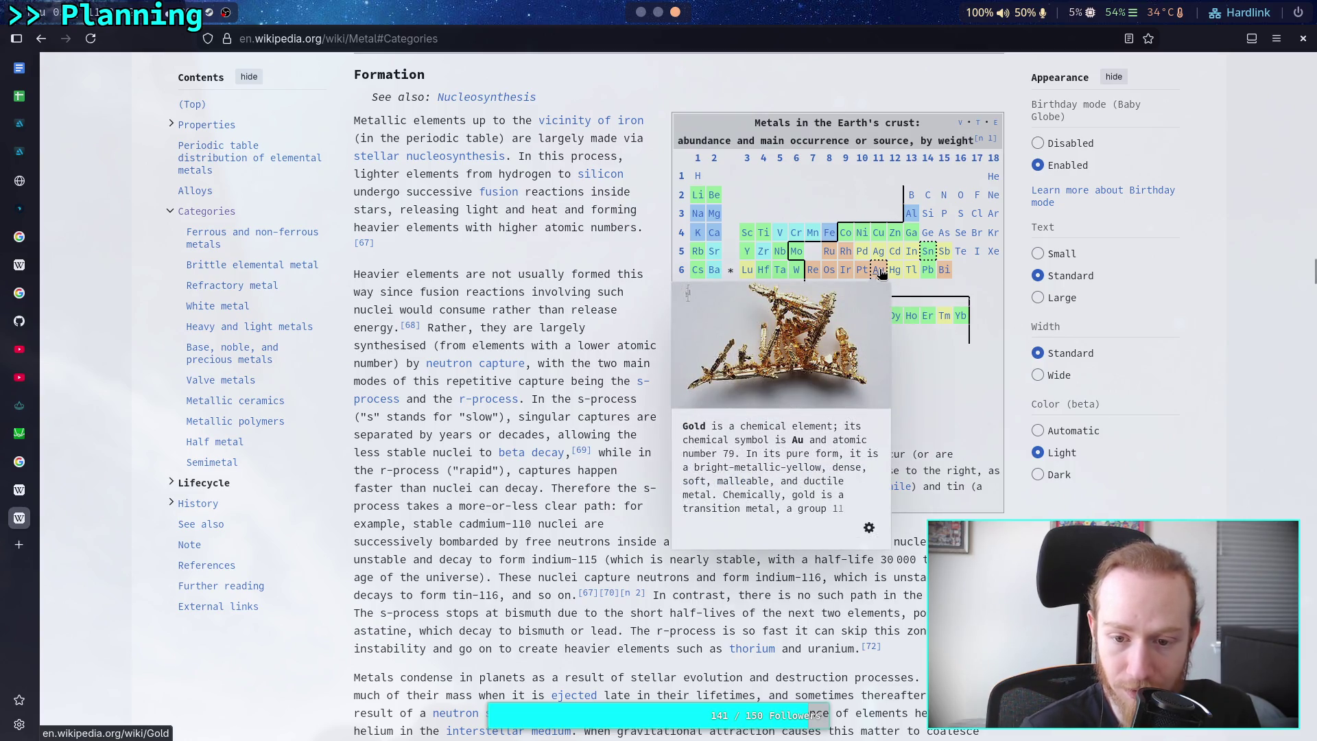
pyautogui.moveTo(931, 254)
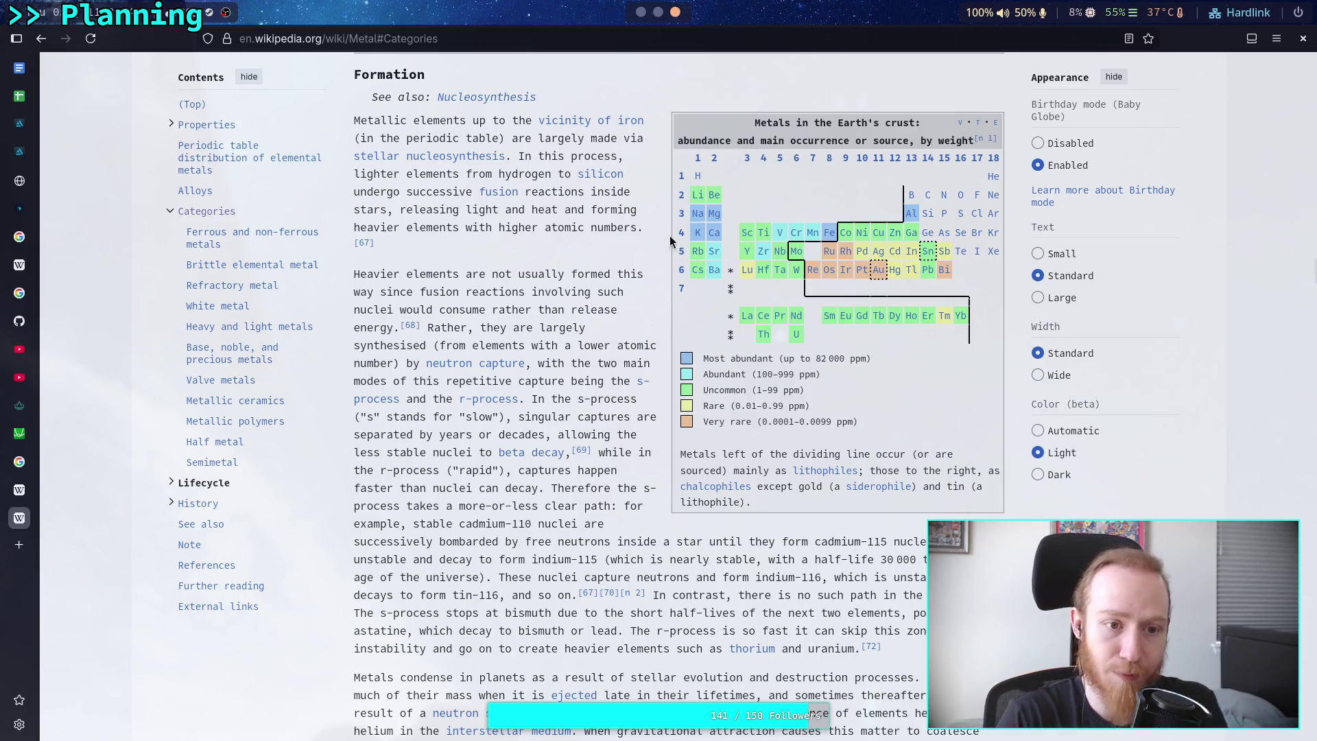
# Back in the Obsidian vault, rename the Untitled note to 'White Metal'.
pyautogui.click(655, 14)
pyautogui.click(640, 12)
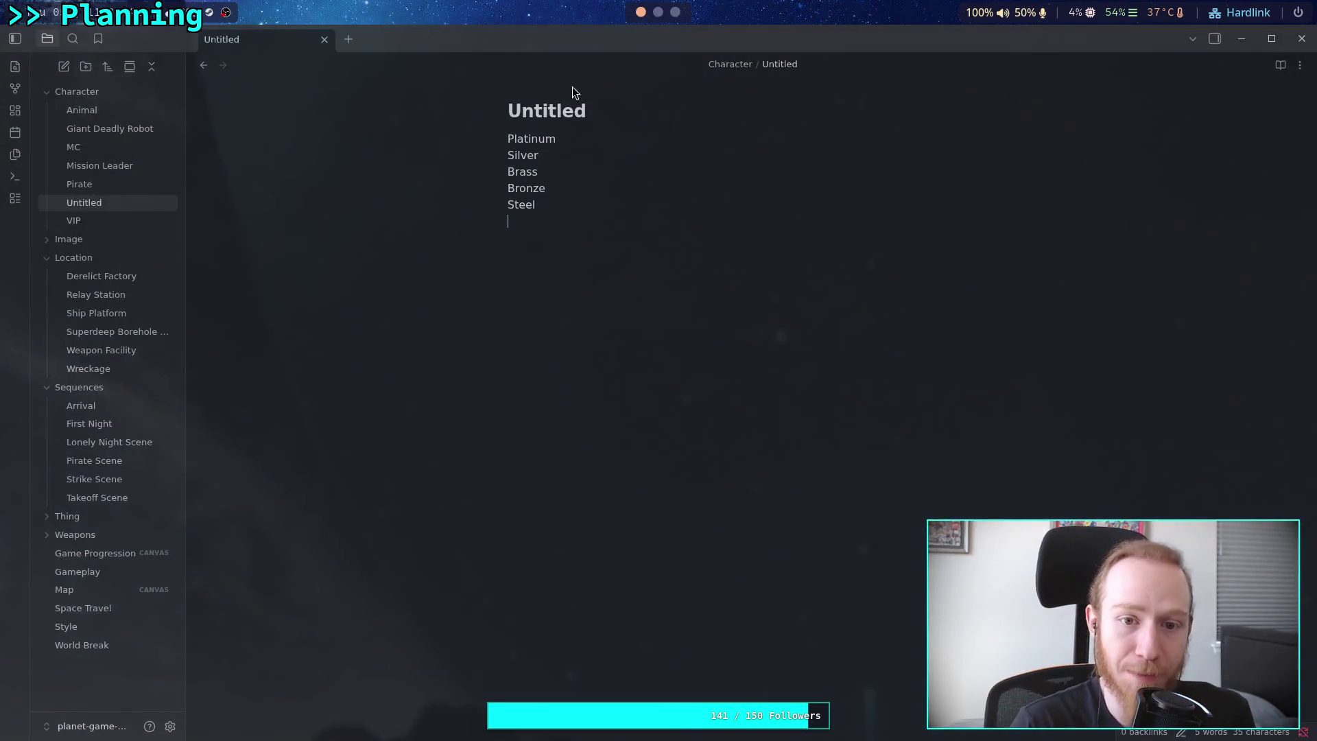
pyautogui.doubleClick(563, 110)
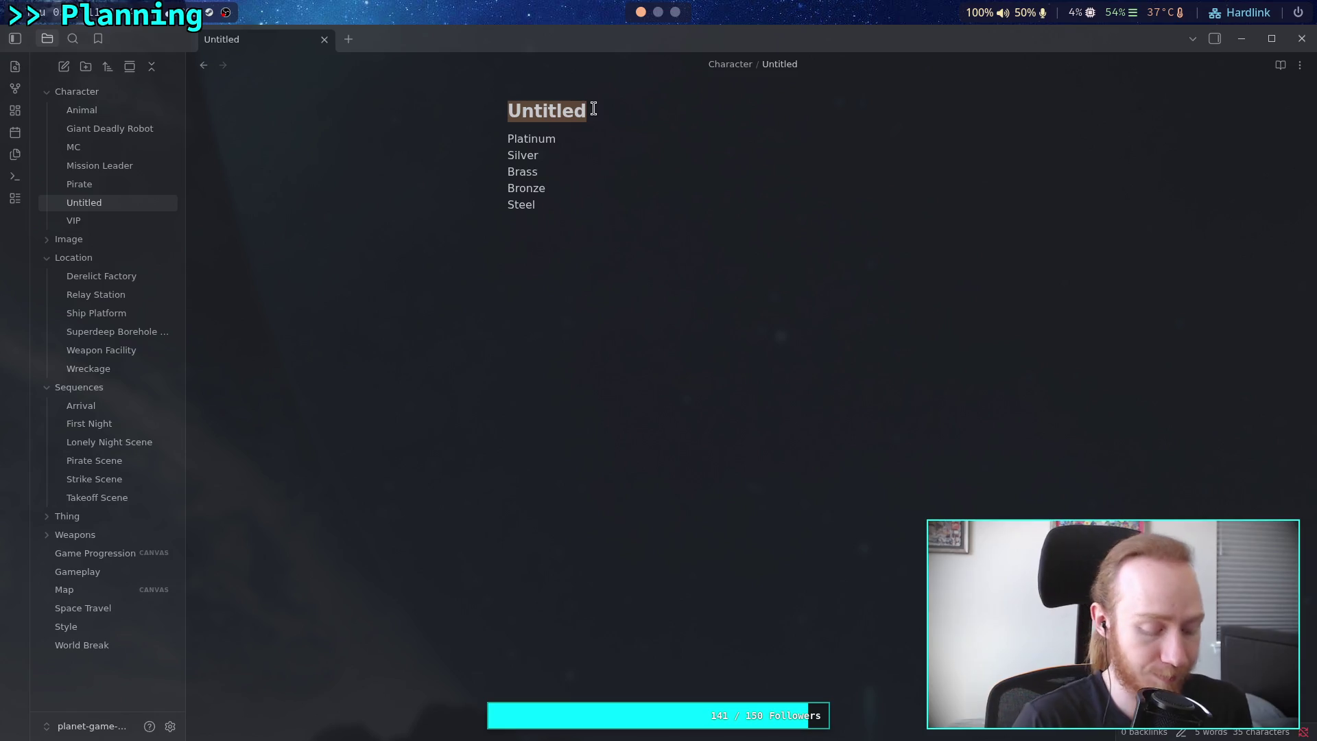
pyautogui.write('White Metal')
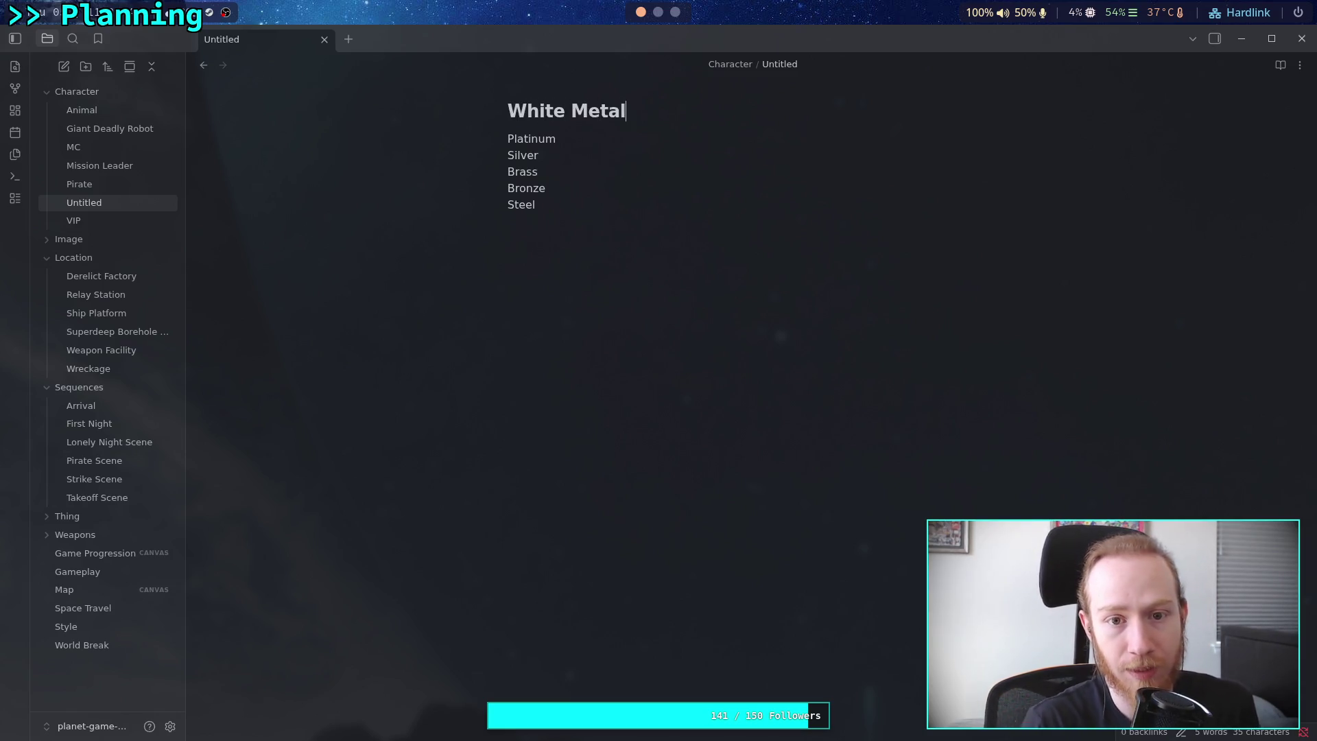
# Delete the old list of metal names and start the body text with 'Unnamed'.
pyautogui.moveTo(546, 206); pyautogui.dragTo(499, 155)
pyautogui.hotkey('ctrl', 'a')
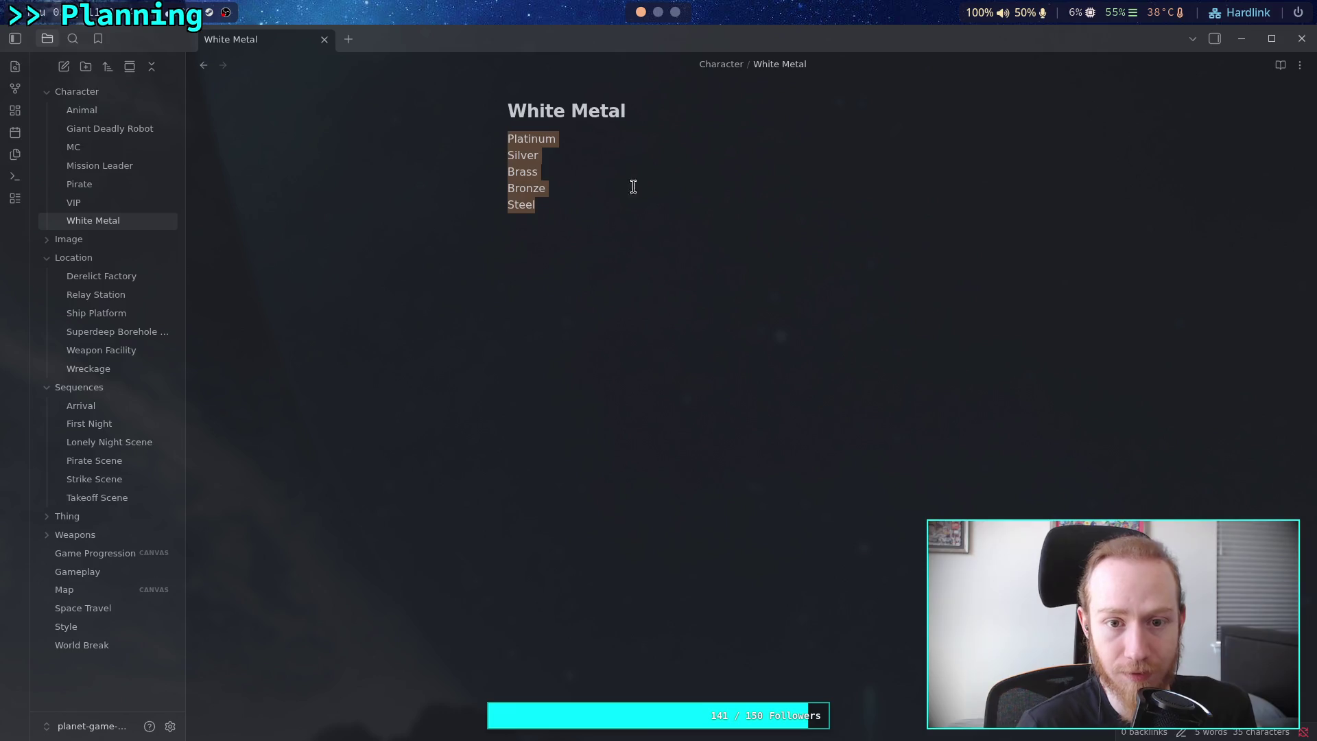
pyautogui.press('BackSpace')
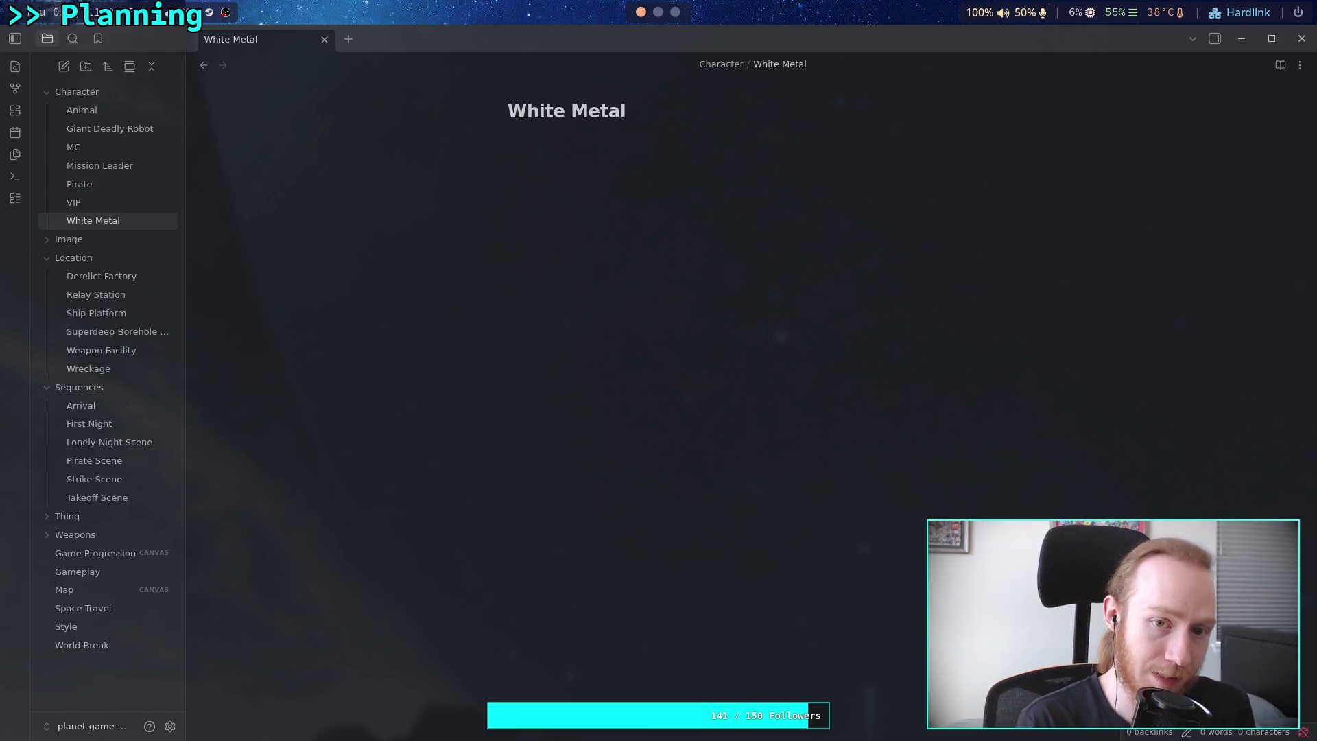
pyautogui.write('T')
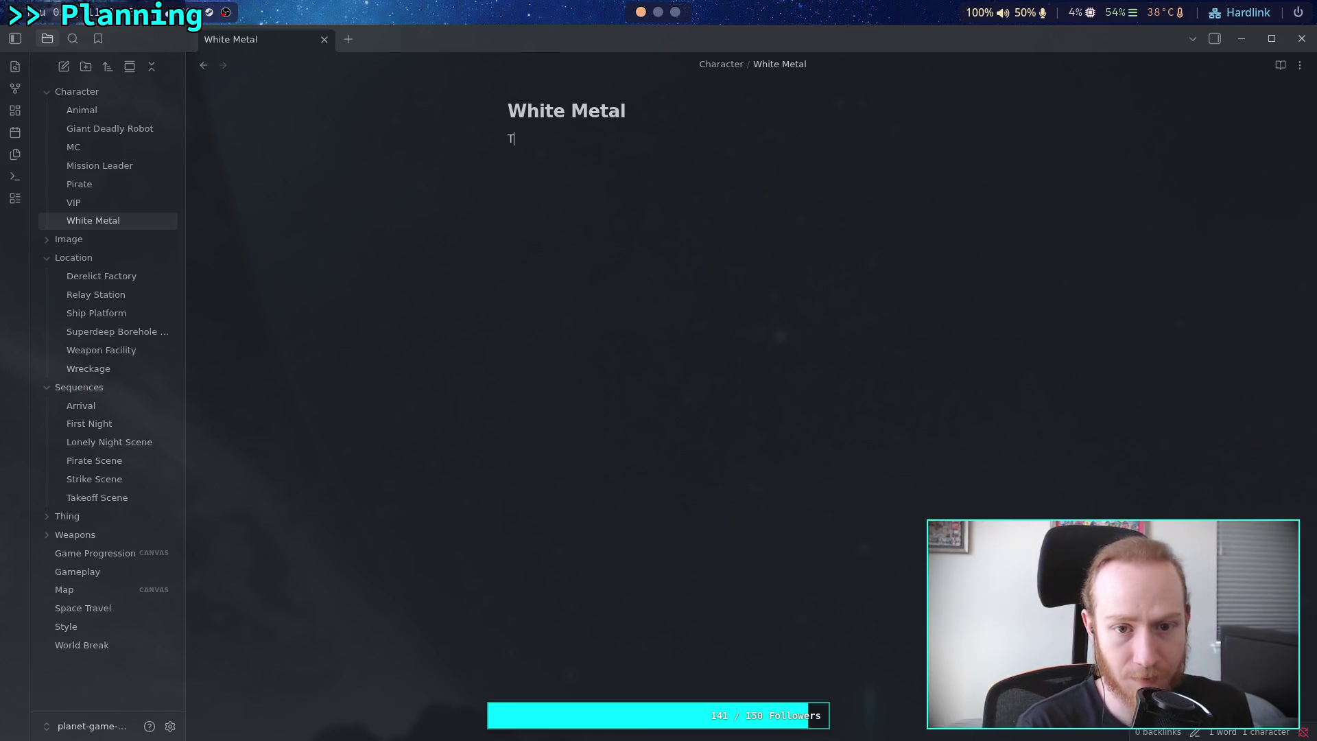
pyautogui.press('BackSpace')
pyautogui.write('An a')
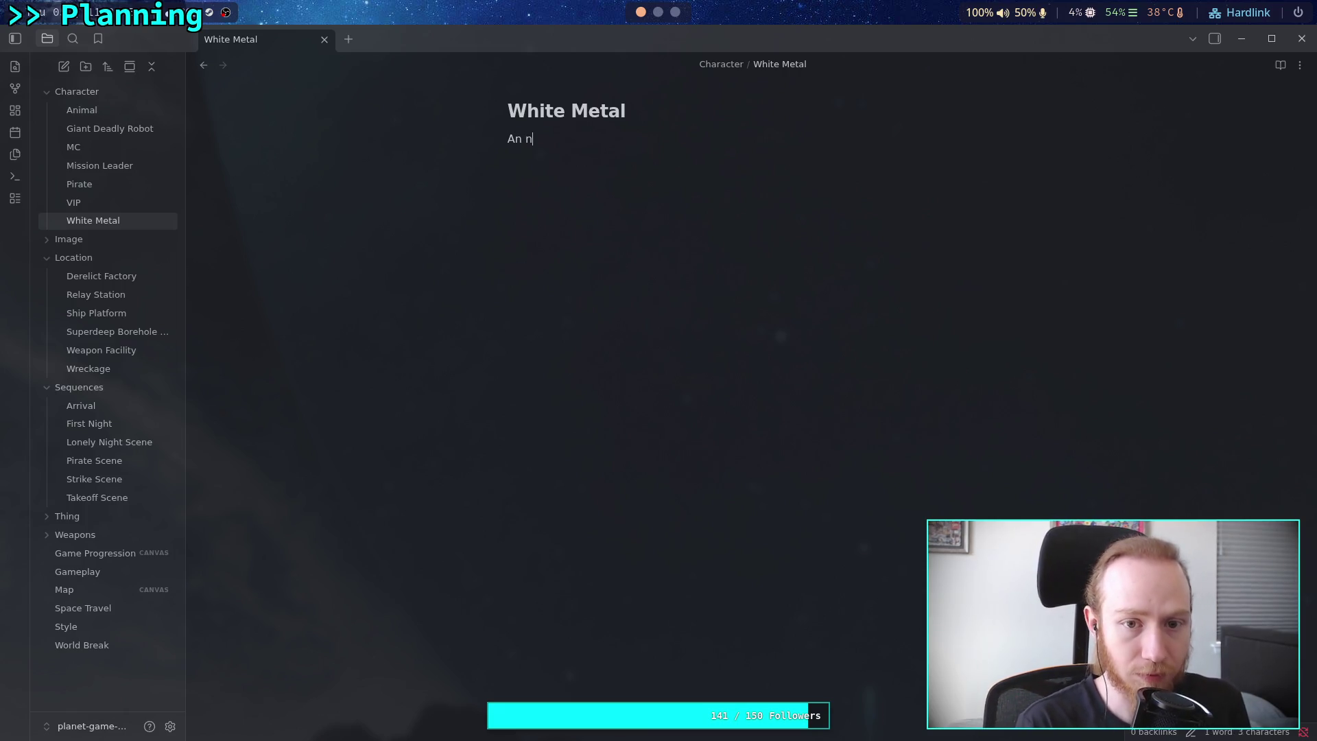
pyautogui.press('BackSpace')
pyautogui.press('BackSpace')
pyautogui.press('BackSpace')
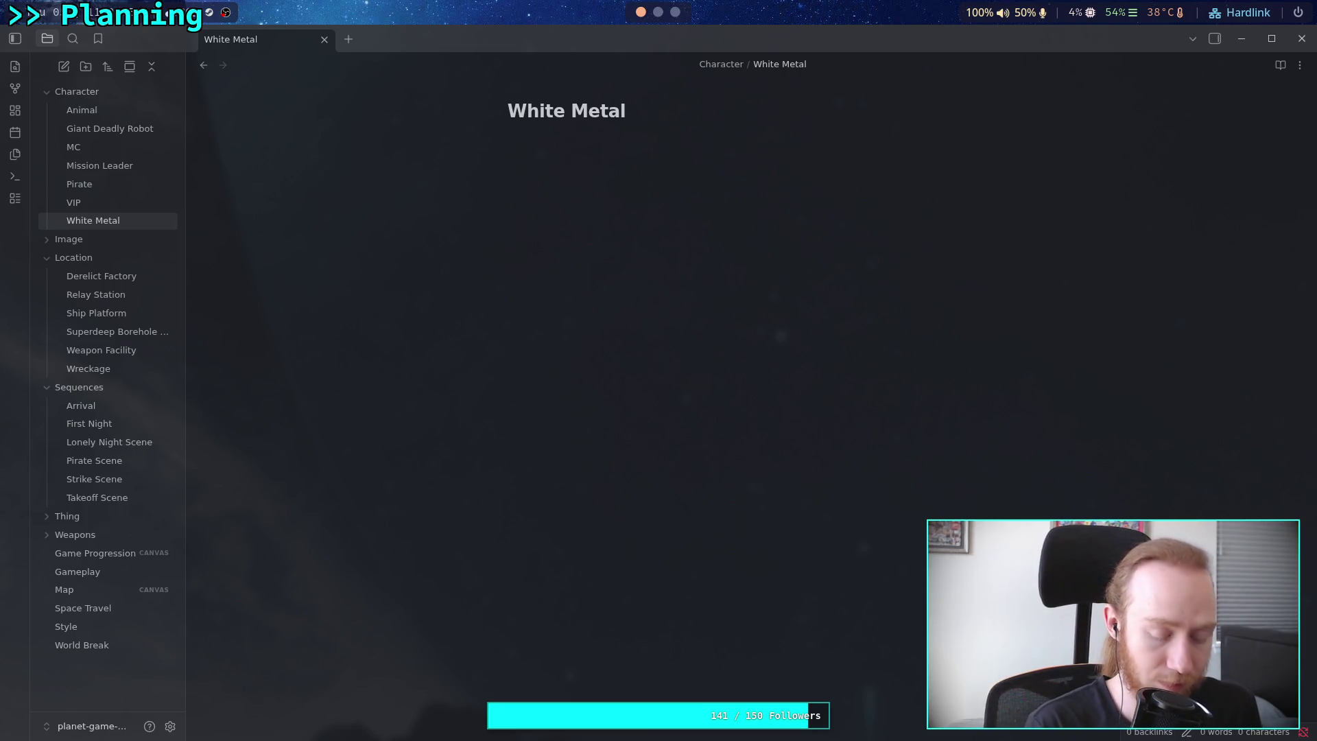
pyautogui.write('Unnamed')
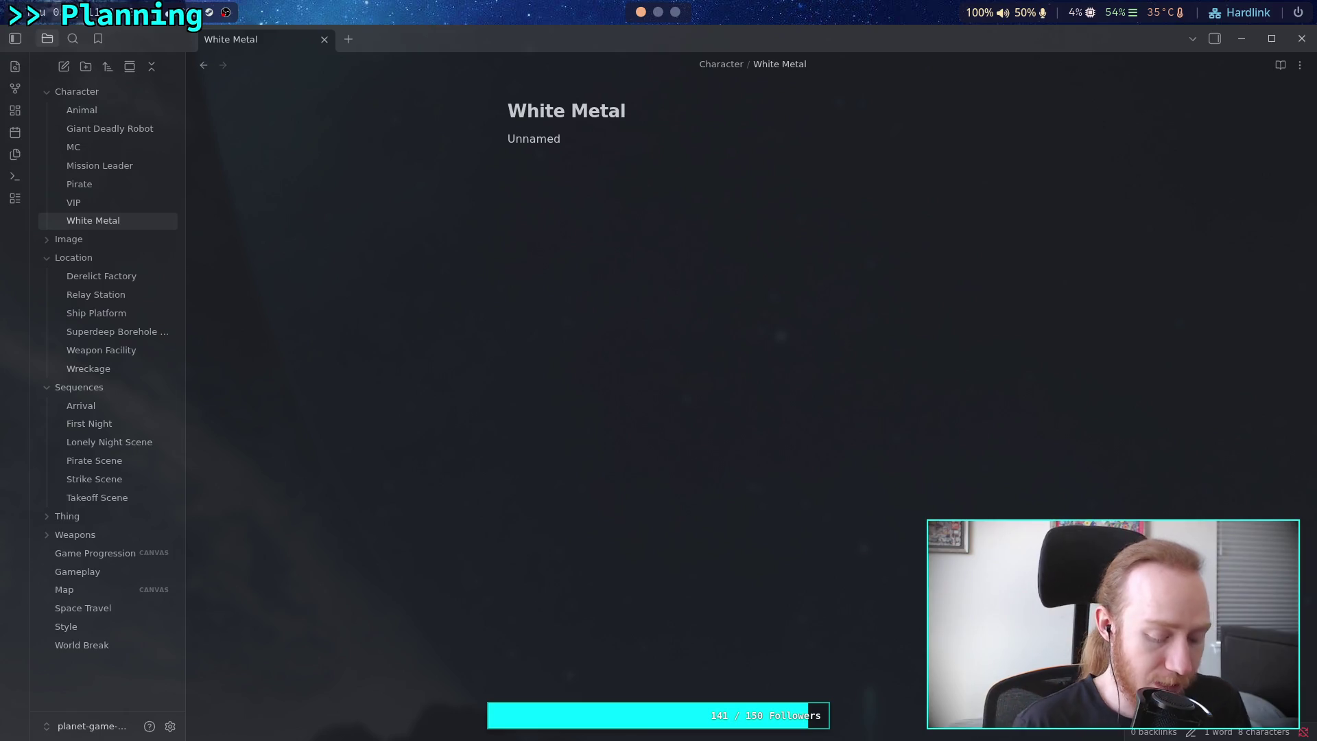
# Write 'unnamed female who guides the [[MC]] during the special recovery mission at the [[Weapon Facility]]'.
pyautogui.write('une')
pyautogui.press('BackSpace')
pyautogui.press('BackSpace')
pyautogui.press('BackSpace')
pyautogui.write('emale')
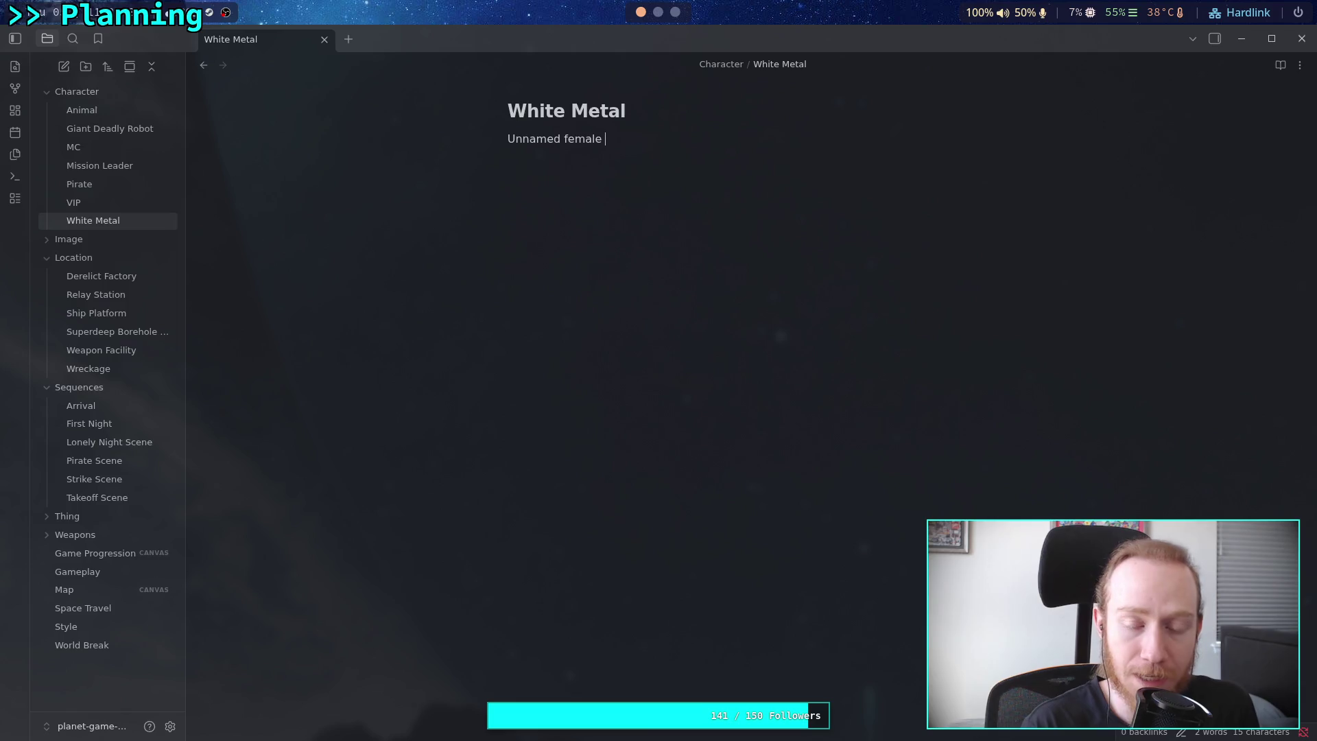
pyautogui.write(' who gi')
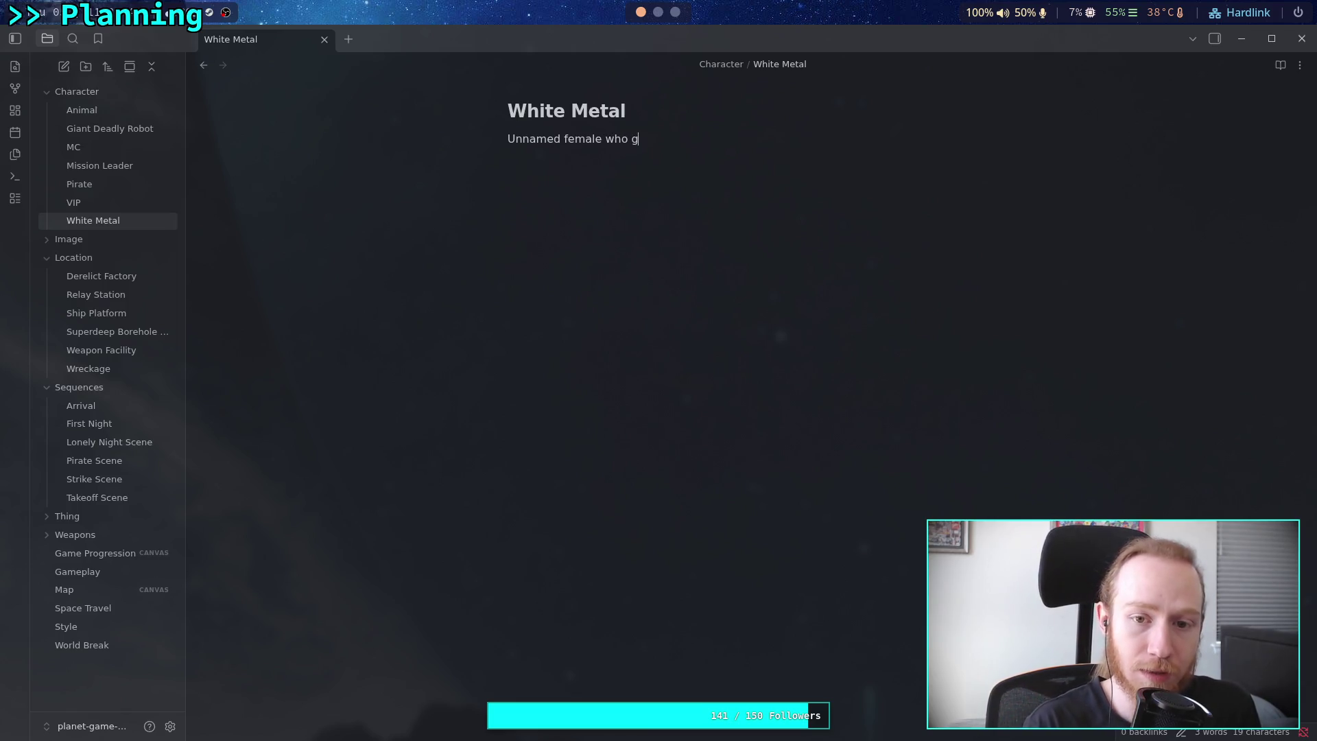
pyautogui.press('BackSpace')
pyautogui.write('o')
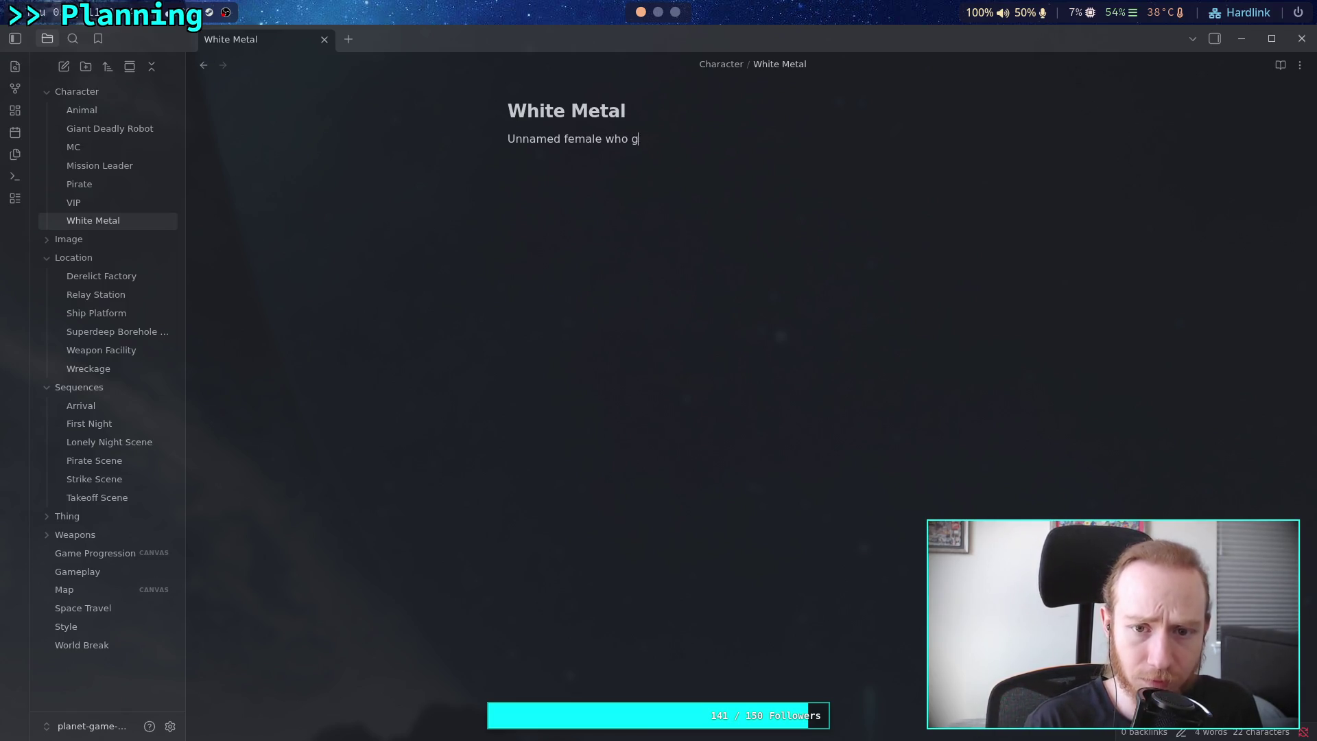
pyautogui.write('ides ')
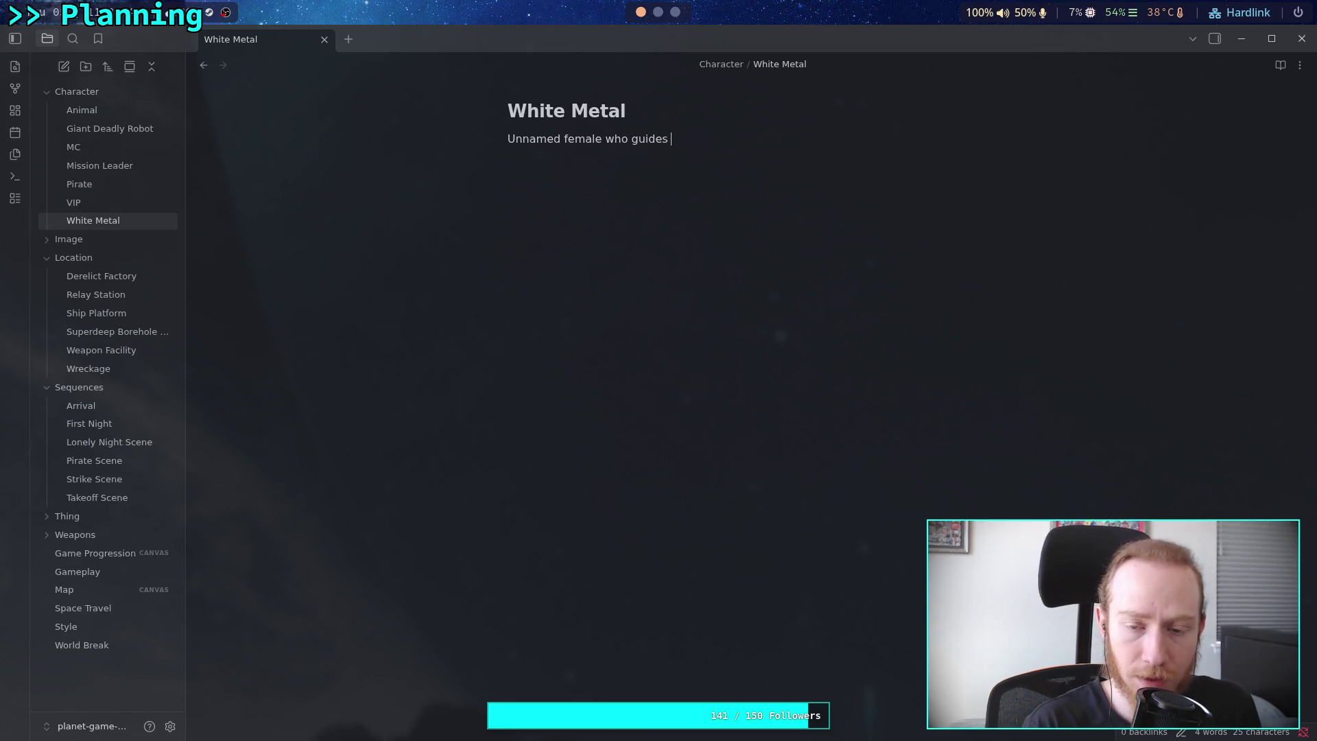
pyautogui.write('the [[MC')
pyautogui.press('Return')
pyautogui.write('during the s')
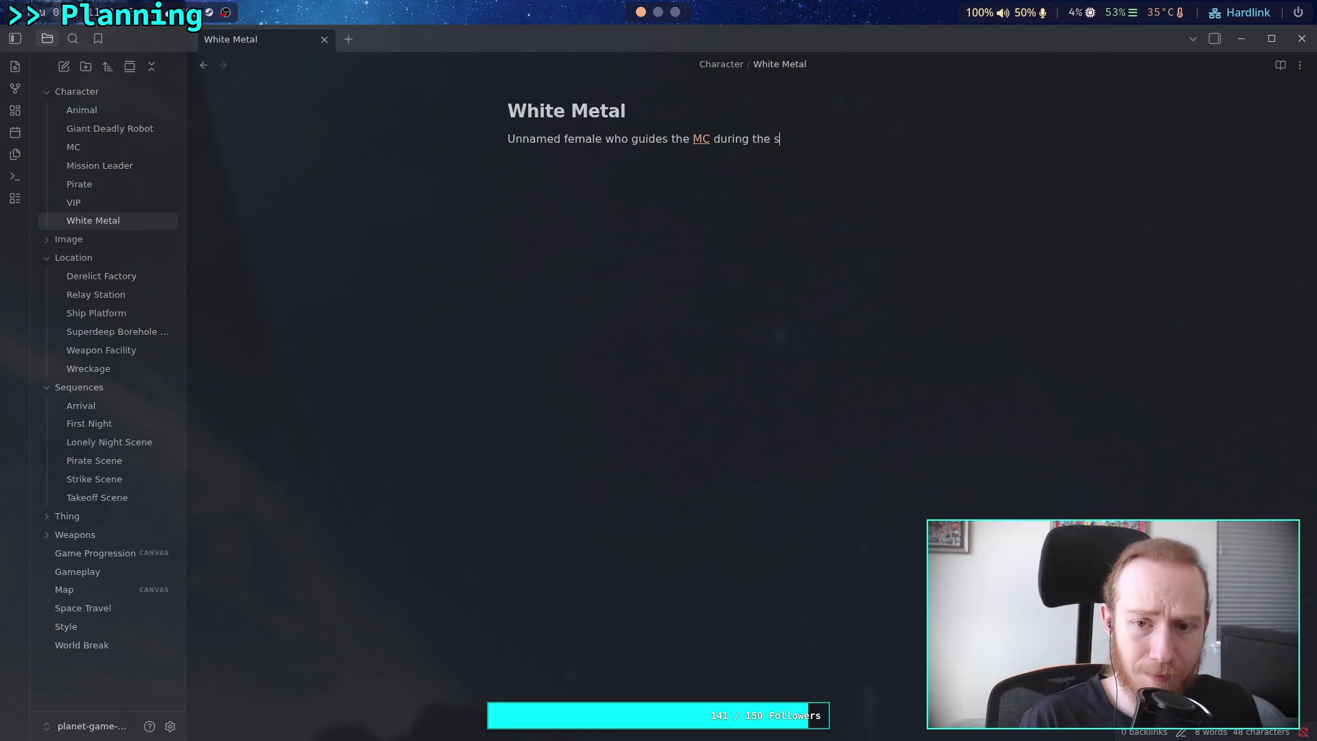
pyautogui.write('pecial r')
pyautogui.write('oc')
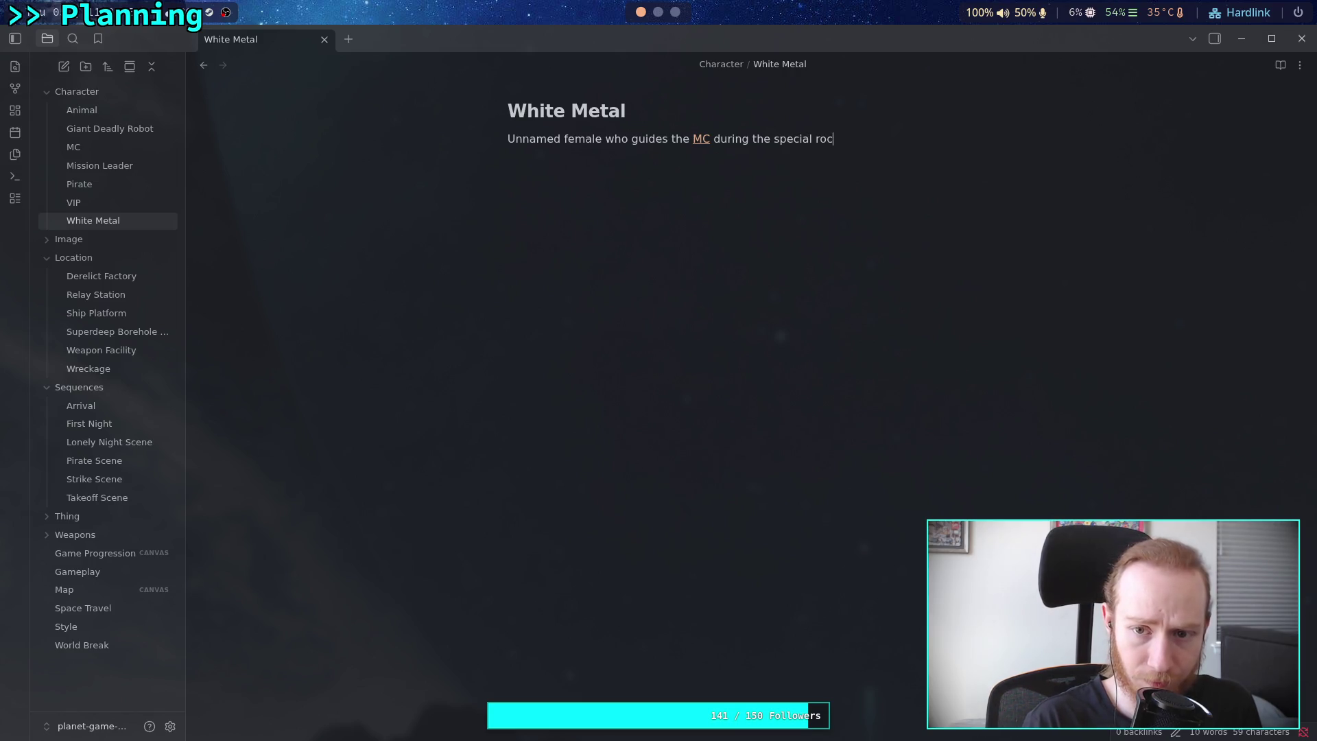
pyautogui.press('BackSpace')
pyautogui.press('BackSpace')
pyautogui.write('ecovery mis')
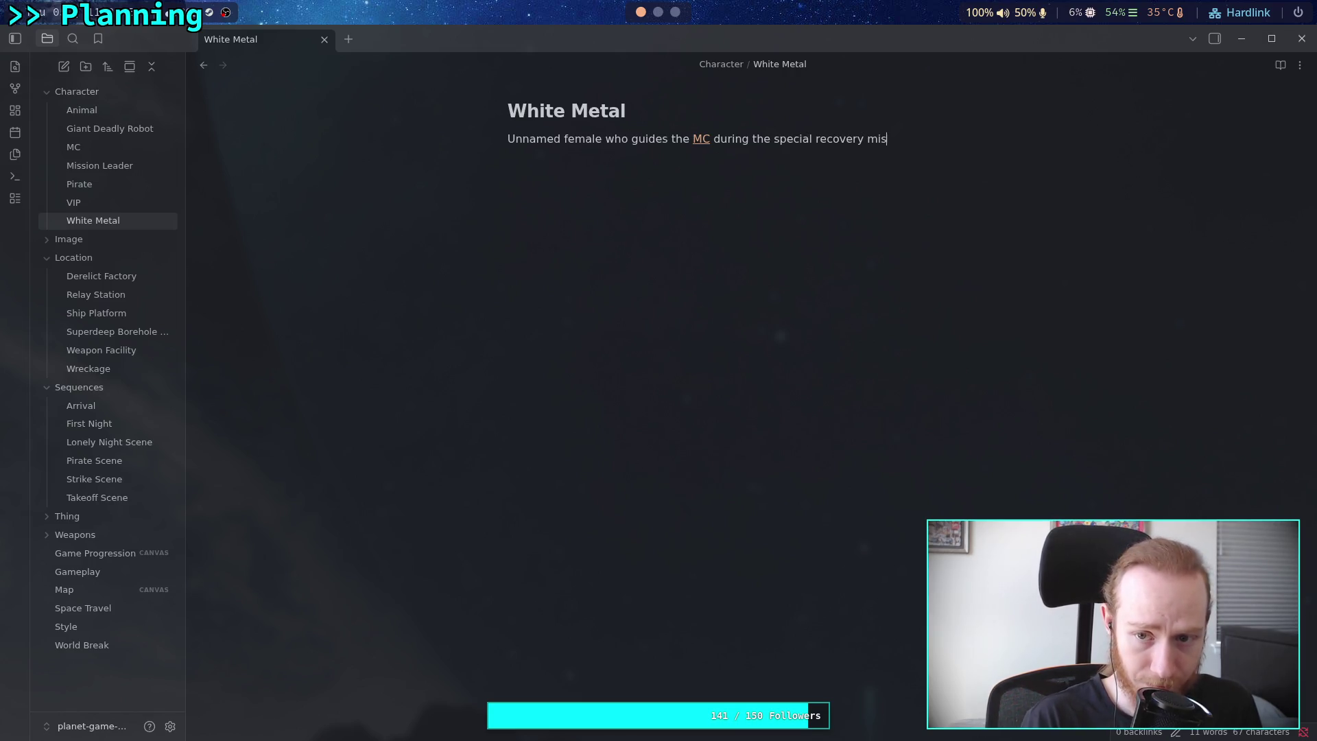
pyautogui.write('sion at the [[')
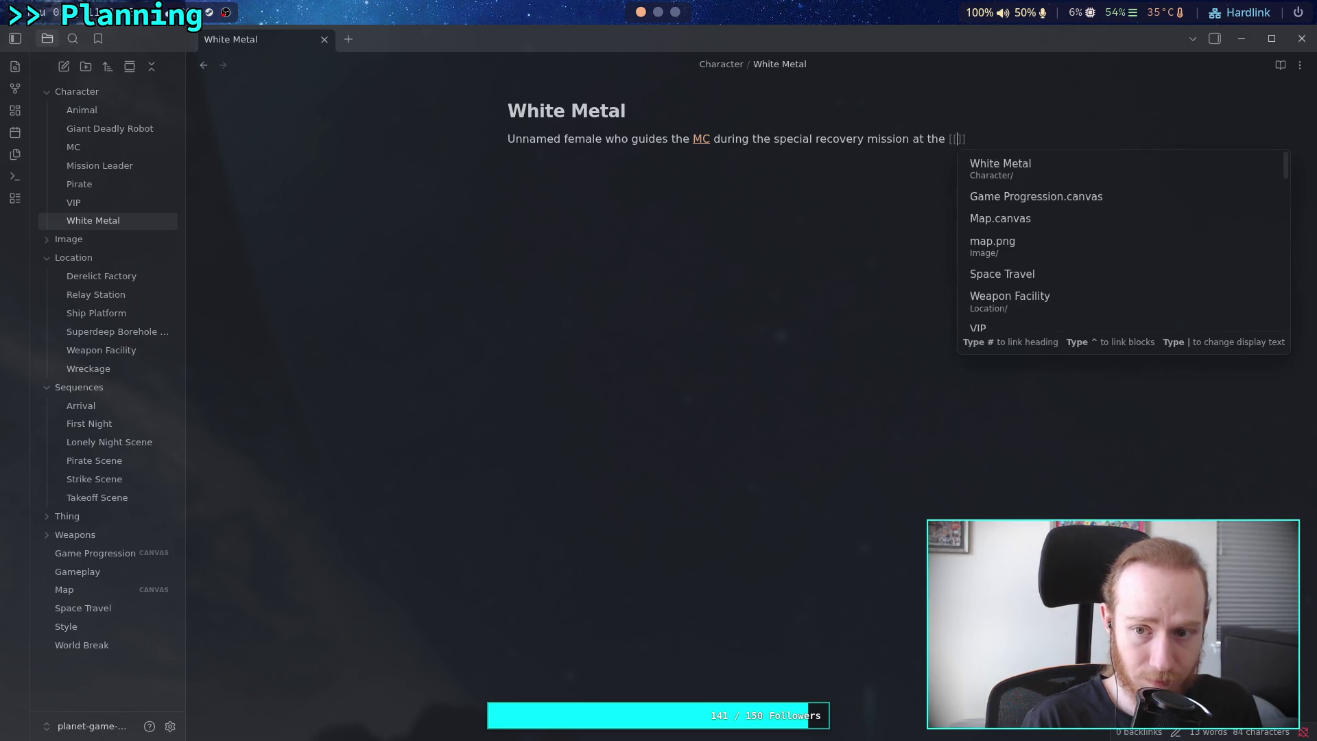
pyautogui.write('Weapon Facility')
pyautogui.press('Escape')
pyautogui.press('End')
# Add 'They are called "White Metal" by the [[Mission Leader]], a term for non-combatants'.
pyautogui.write('.')
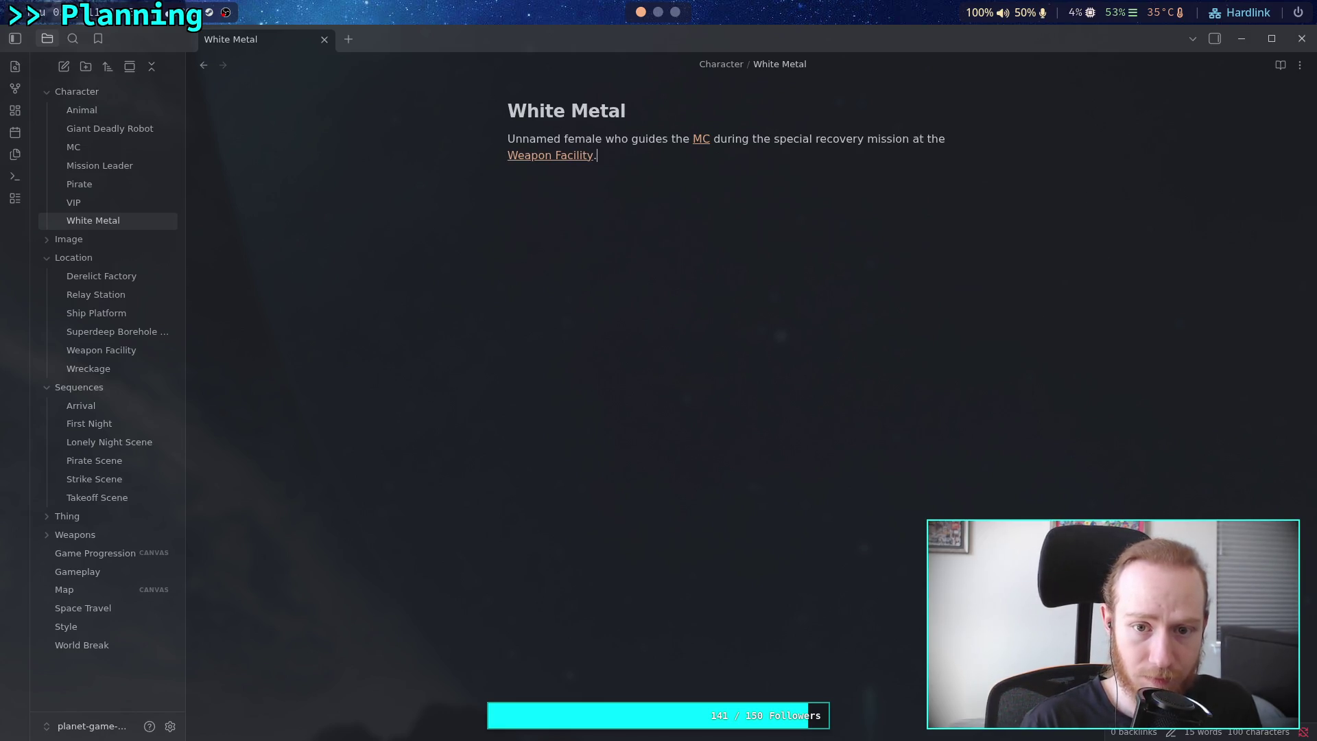
pyautogui.write(' They ')
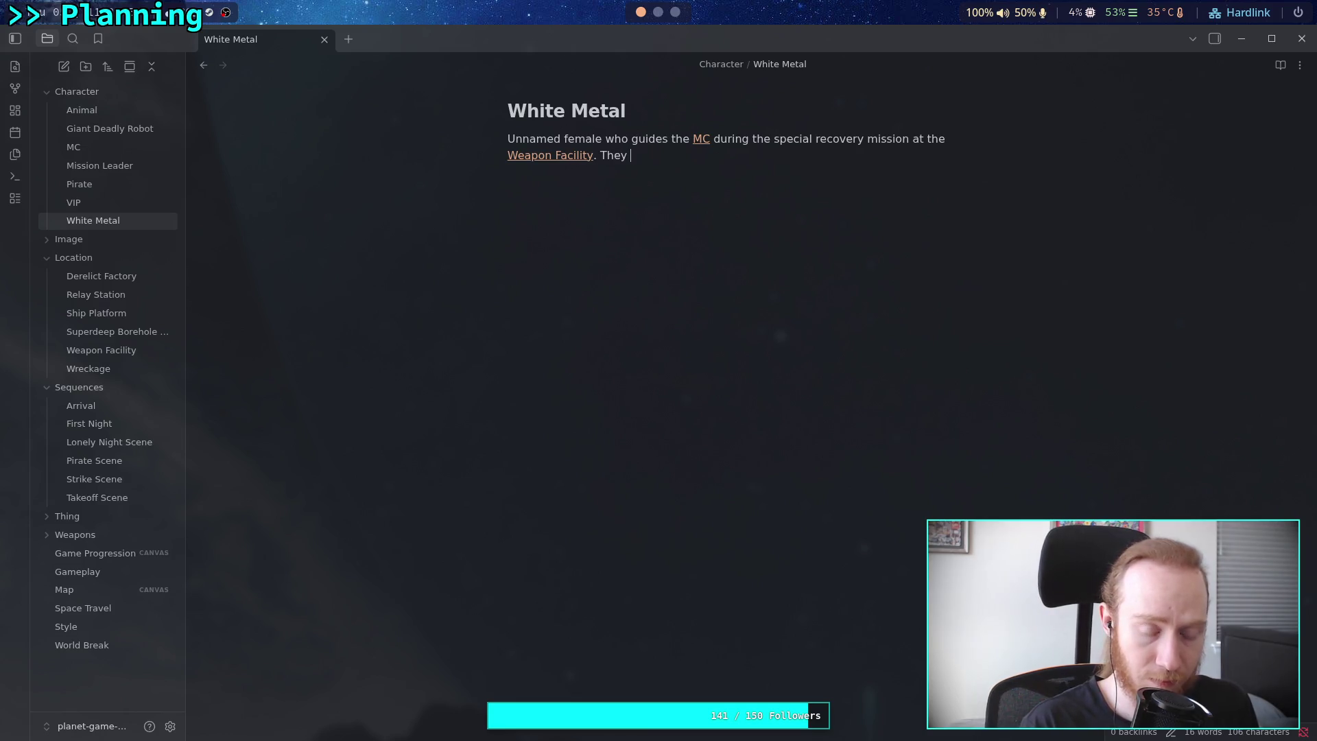
pyautogui.write('are cal')
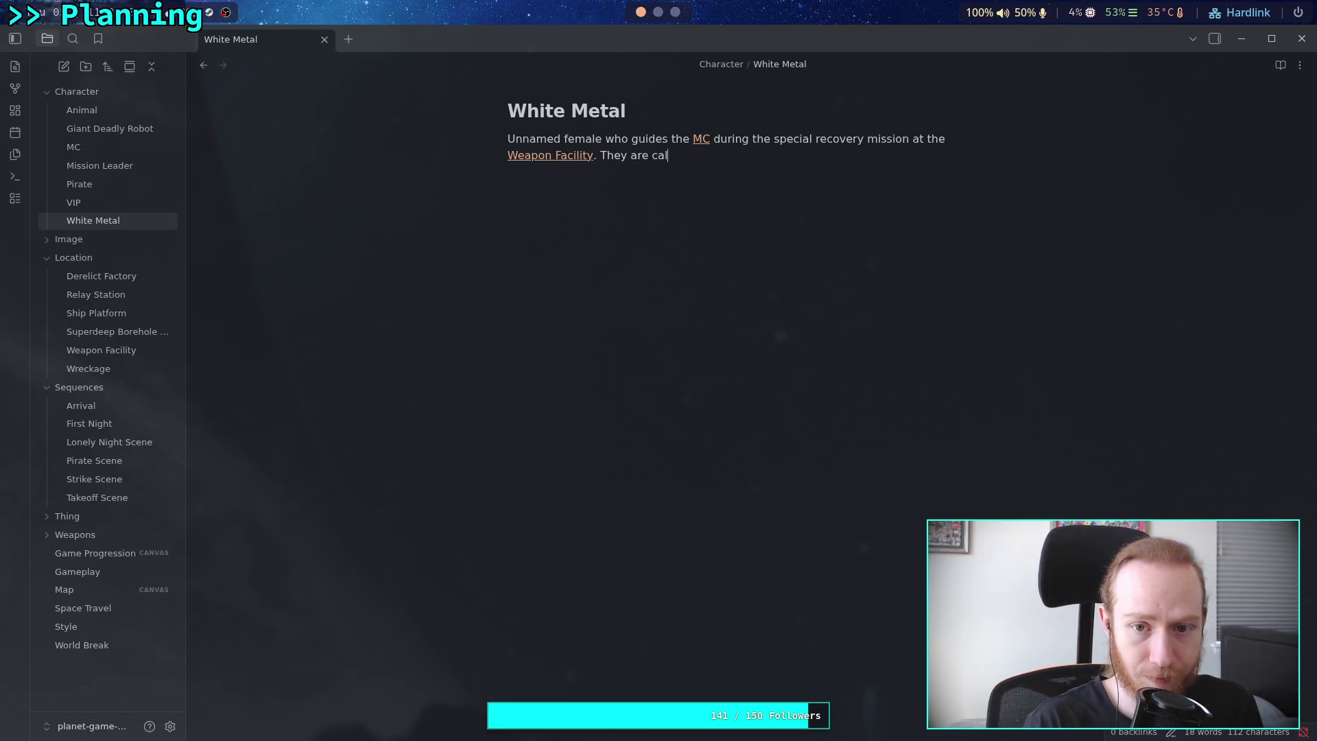
pyautogui.write('led "Whe')
pyautogui.press('BackSpace')
pyautogui.press('BackSpace')
pyautogui.write('ite Metal"')
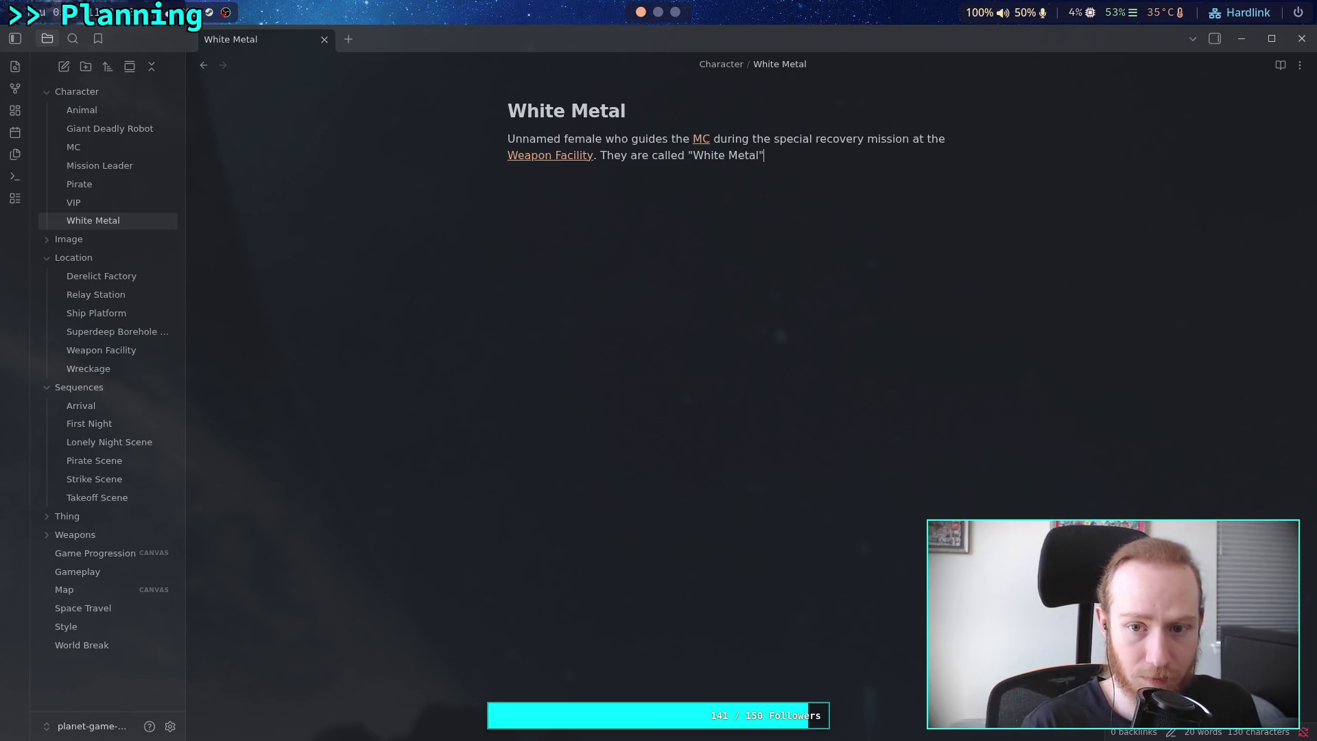
pyautogui.write(' by')
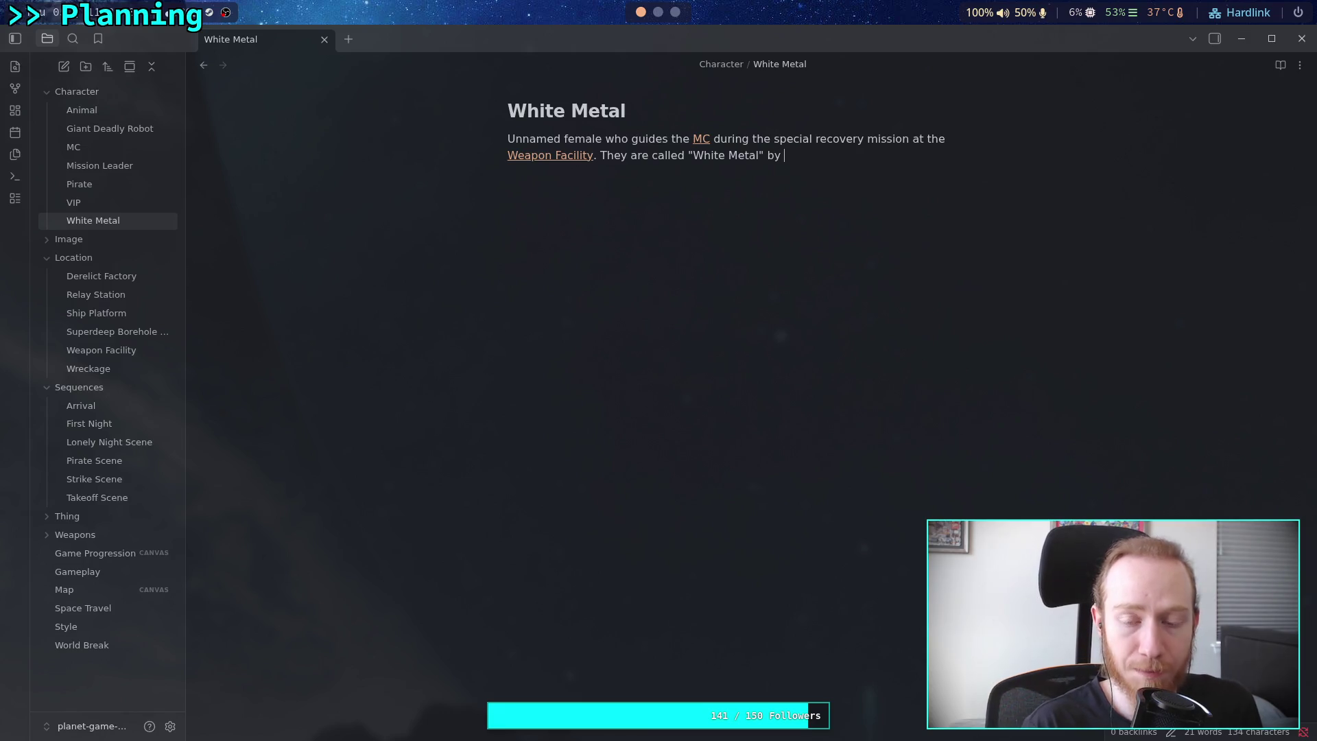
pyautogui.write(' the [[Mission Leader')
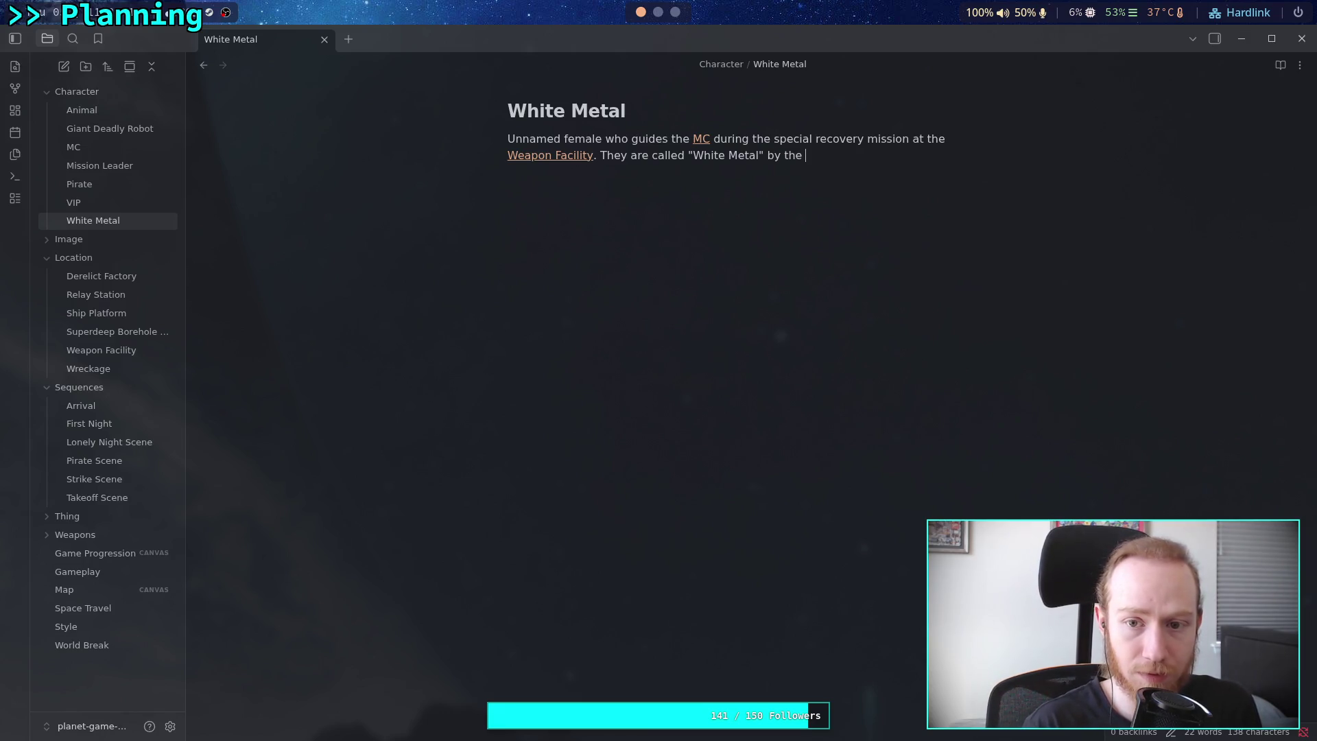
pyautogui.press('Return')
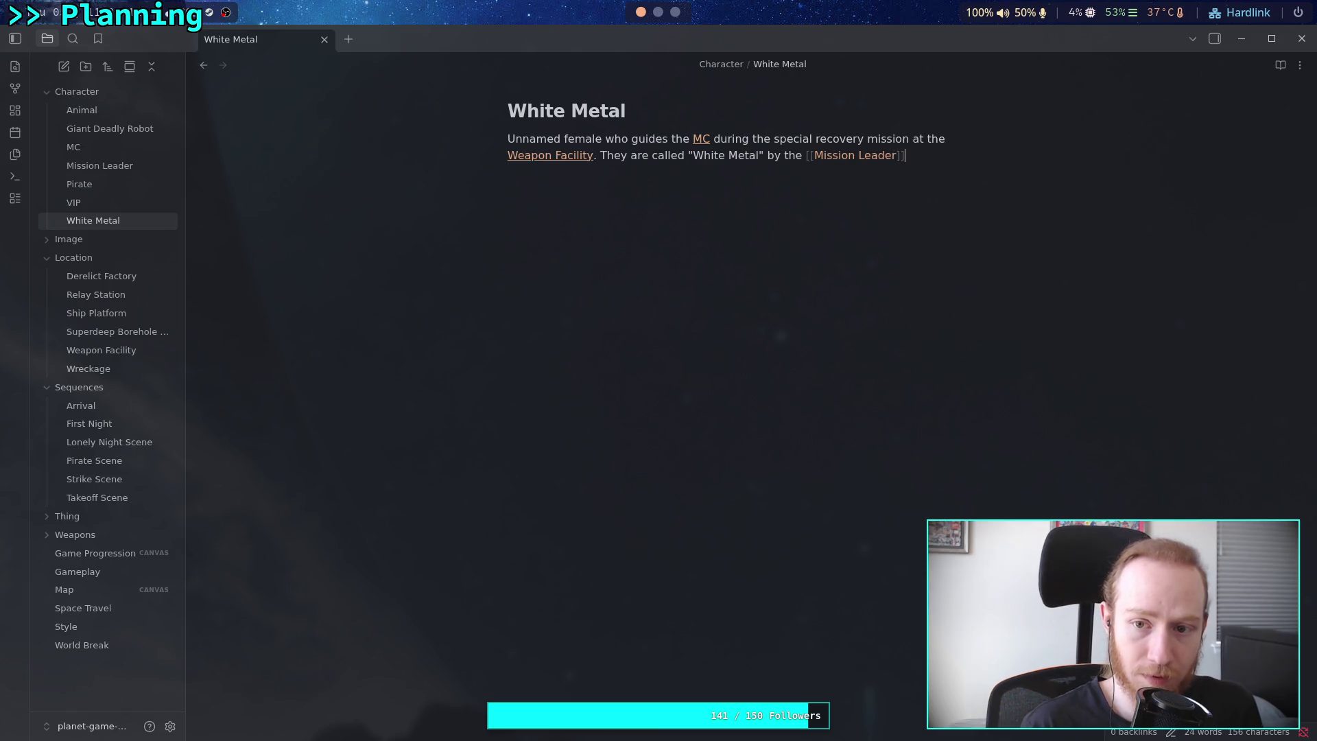
pyautogui.press('BackSpace')
pyautogui.write(',')
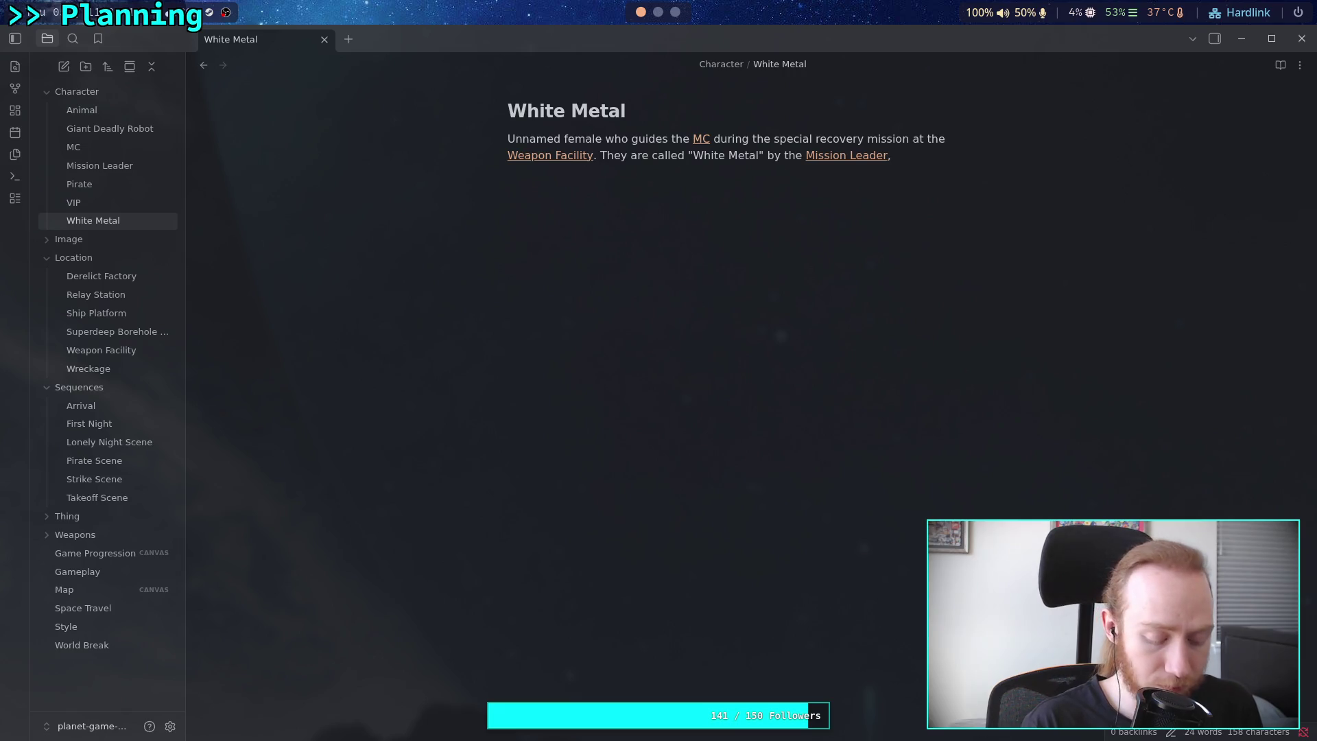
pyautogui.write(' a terum')
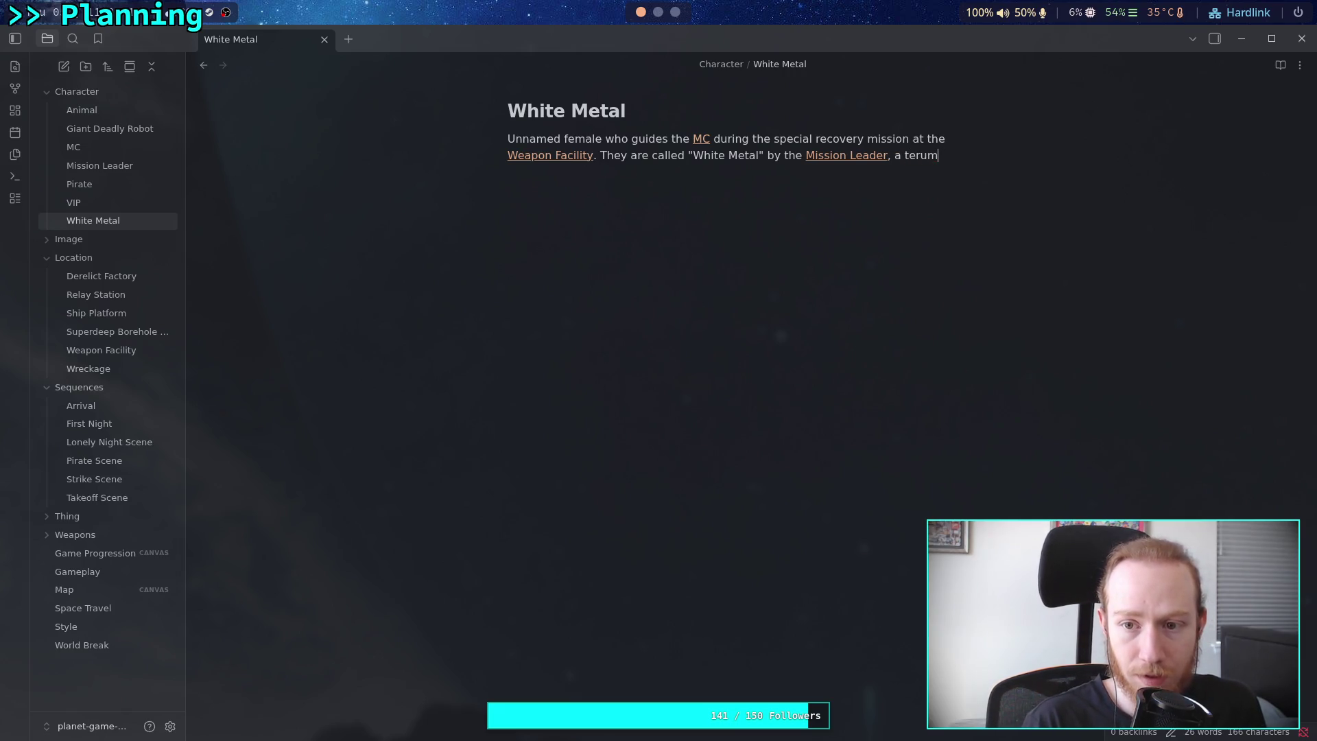
pyautogui.press('BackSpace')
pyautogui.press('BackSpace')
pyautogui.write('m for non-combatants')
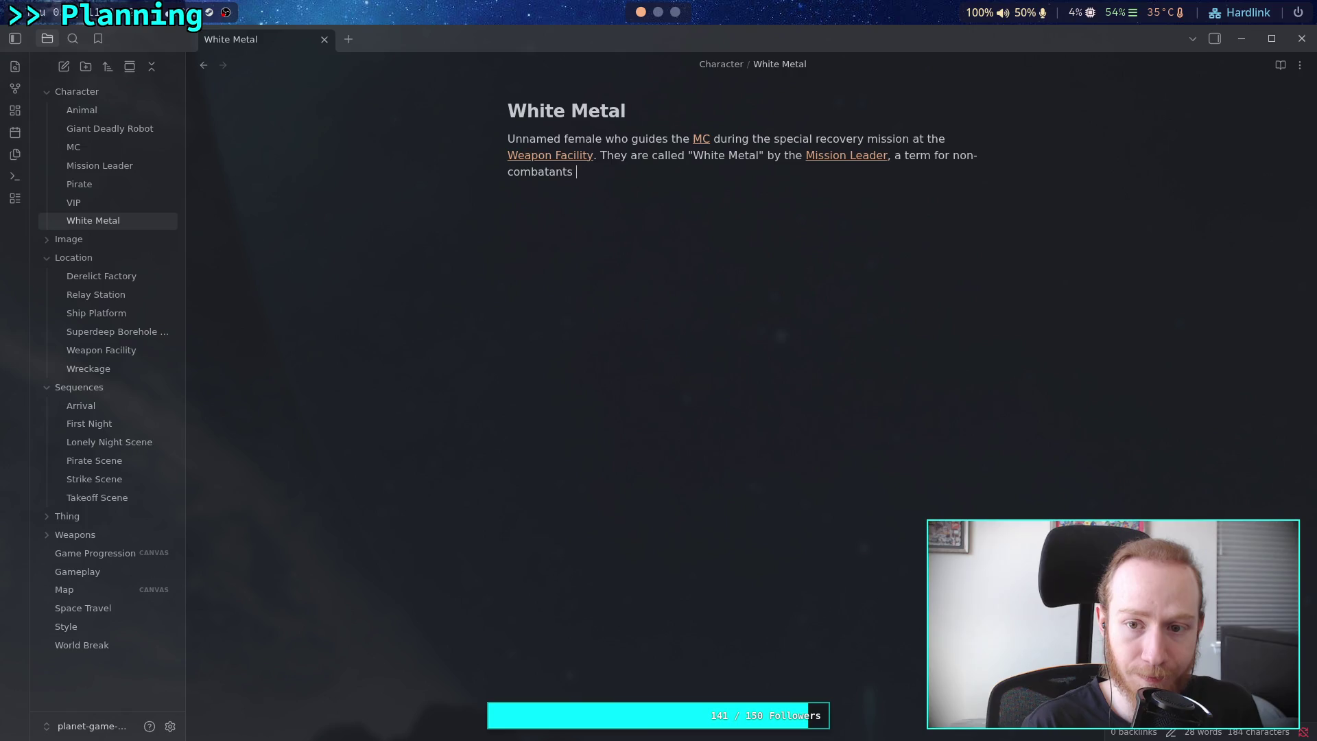
# Reword the nickname's explanation to 'a term for in-experienced, non-combatants'.
pyautogui.write('in ')
pyautogui.write('volve')
pyautogui.press('BackSpace')
pyautogui.press('BackSpace')
pyautogui.press('BackSpace')
pyautogui.press('BackSpace')
pyautogui.write('-experie')
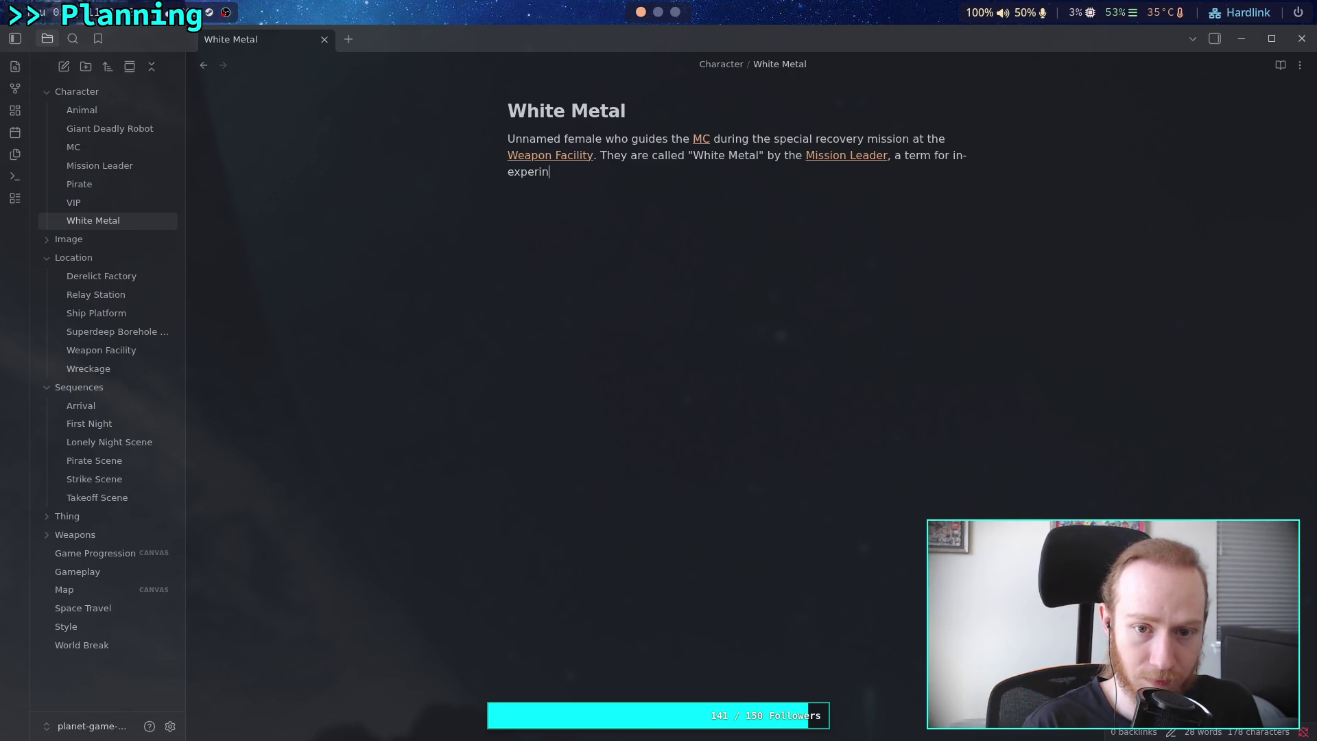
pyautogui.write('nced, non-c')
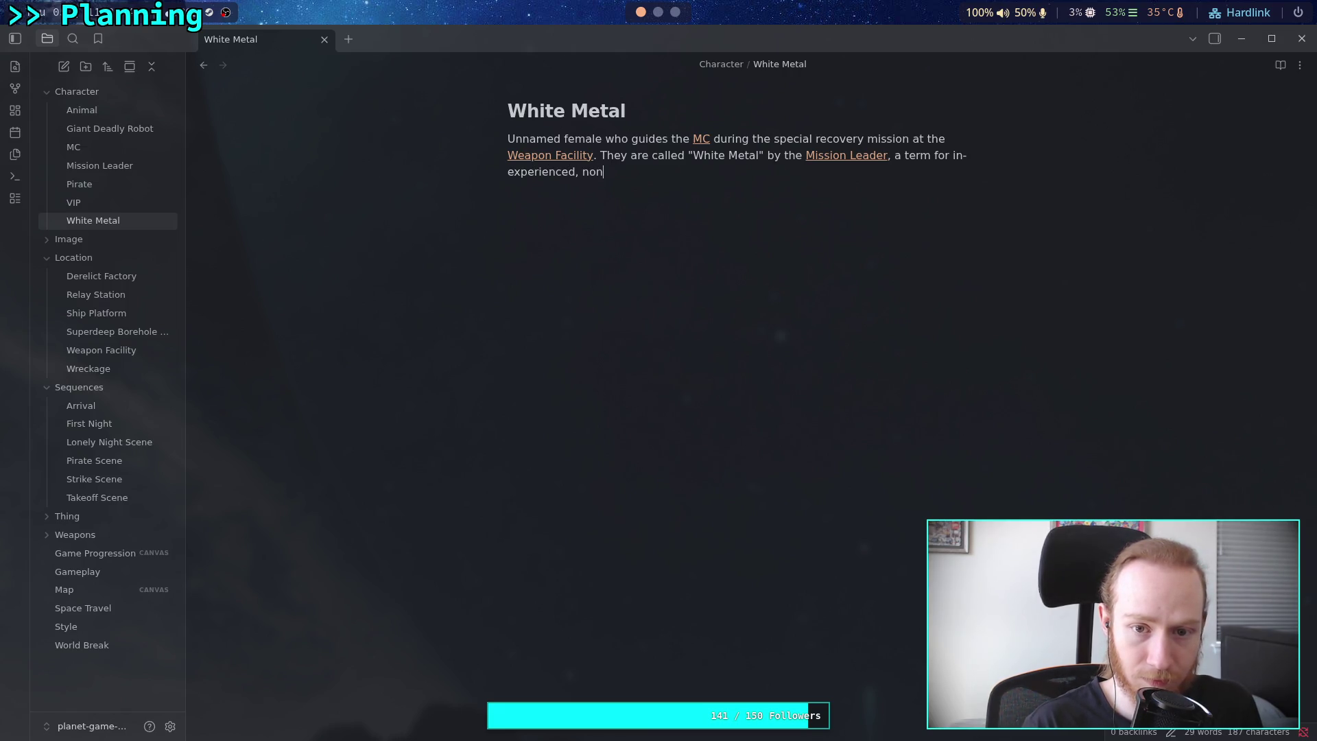
pyautogui.write('ombatants')
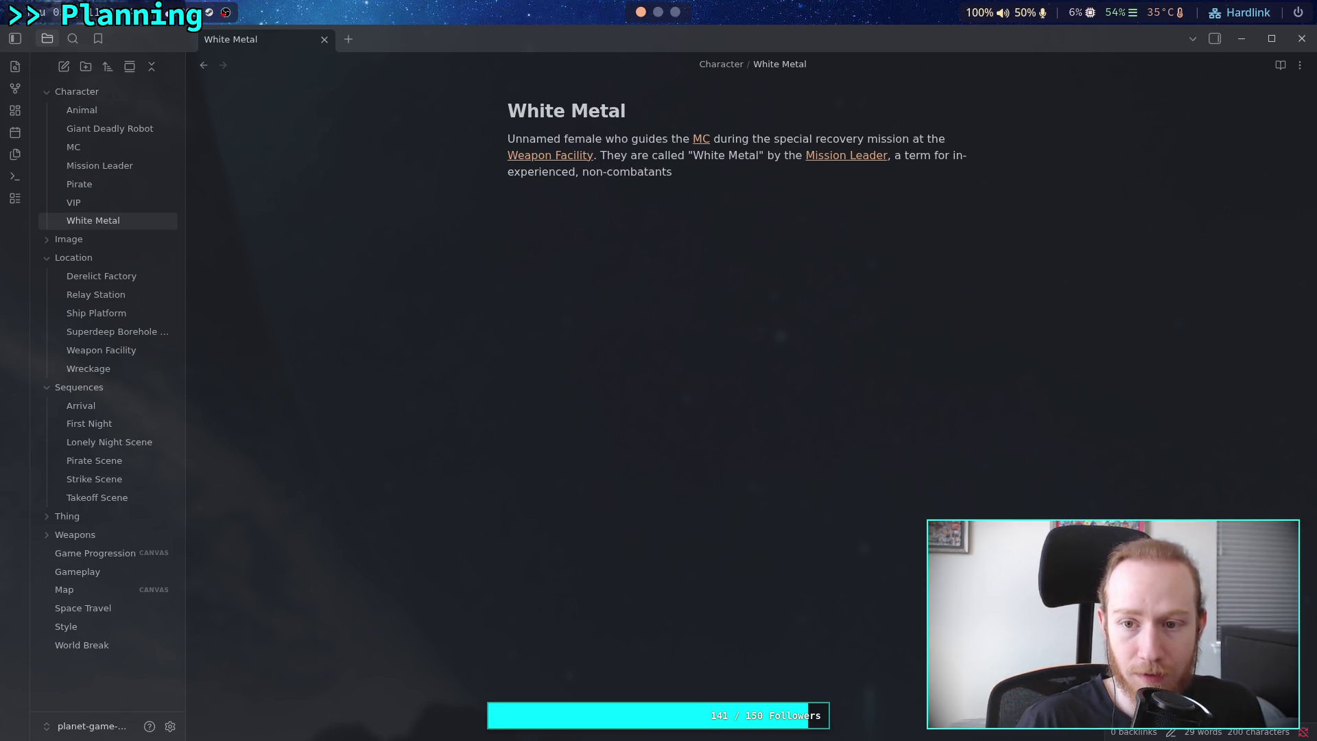
pyautogui.moveTo(576, 172); pyautogui.dragTo(603, 173)
pyautogui.click(666, 173)
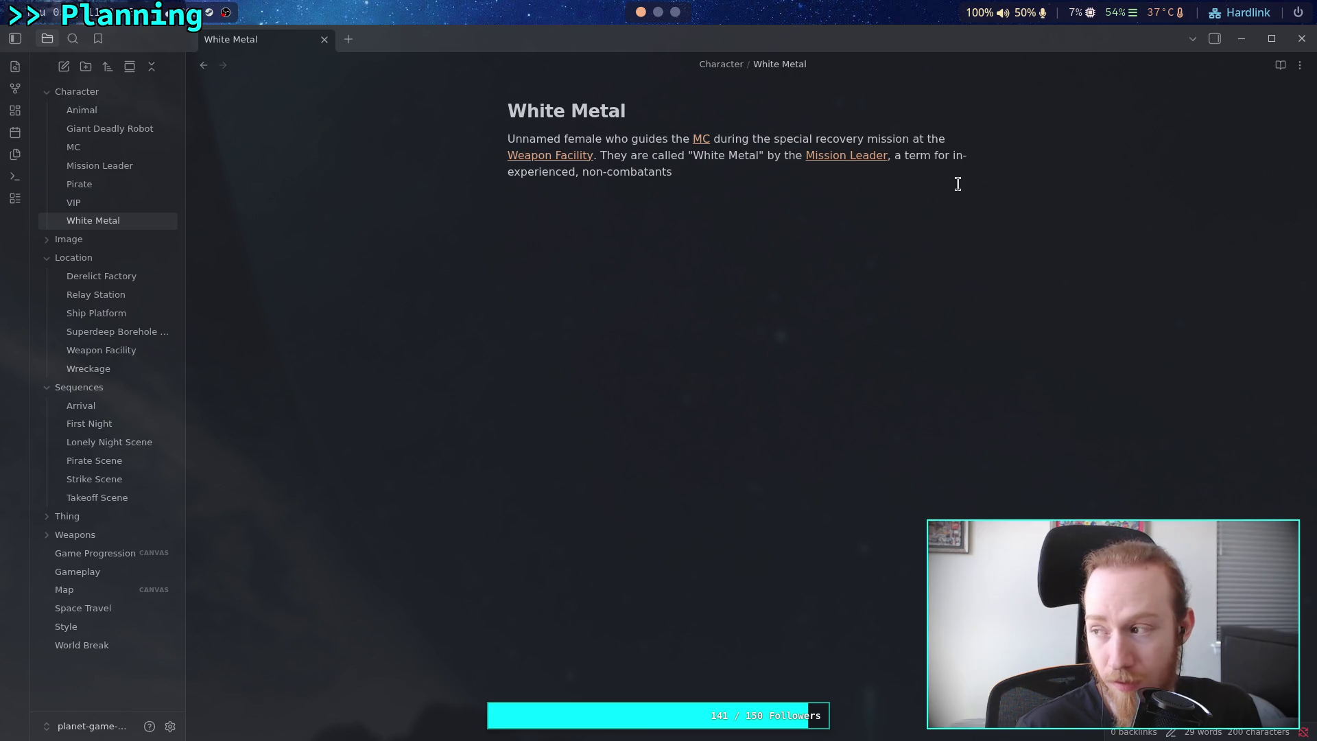
# Add 'who insert themselves into military operations.' and begin 'The phrase uses "White" to relate the "clean…'.
pyautogui.write('who insert t')
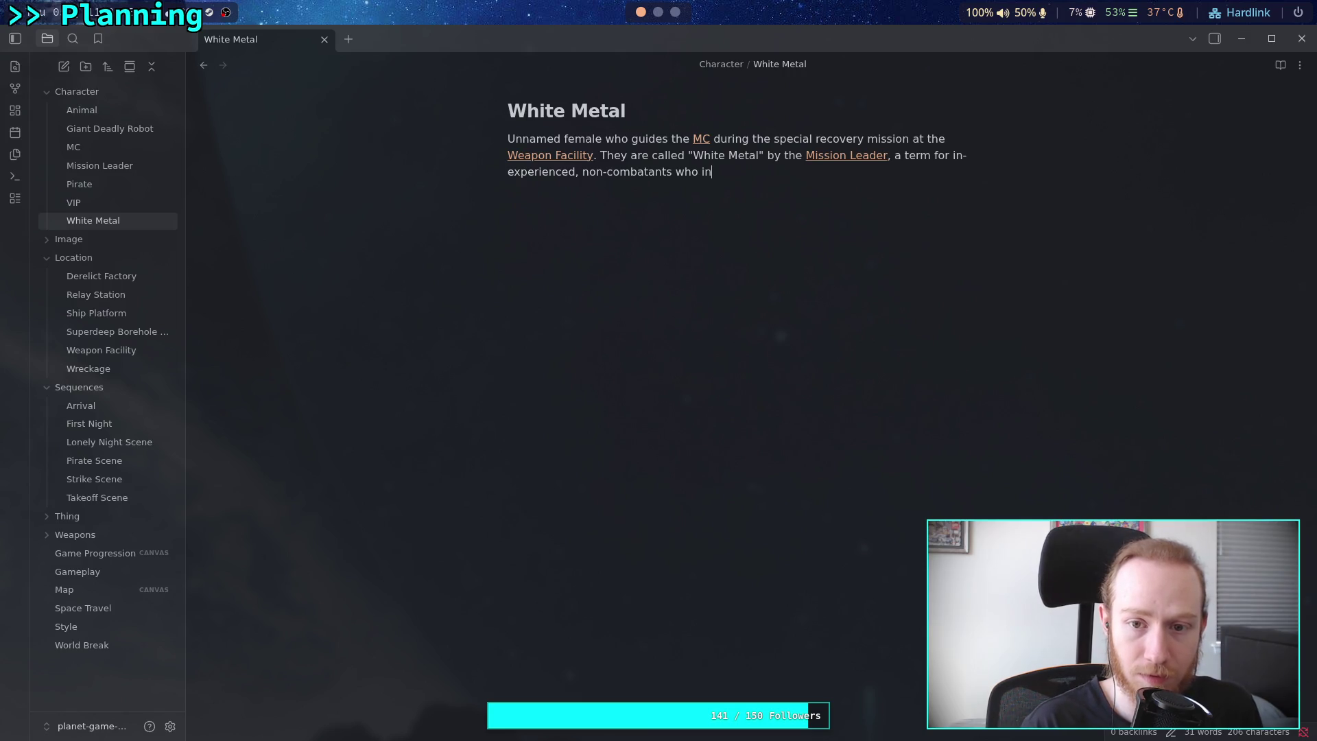
pyautogui.write('hemsel')
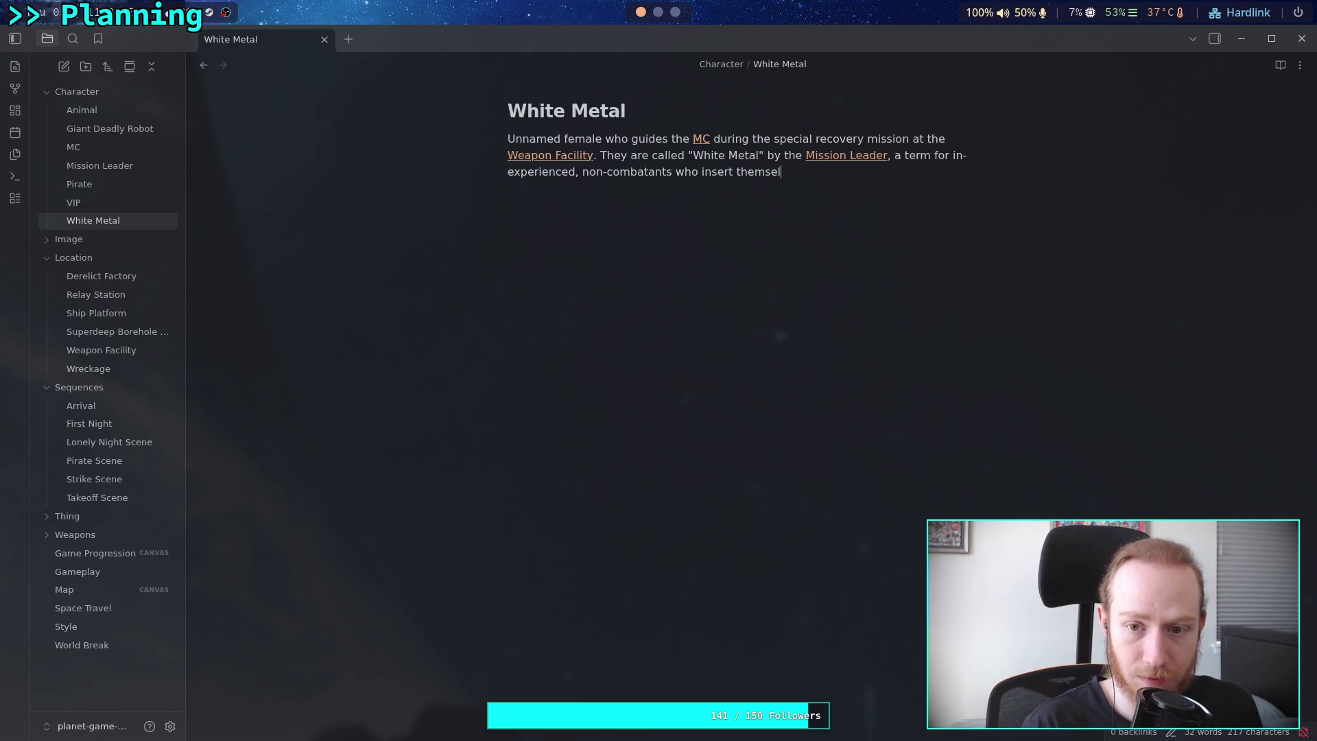
pyautogui.write('ves into military ')
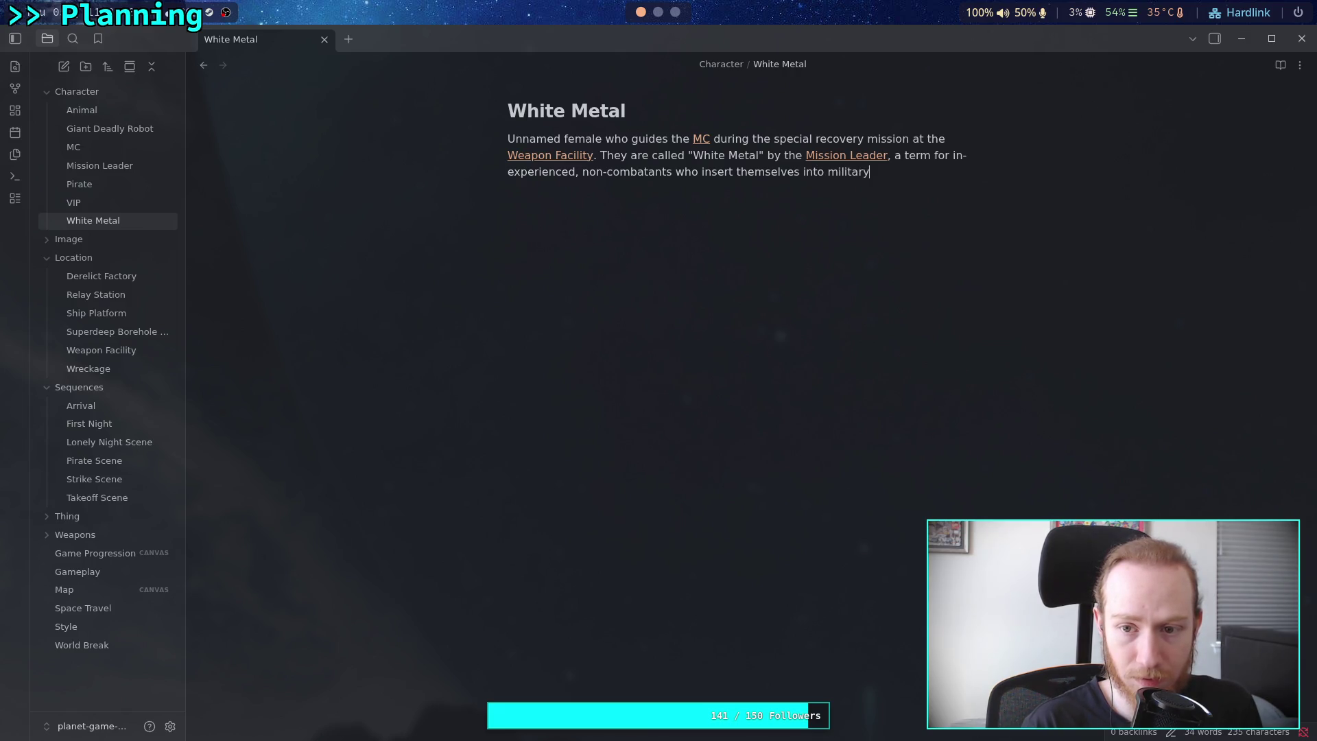
pyautogui.write('operations')
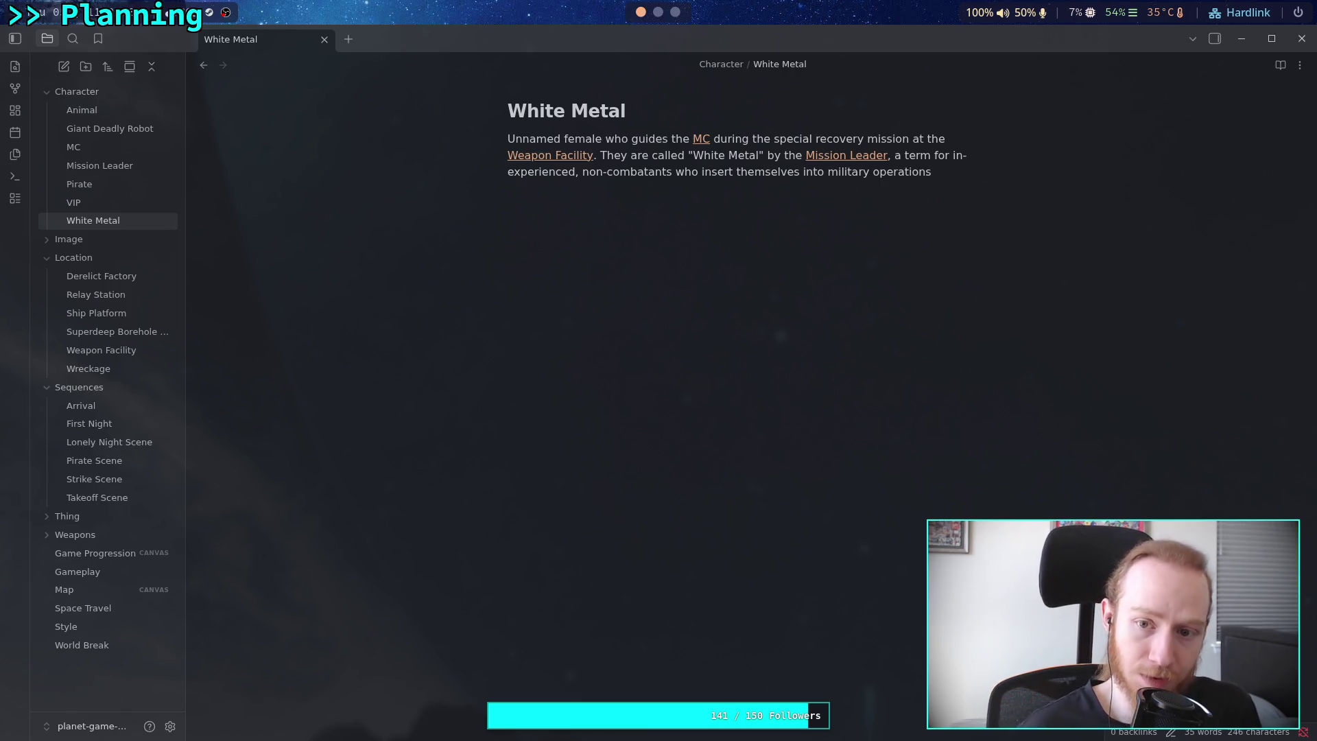
pyautogui.write('.')
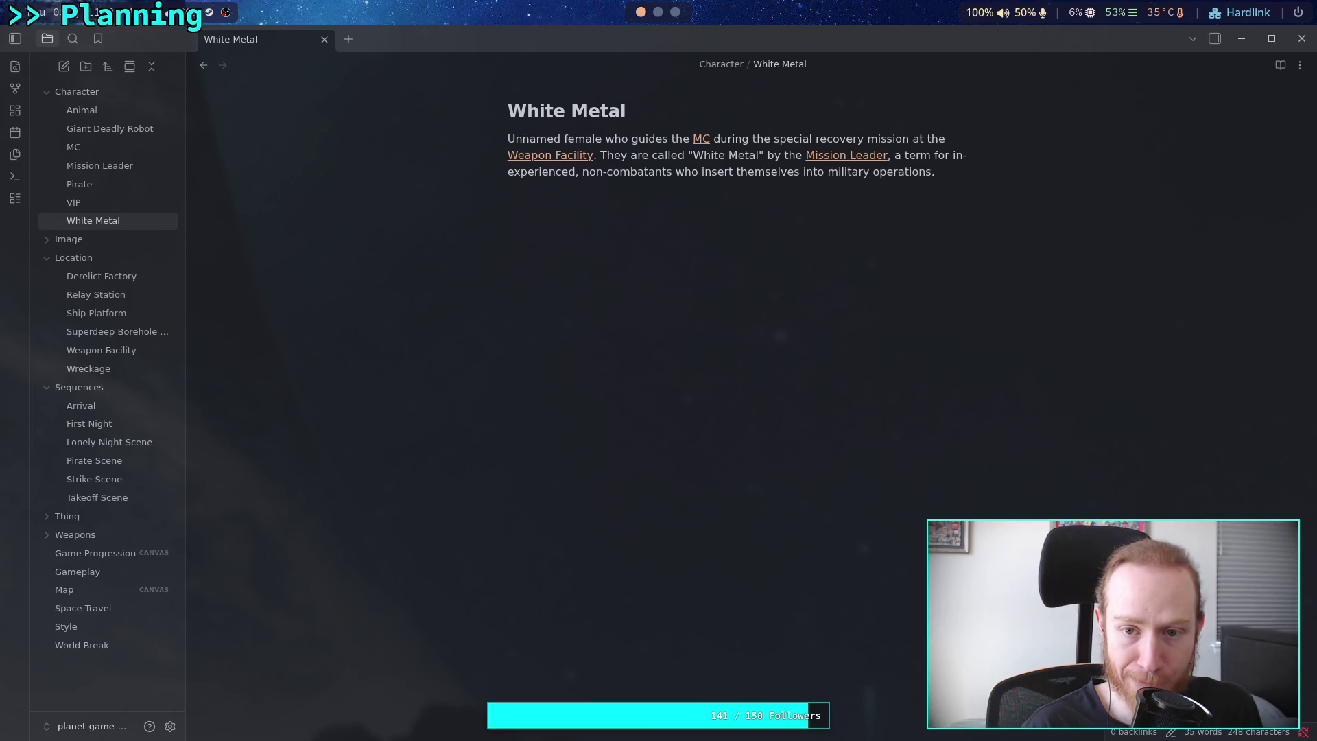
pyautogui.write('Th')
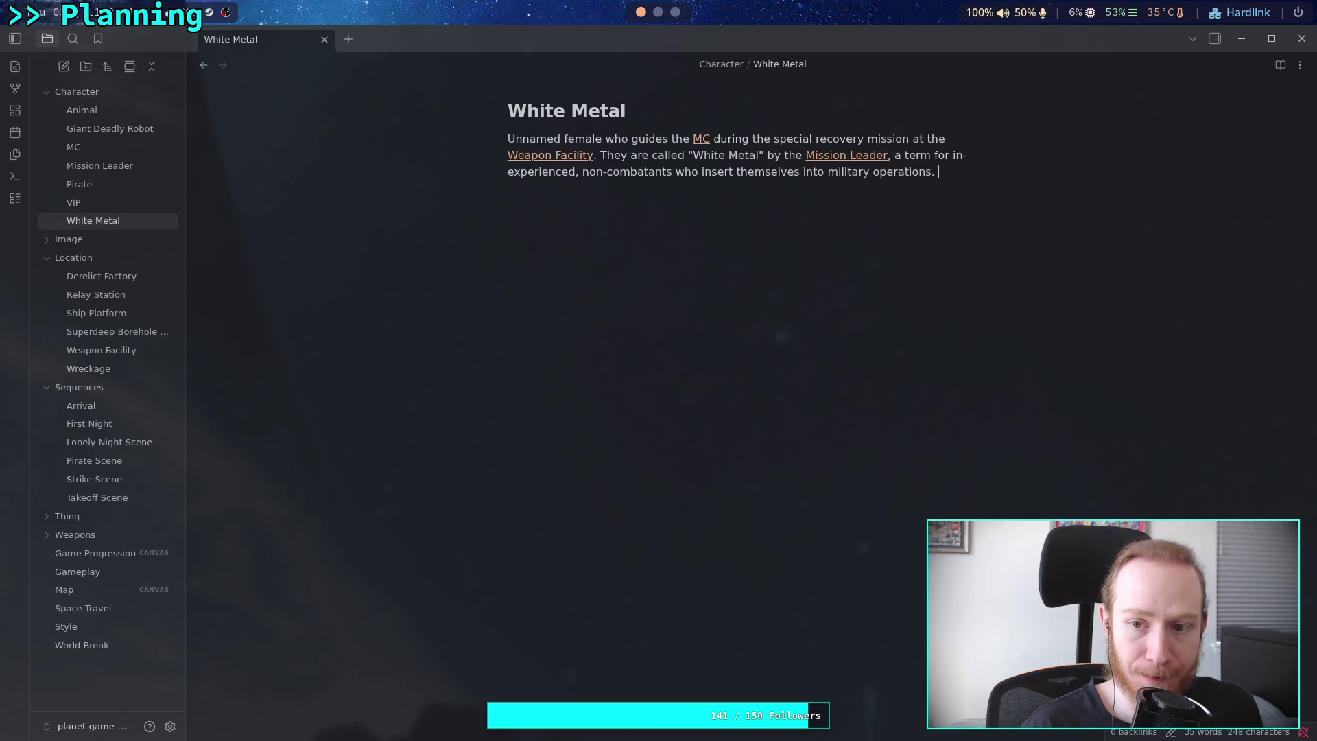
pyautogui.write('e')
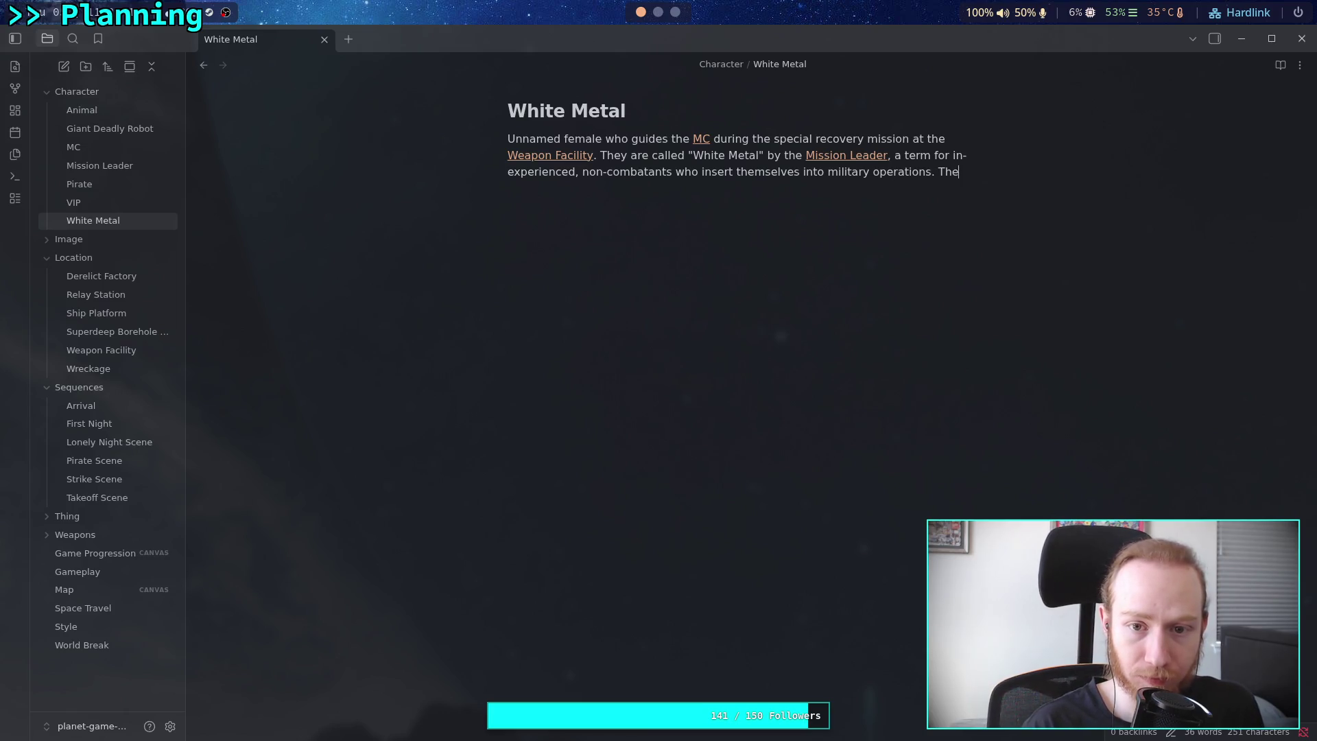
pyautogui.write(' phar')
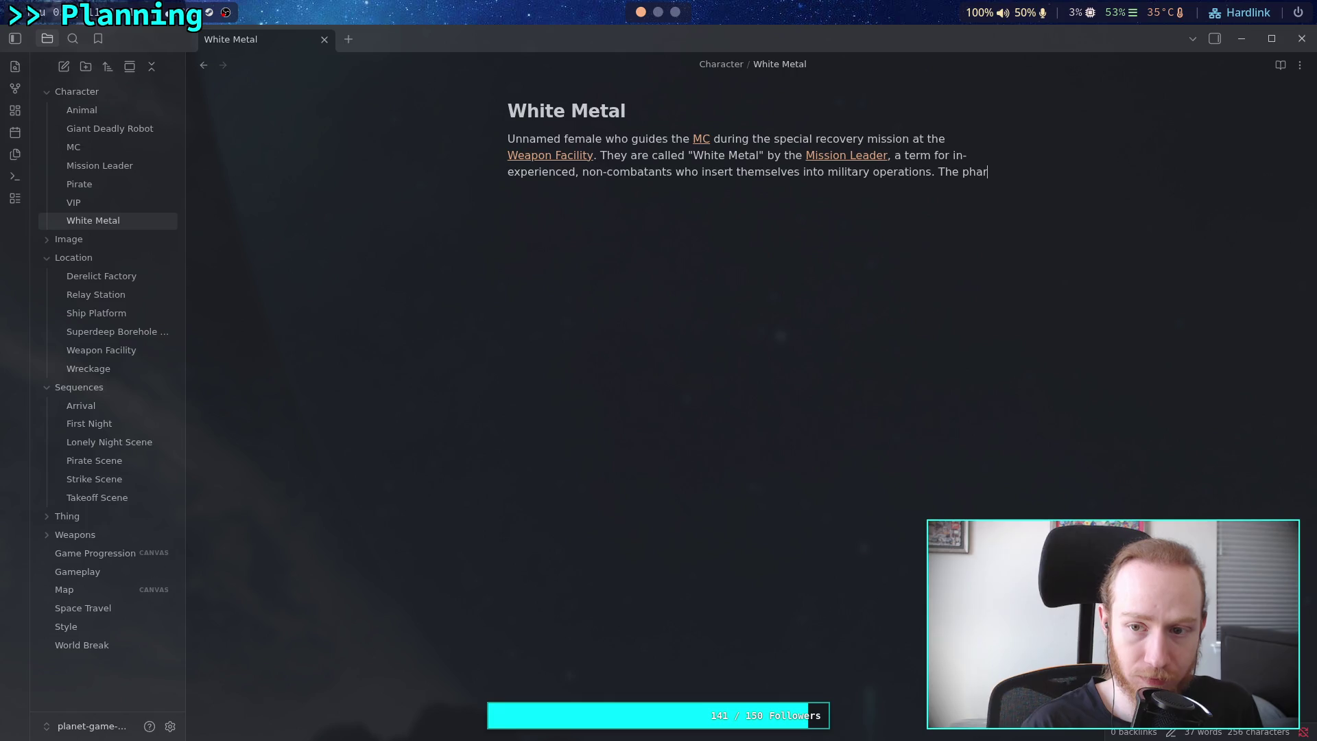
pyautogui.press('BackSpace')
pyautogui.press('BackSpace')
pyautogui.write('rase ')
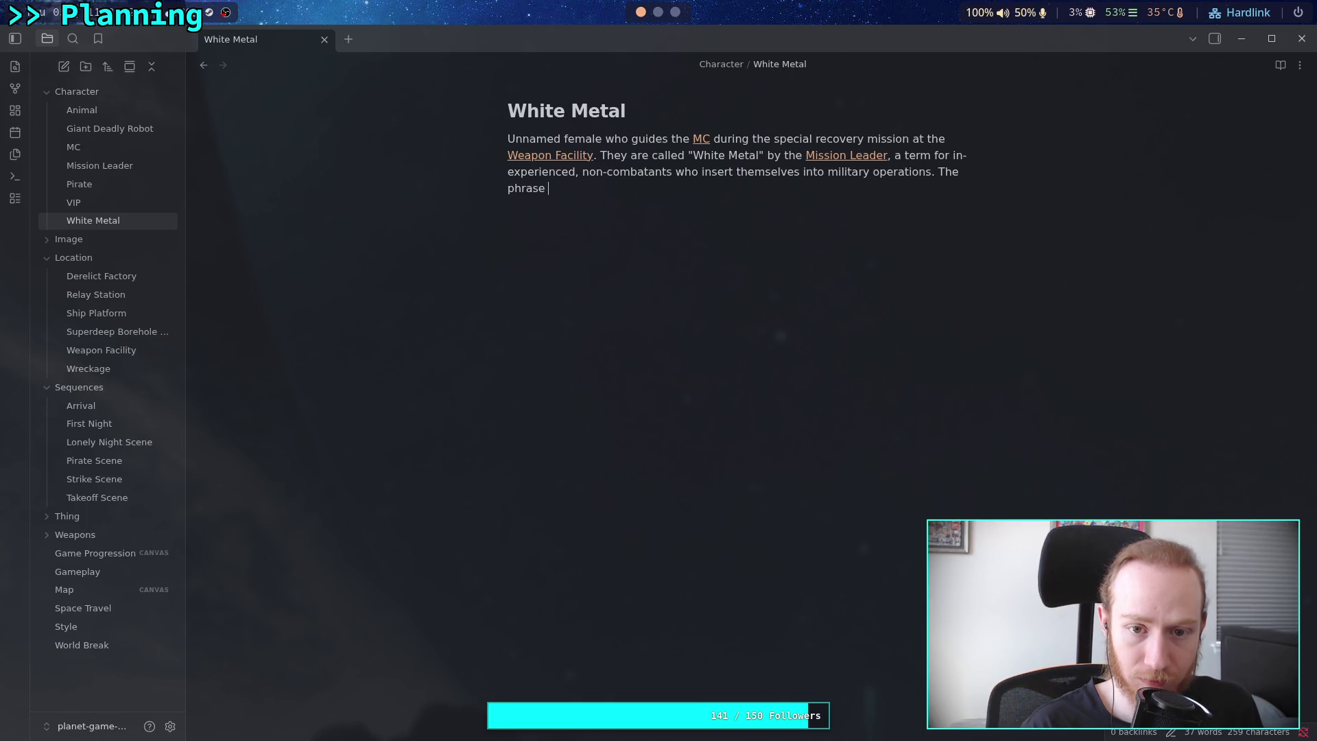
pyautogui.write('uses "White')
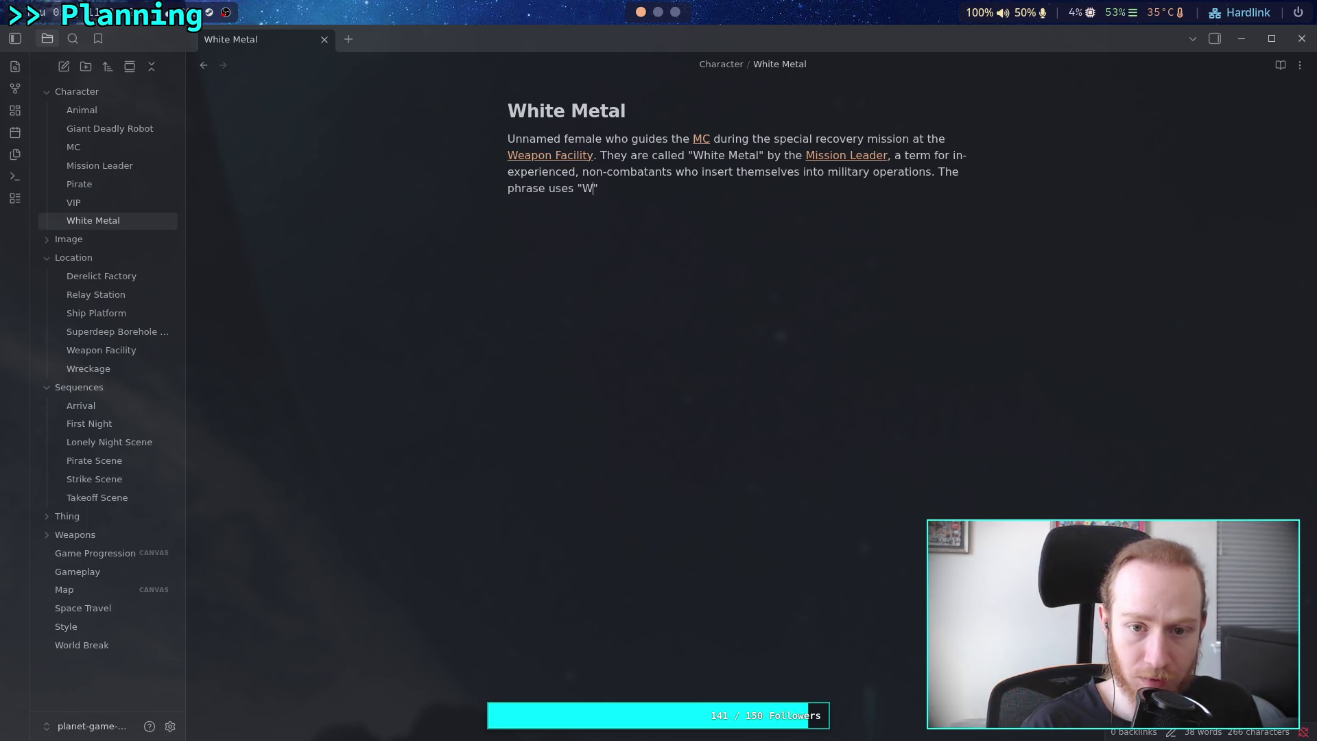
pyautogui.write('"')
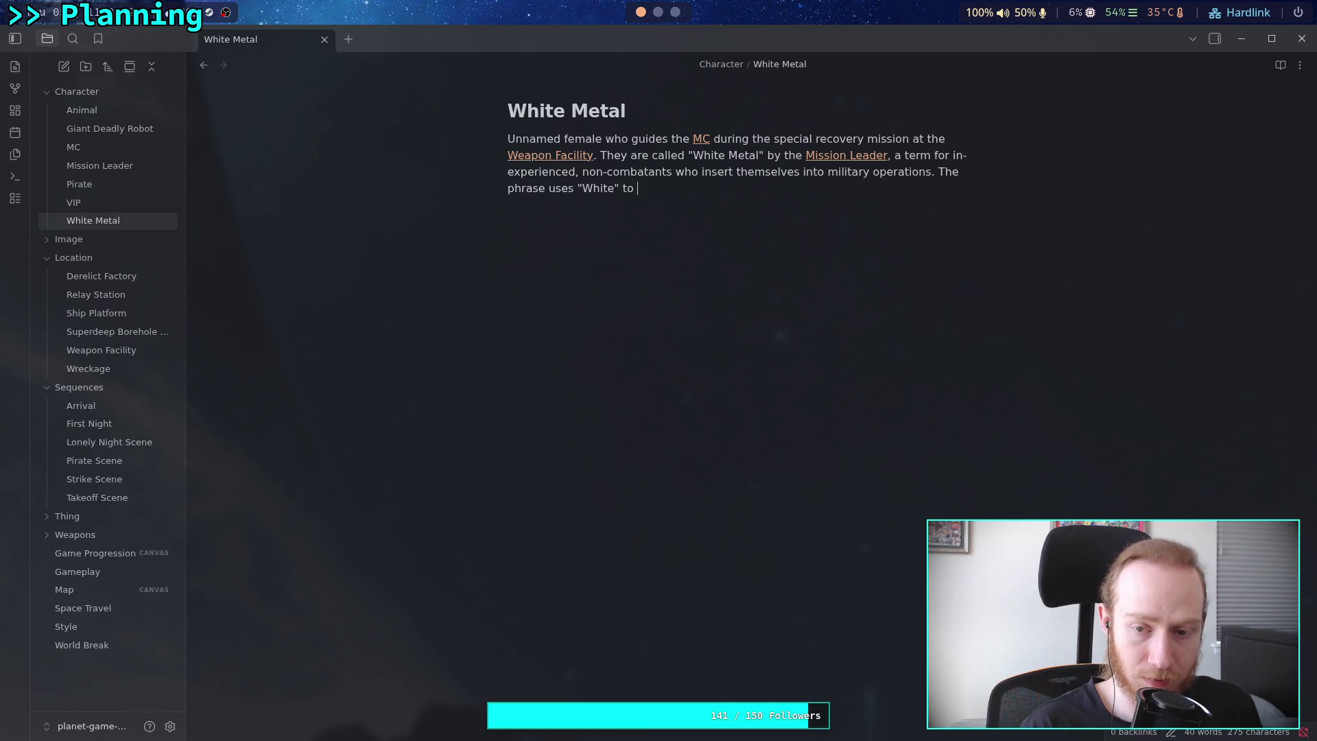
pyautogui.write('relate ')
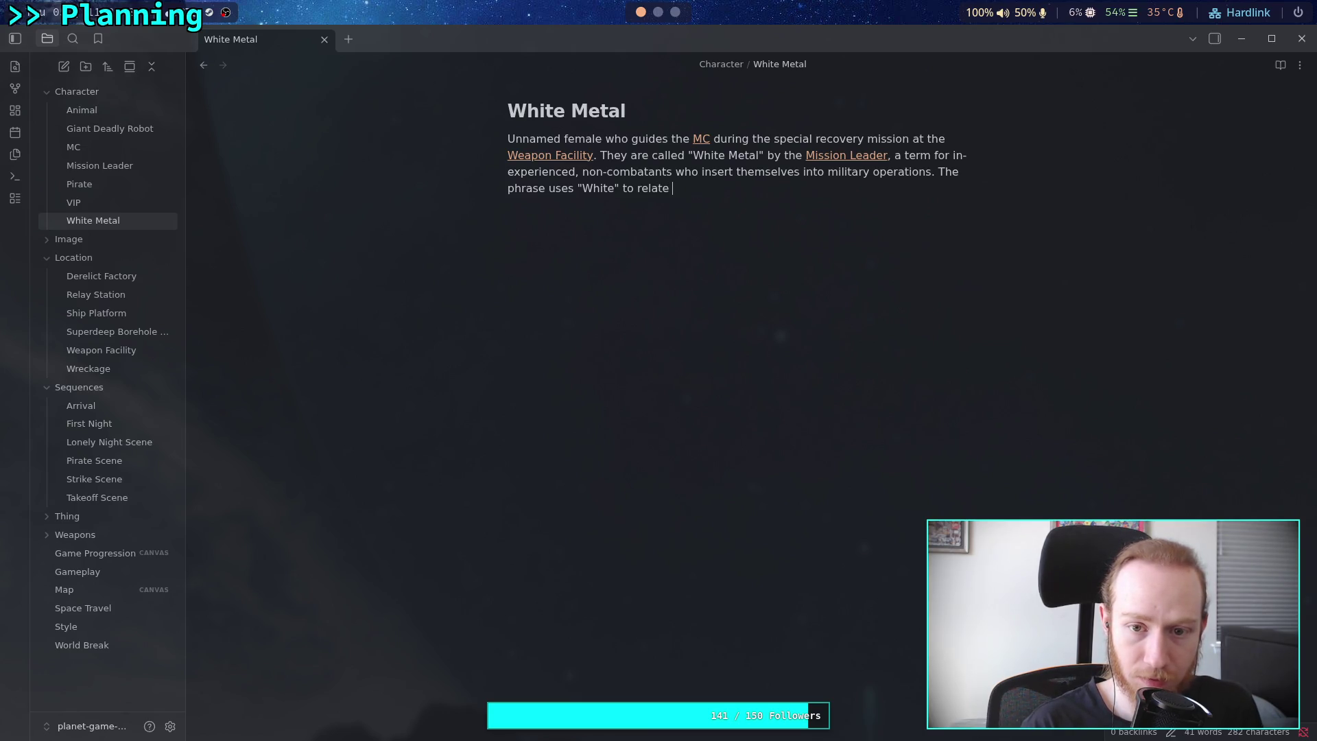
pyautogui.write('the "cleann')
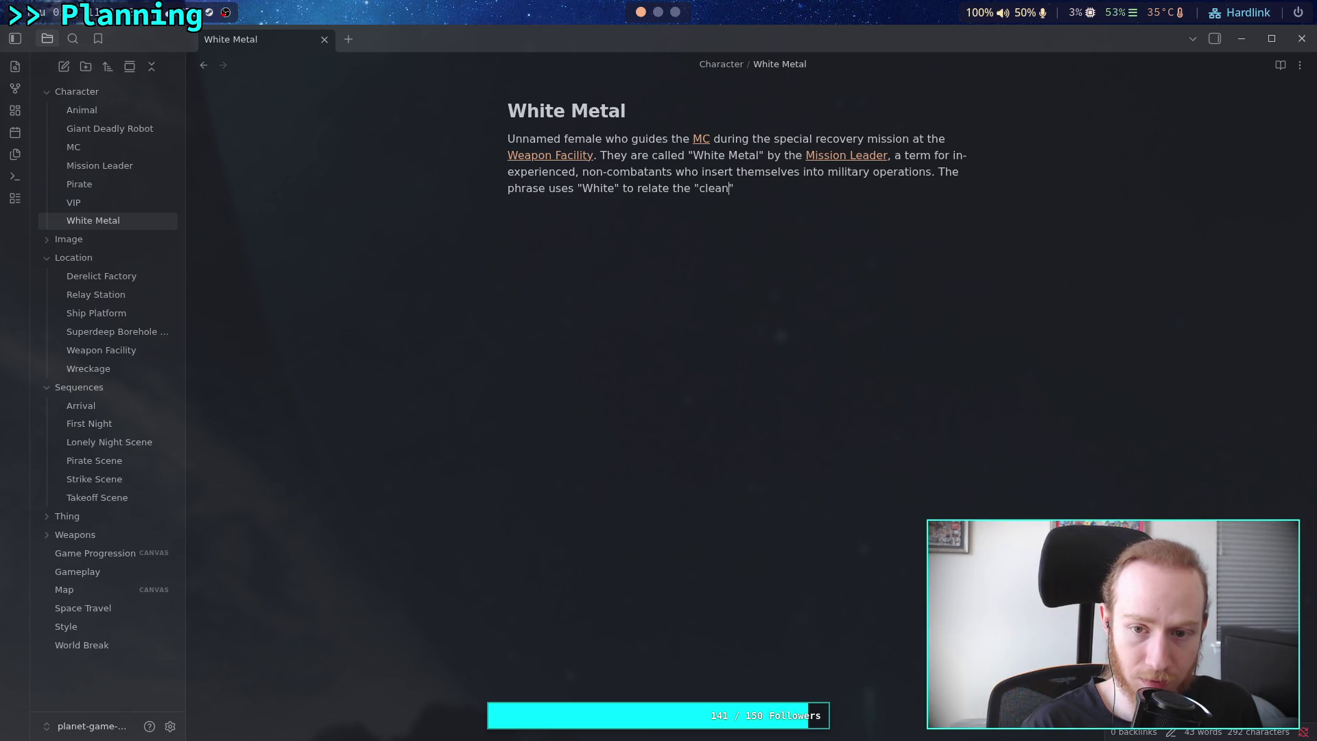